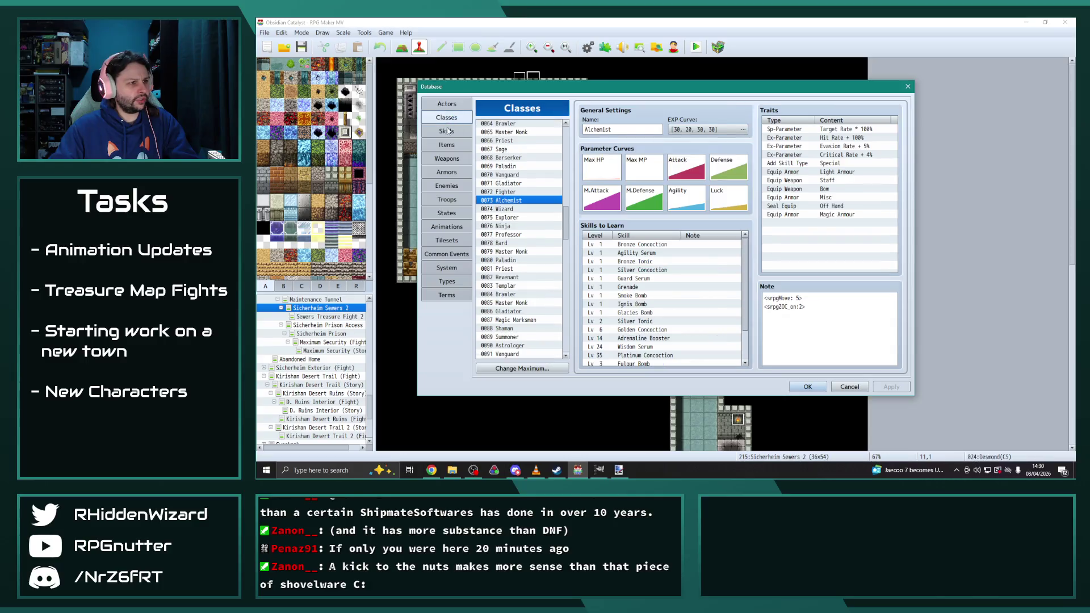
Step: Compare the skills of the 0072 and 0057 Fighter classes, then close the Database
left_click(504, 193)
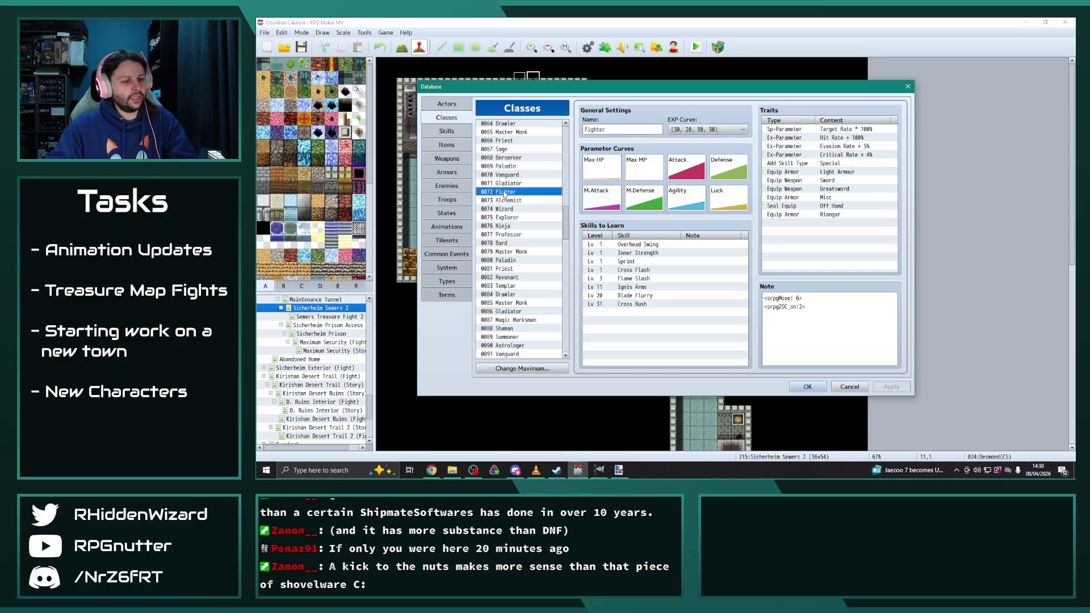
scroll(514, 196, "up", 5)
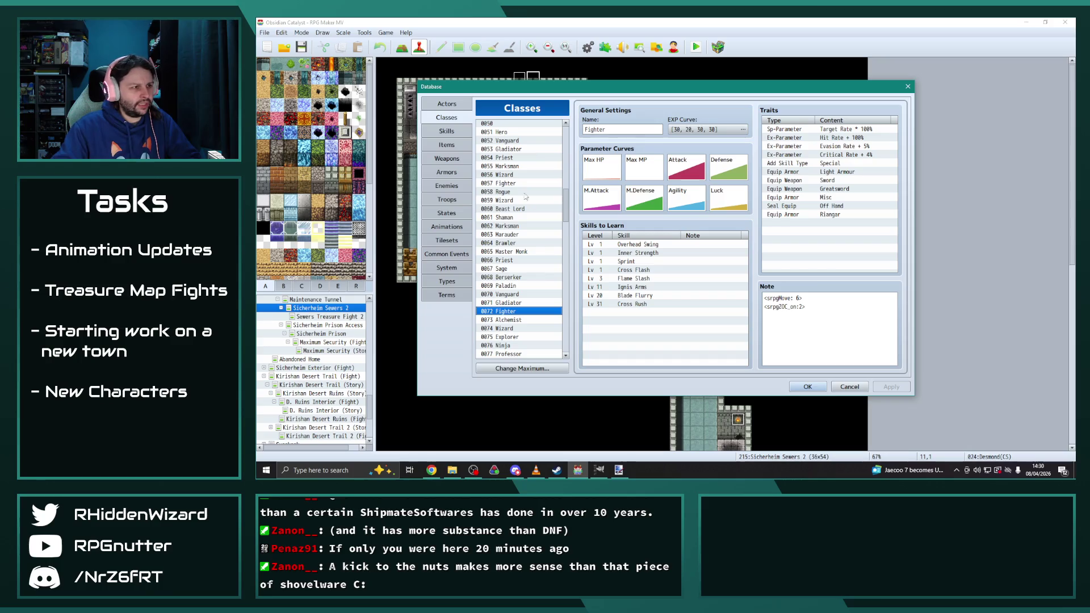
left_click(514, 183)
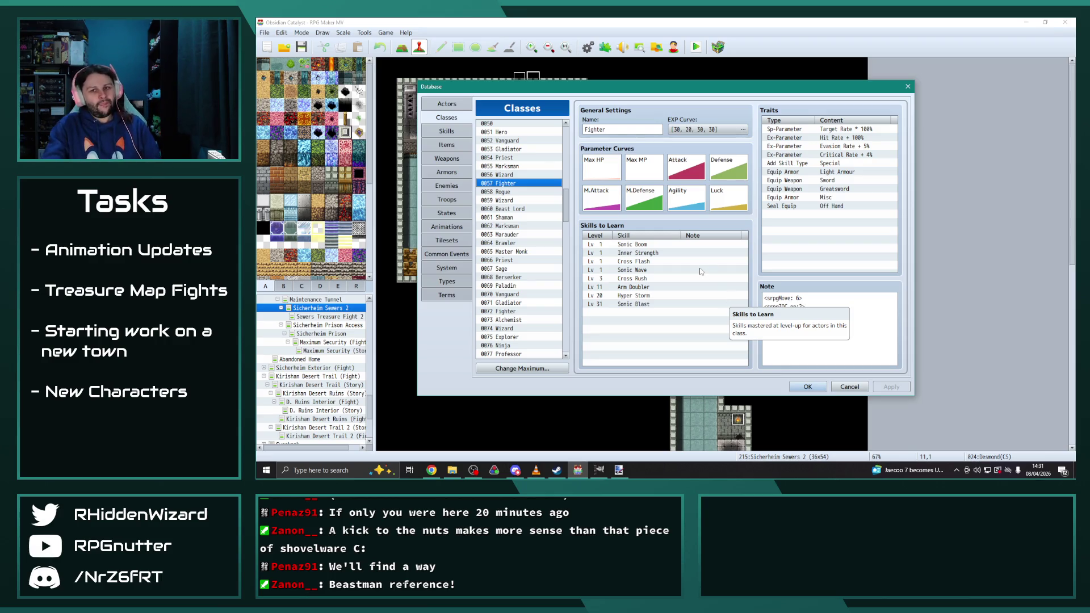
scroll(520, 237, "down", 2)
scroll(520, 238, "down", 3)
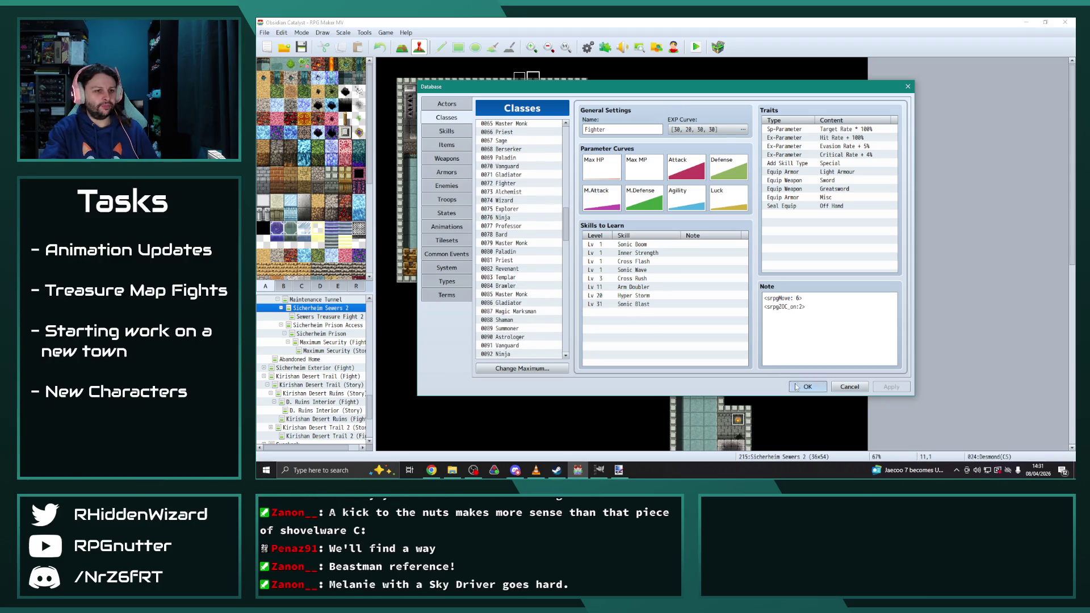
key("Escape")
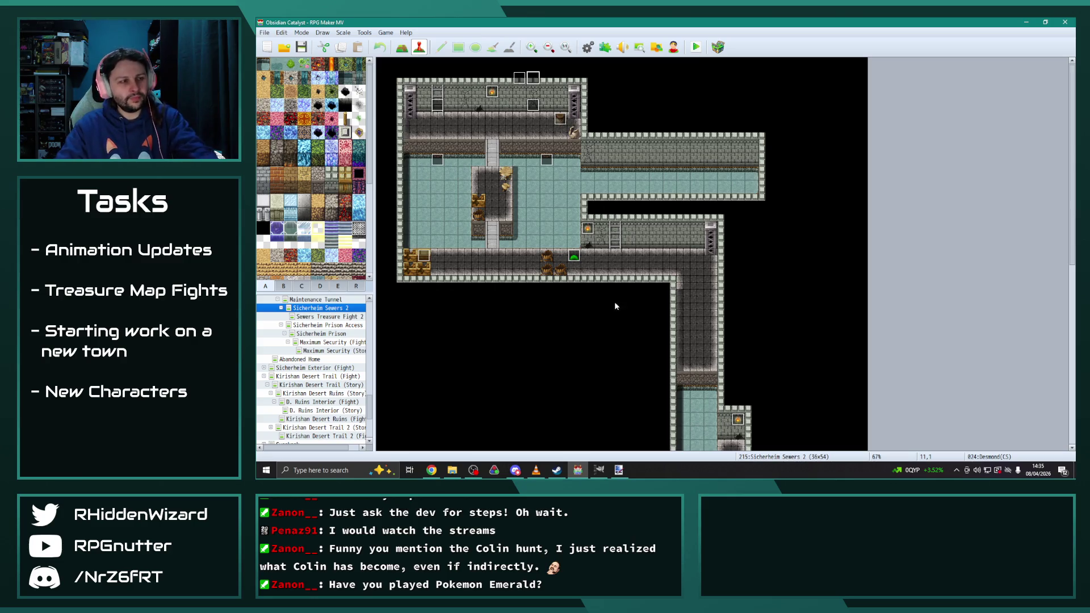
Step: Copy the character event on the sewer map's top wall
double_click(565, 140)
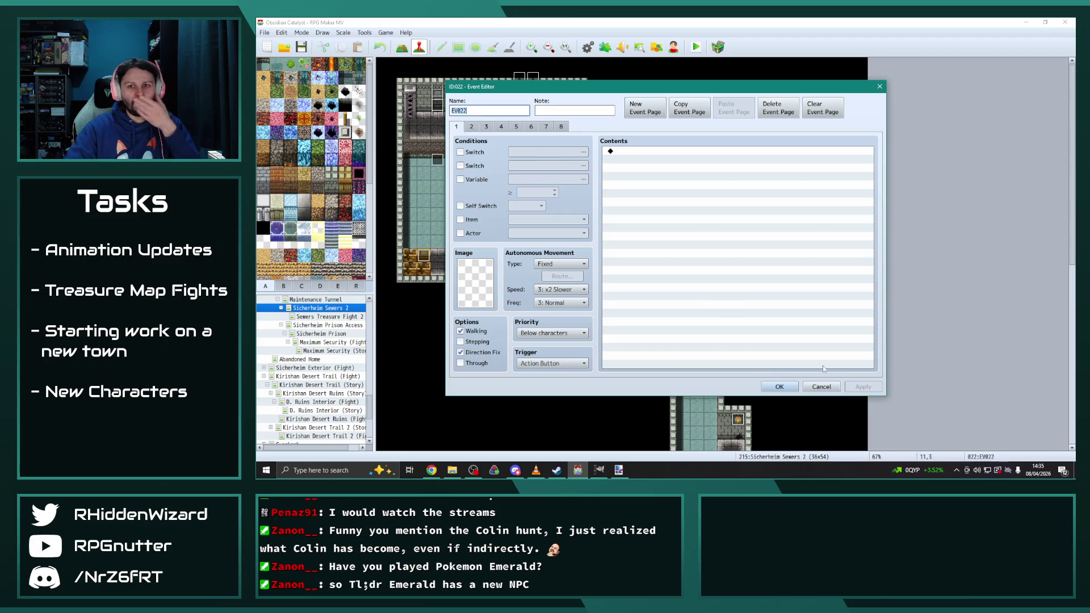
left_click(780, 387)
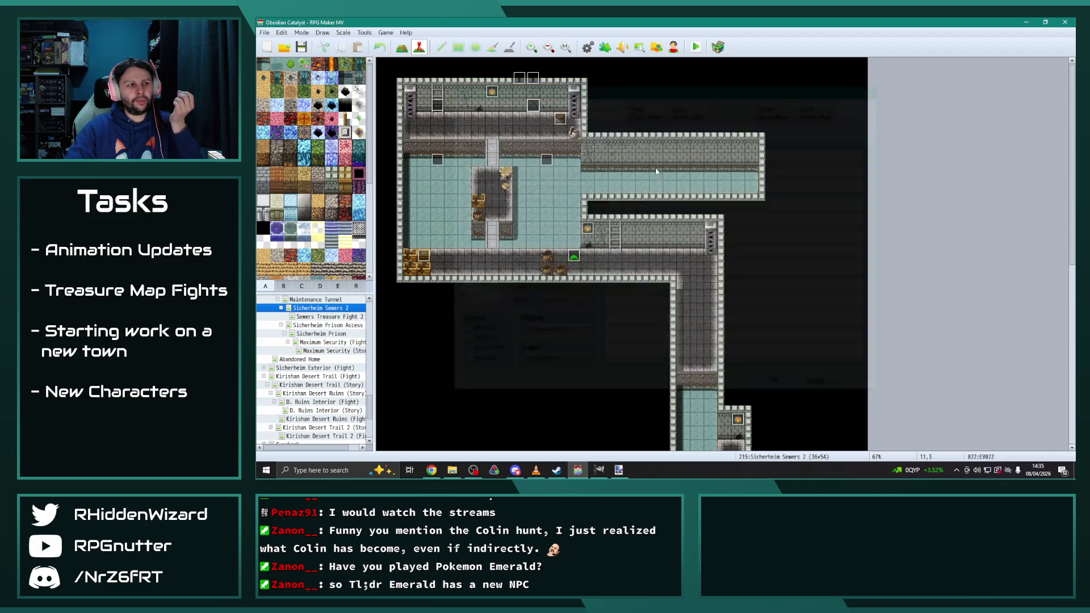
double_click(532, 77)
key("Escape")
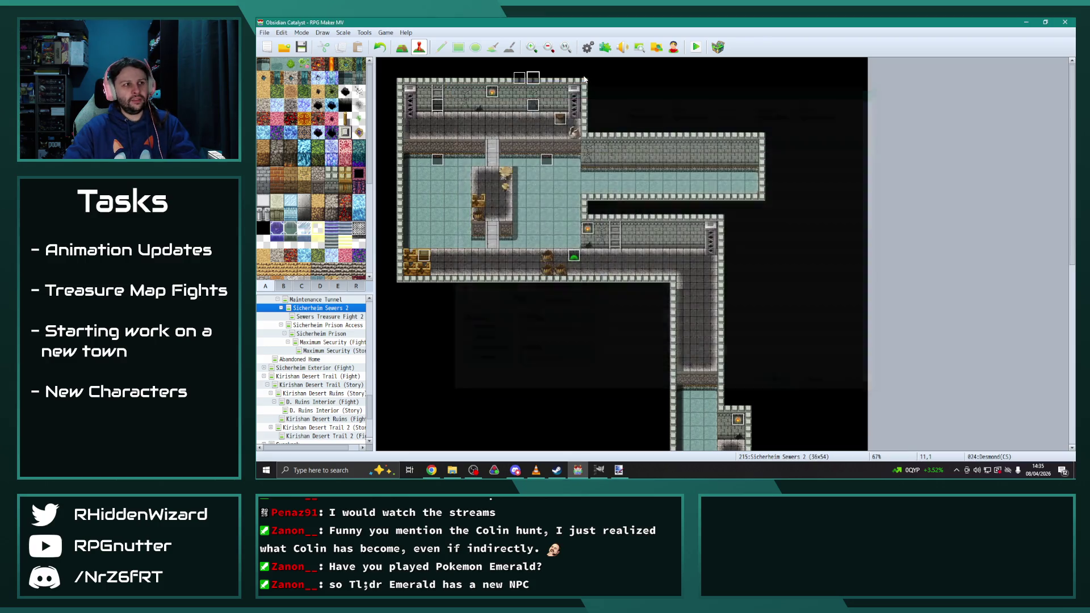
Step: Switch to Kirishan Desert Trail 2 (Story) and paste the event onto tile 16,7
scroll(333, 396, "down", 1)
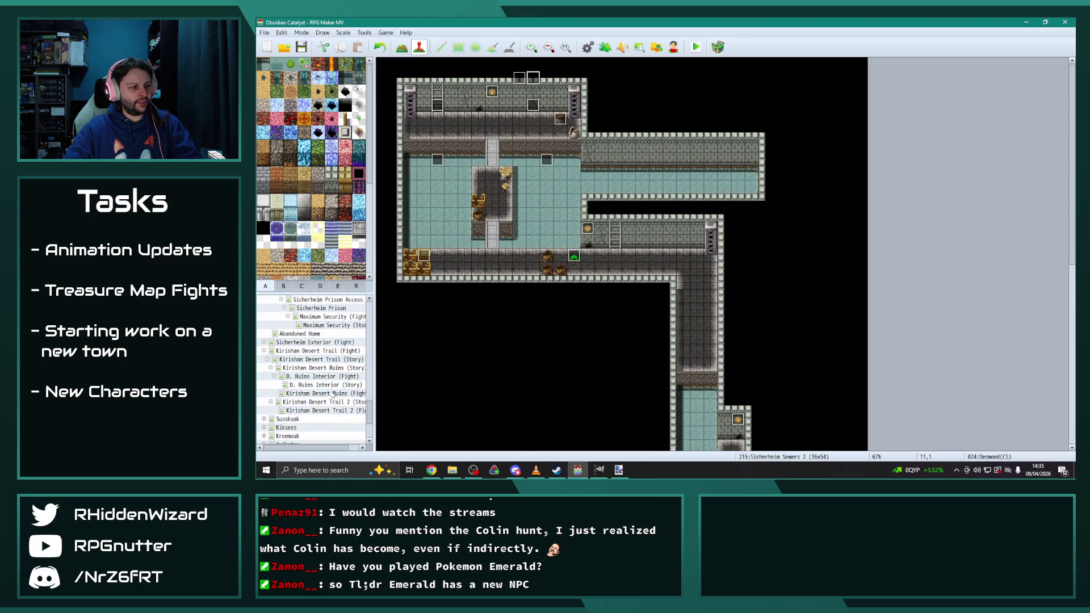
left_click(345, 403)
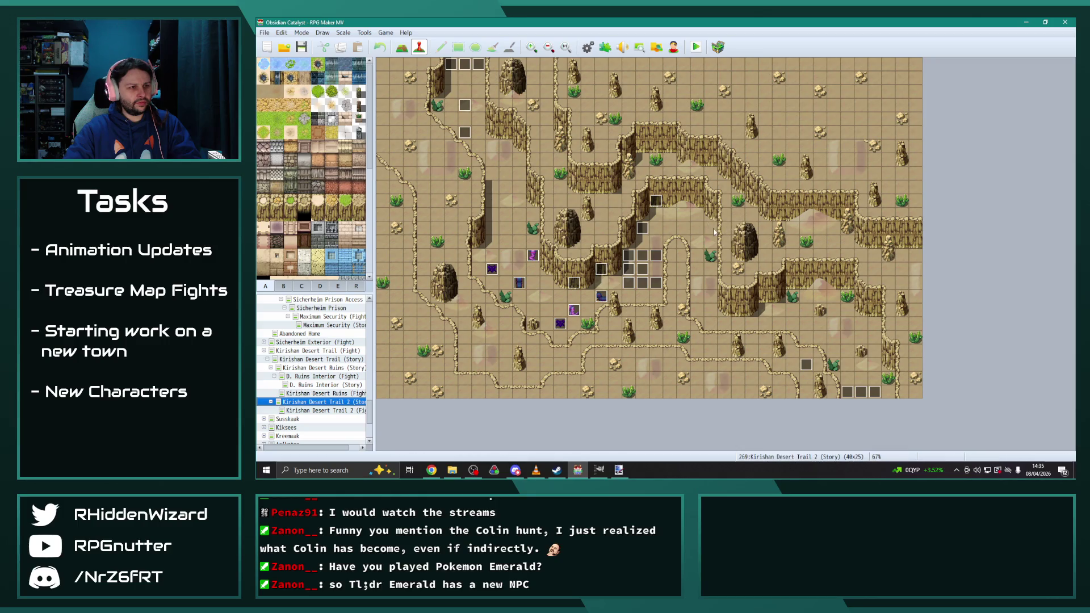
left_click(603, 164)
key("ctrl+v")
Step: Inspect the events at tiles 18,16 and 14,16
double_click(629, 282)
key("Escape")
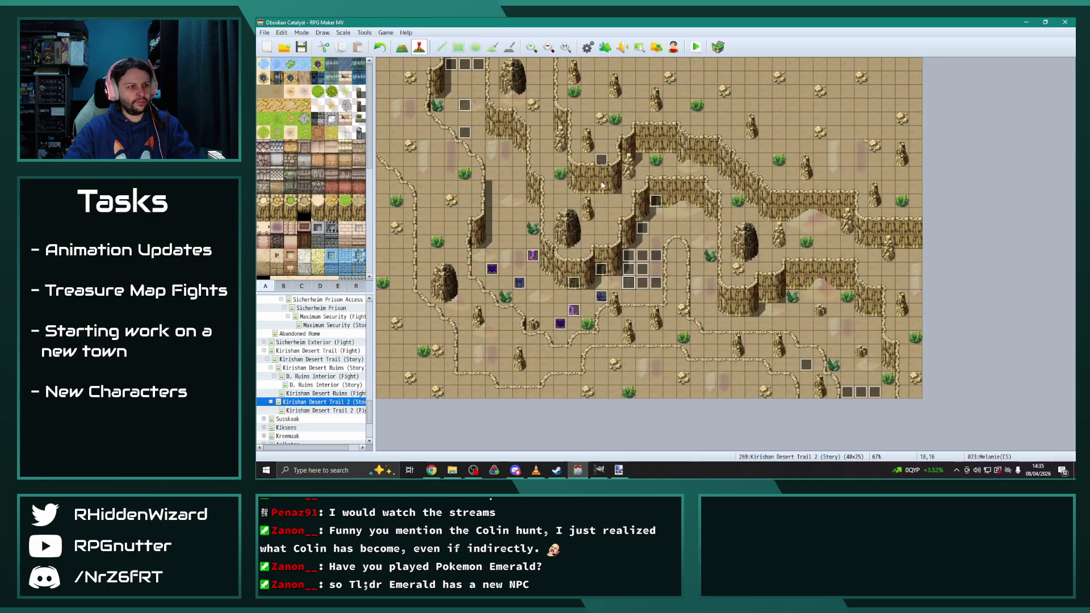
double_click(574, 283)
Step: On page 2, make the Set Event Location command relocate Melanie(CS)
left_click(473, 127)
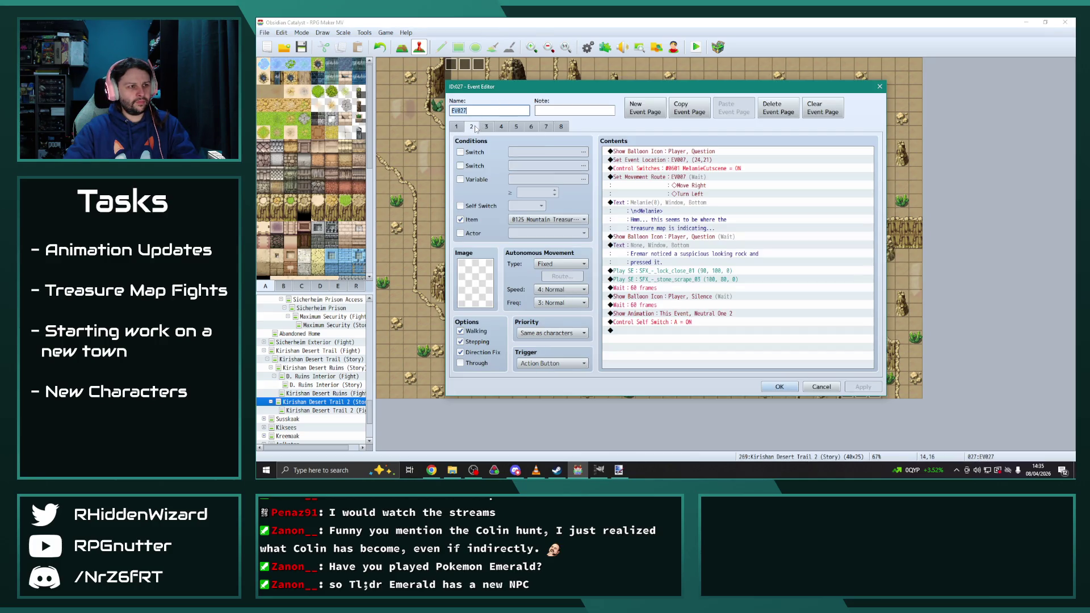
double_click(670, 160)
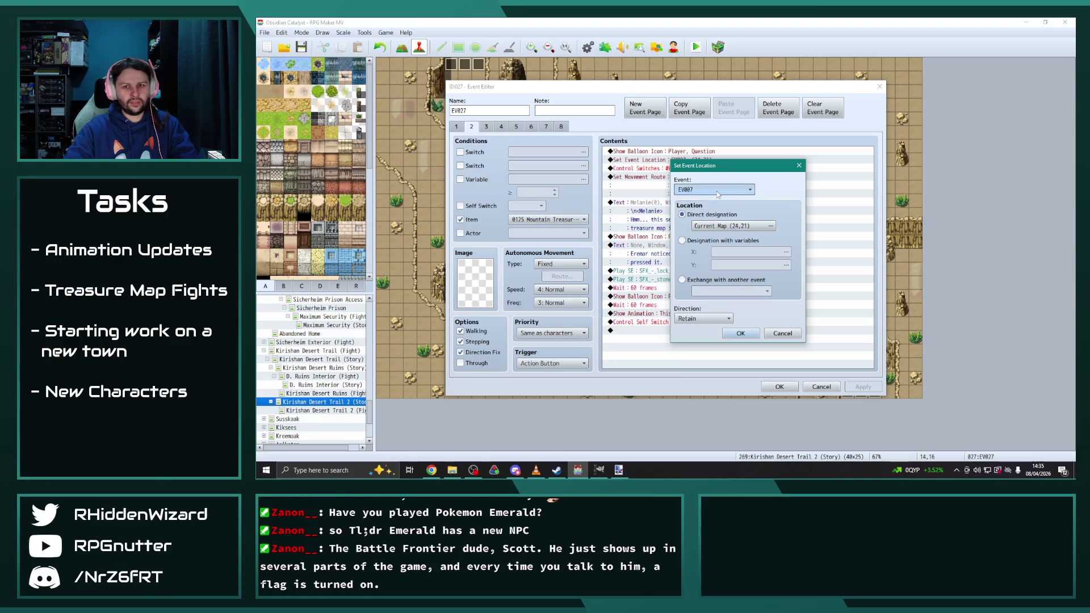
left_click(718, 192)
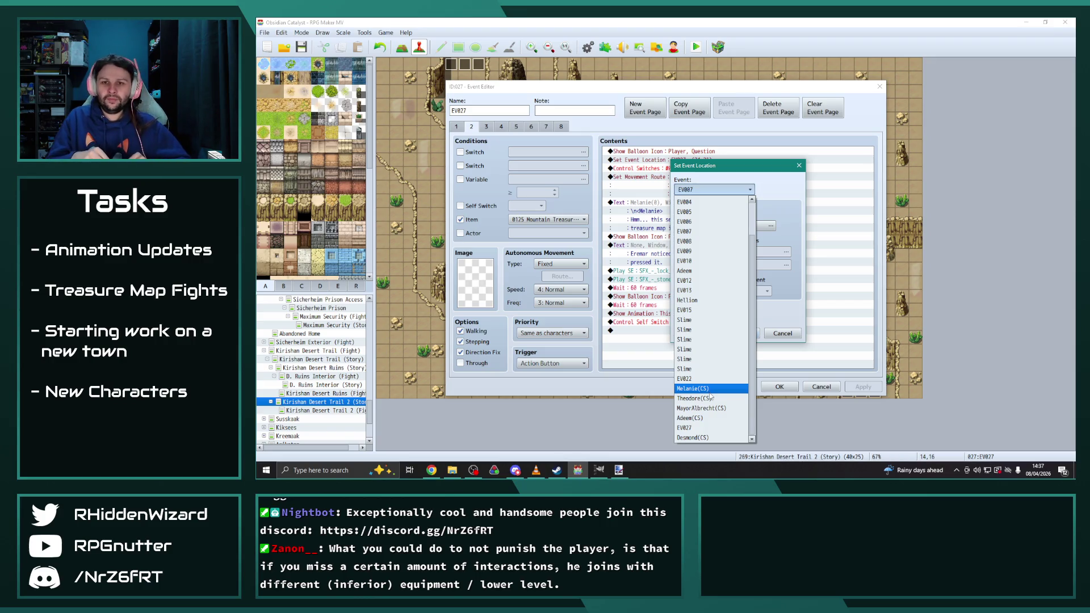
left_click(738, 179)
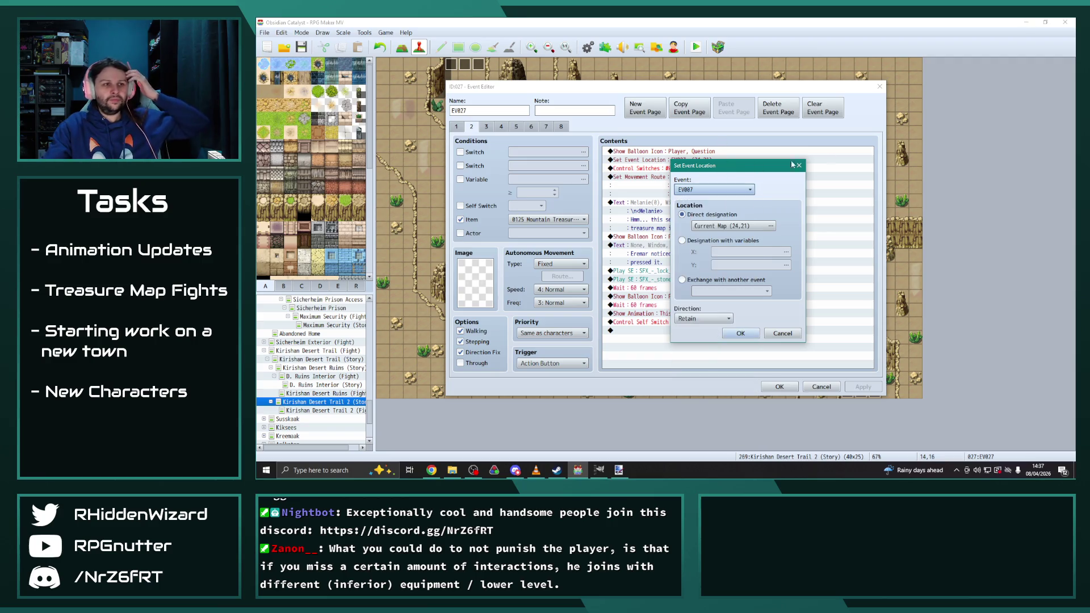
mouse_move(687, 164)
left_mouse_down()
mouse_move(913, 107)
mouse_move(881, 106)
left_mouse_up()
left_click(920, 135)
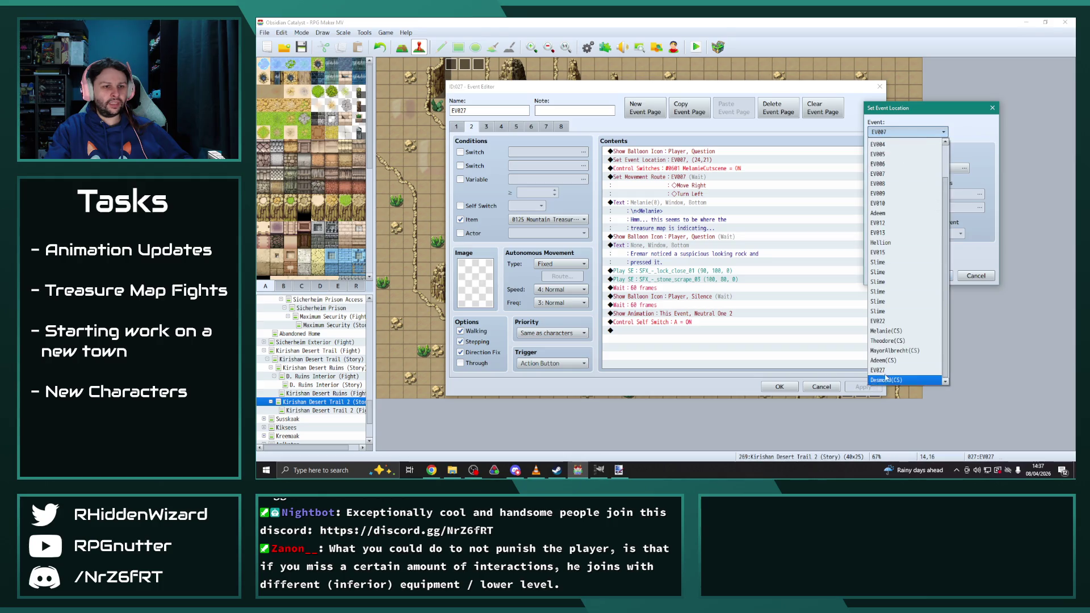
left_click(886, 331)
left_click(934, 275)
Step: Retarget the Set Movement Route command to Melanie(CS) and apply the edits
double_click(678, 177)
left_click(549, 168)
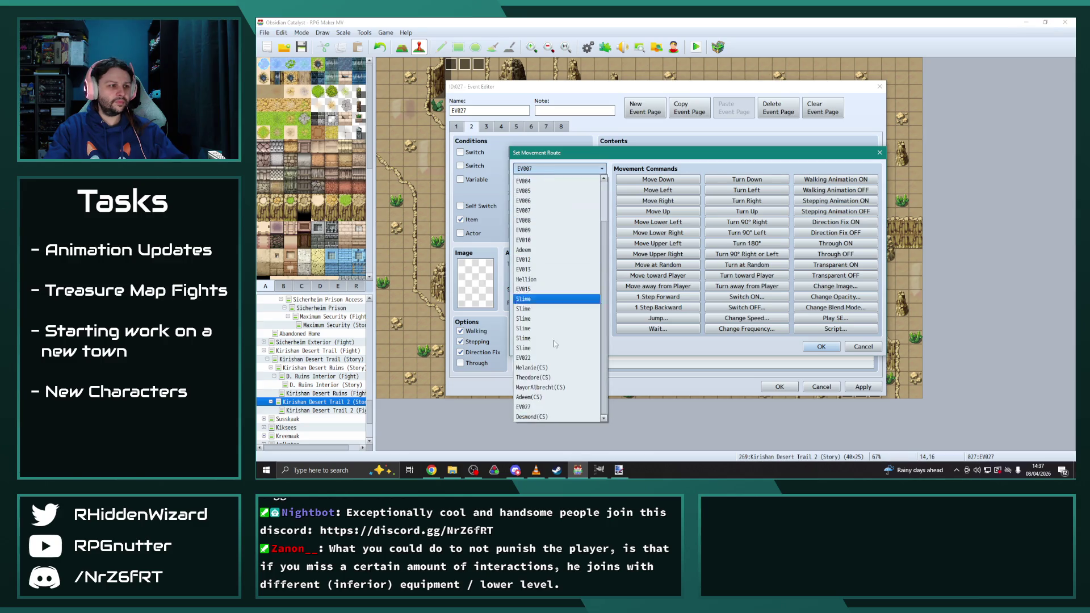
left_click(554, 366)
left_click(821, 346)
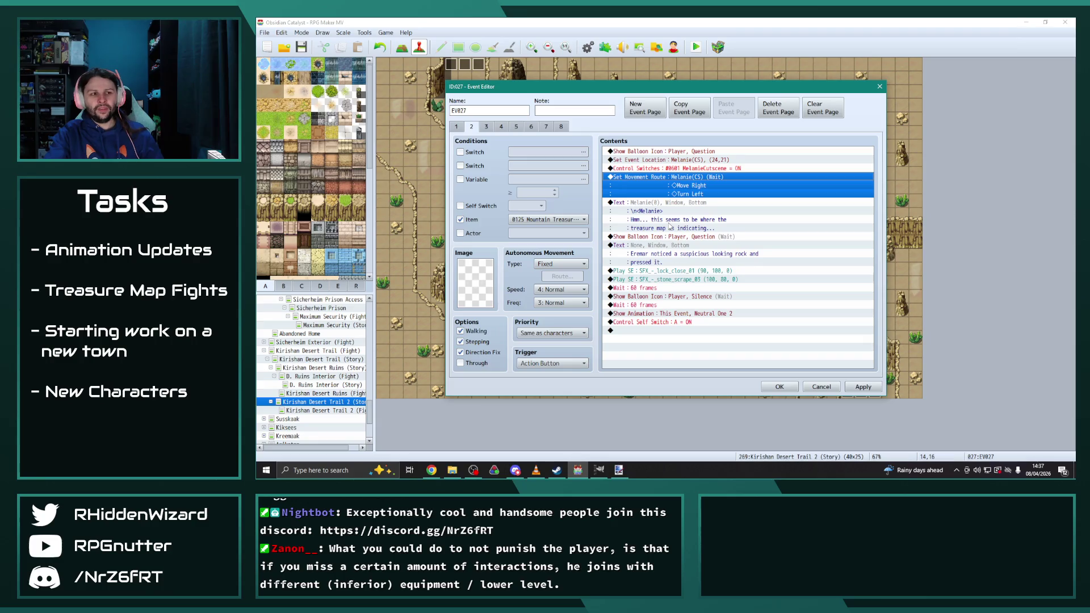
left_click(864, 388)
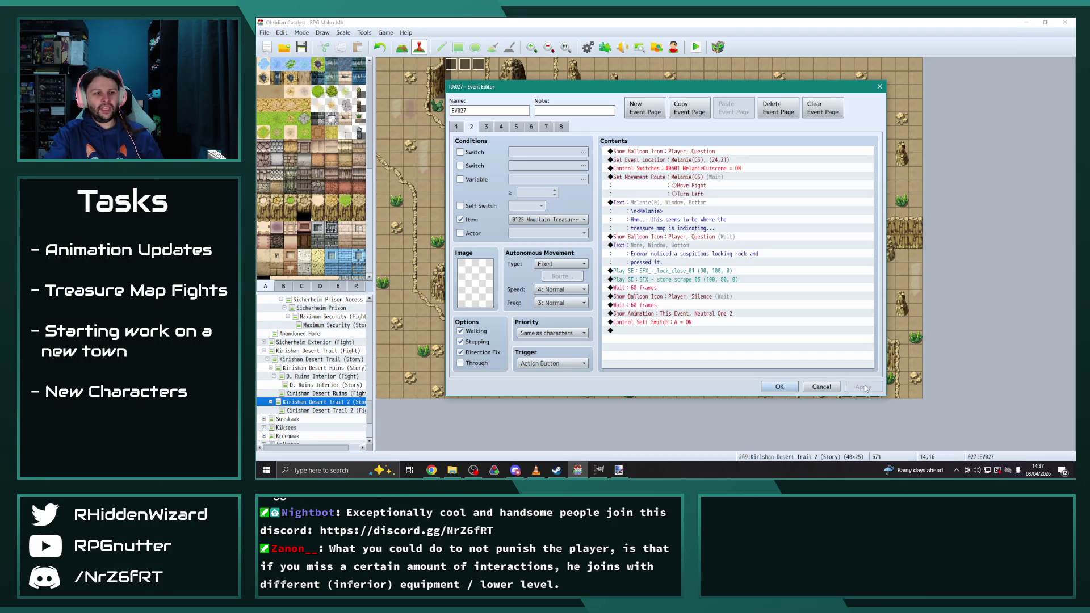
Step: On page 3, open the graphic chooser and browse the door sheets
left_click(486, 126)
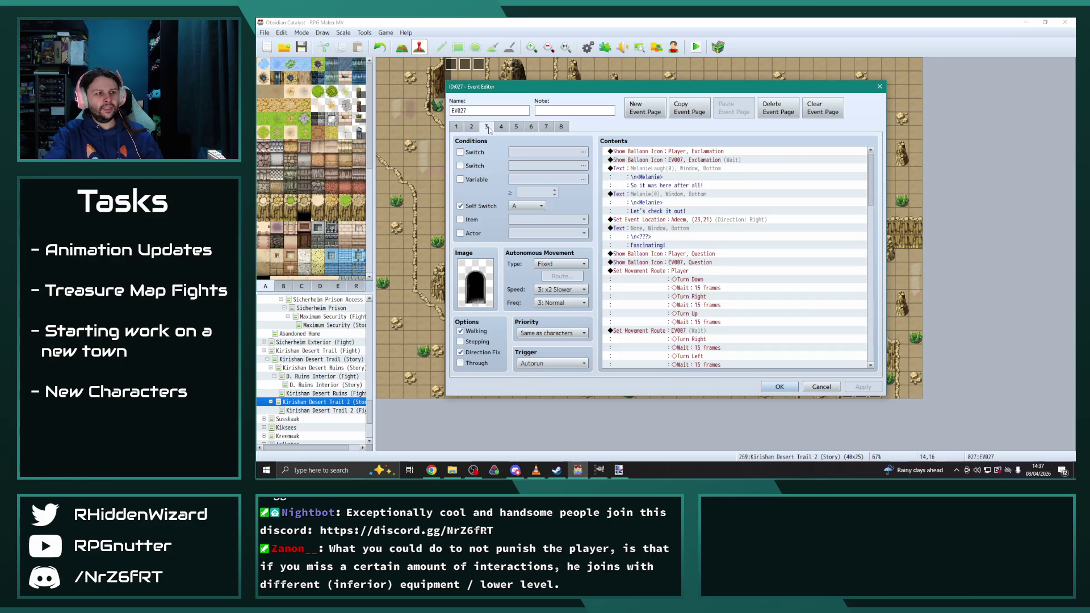
double_click(476, 290)
left_click(551, 229)
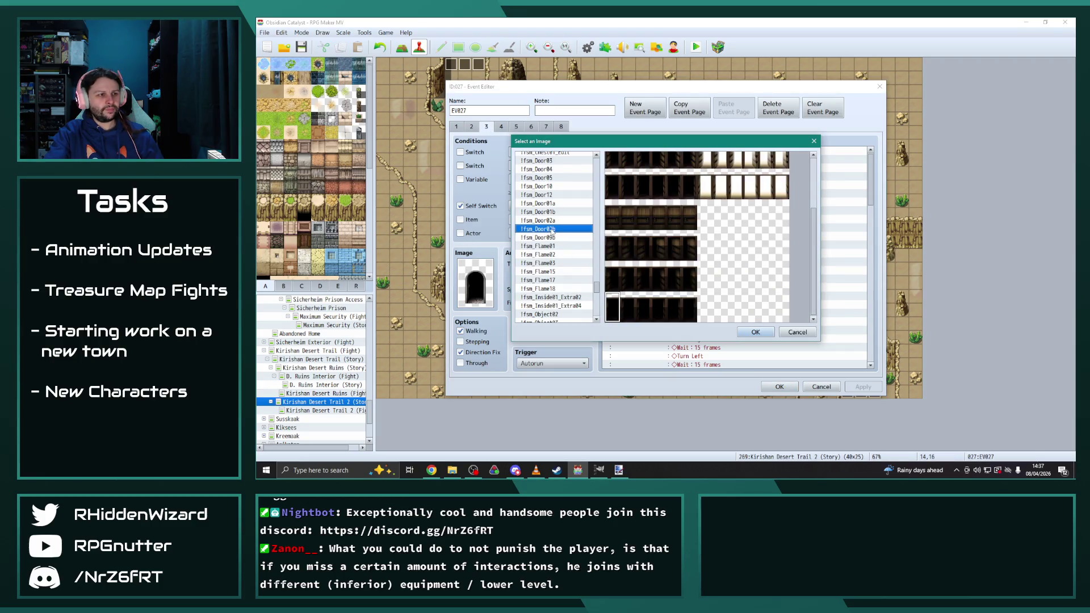
left_click(545, 220)
left_click(545, 212)
left_click(545, 203)
scroll(707, 286, "up", 1)
scroll(706, 284, "up", 1)
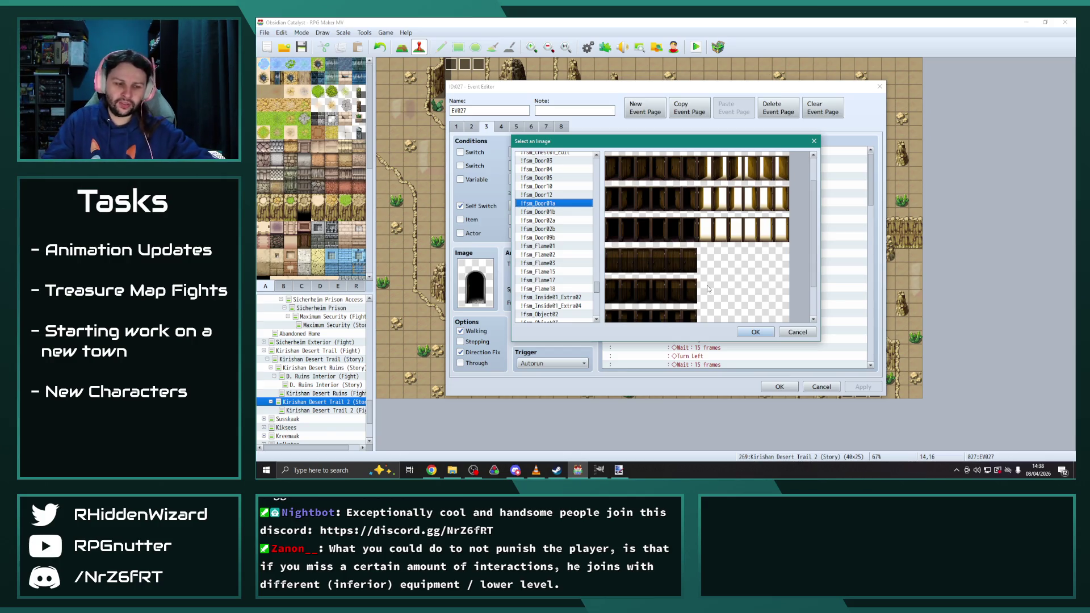
Step: Set the second-row arched door as page 3's graphic and apply it
left_click(546, 187)
scroll(550, 230, "up", 1)
scroll(550, 227, "up", 1)
left_click(544, 203)
scroll(548, 208, "up", 1)
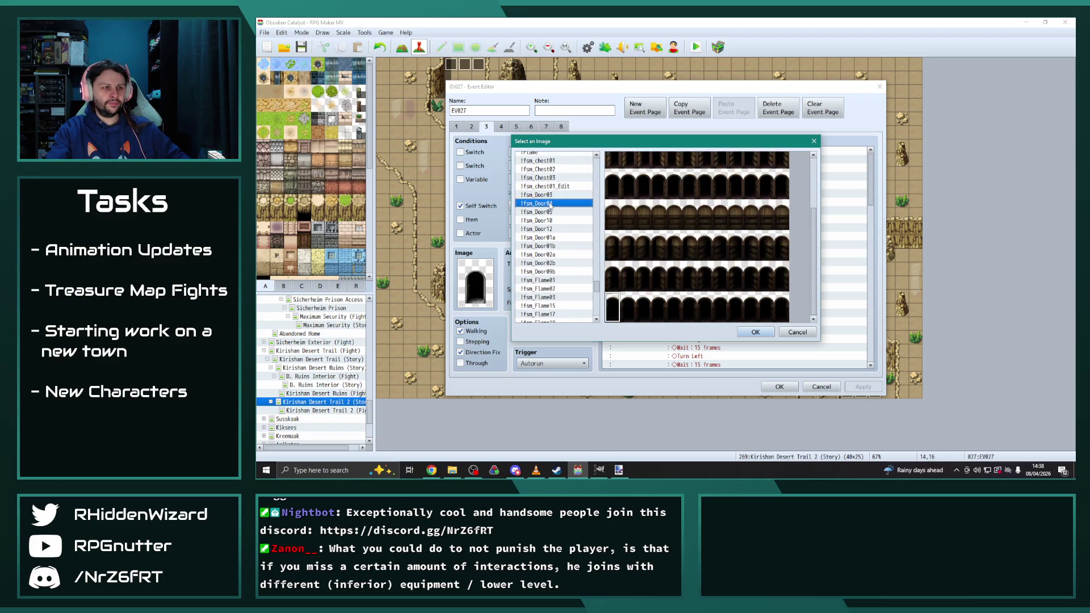
left_click(549, 196)
left_click(550, 204)
left_click(548, 212)
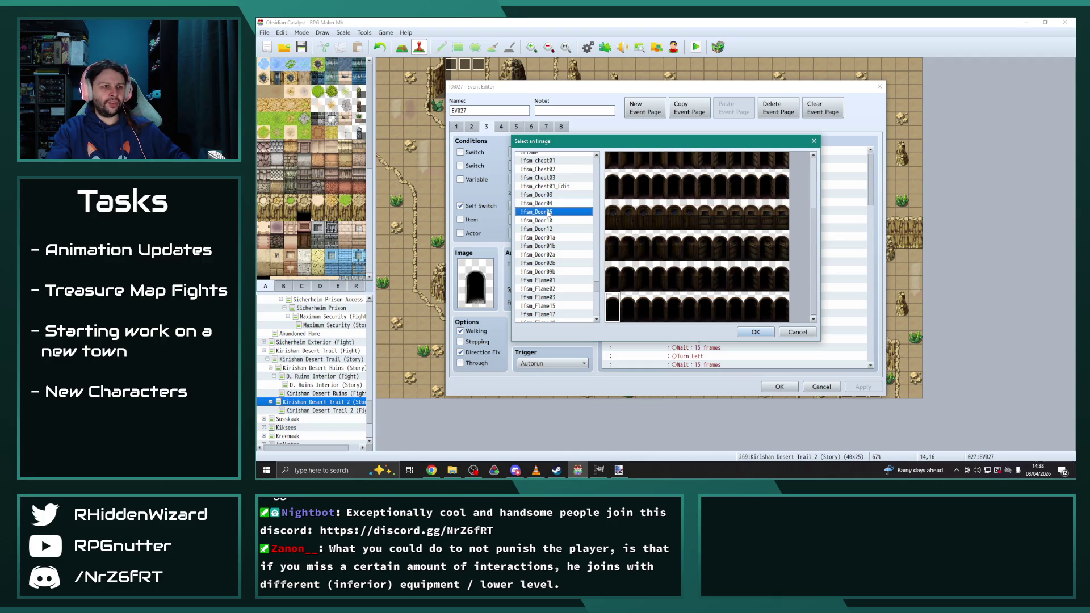
left_click(611, 196)
double_click(612, 195)
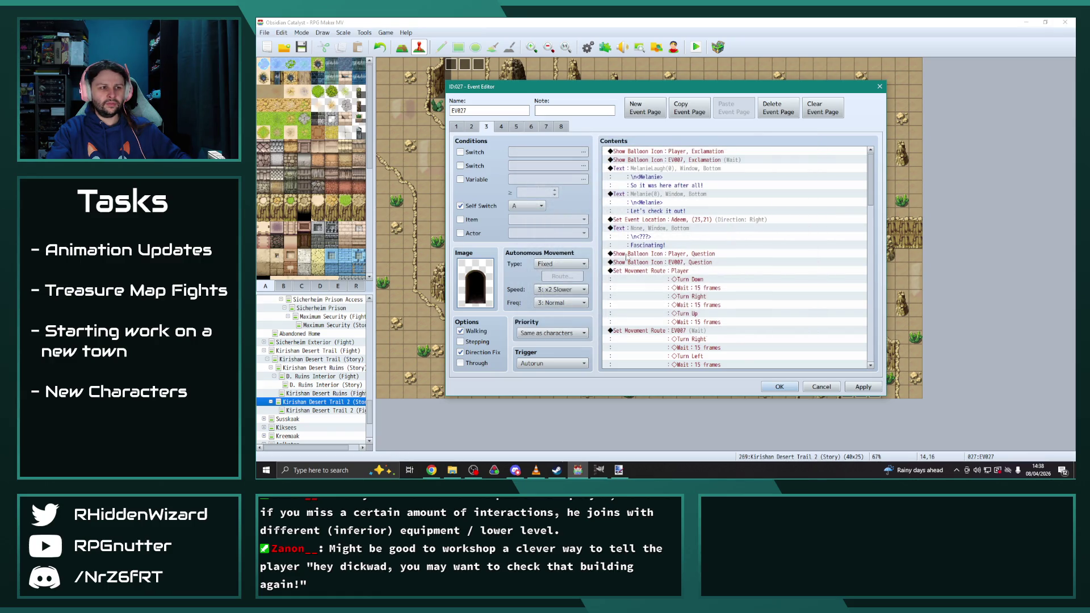
left_click(857, 385)
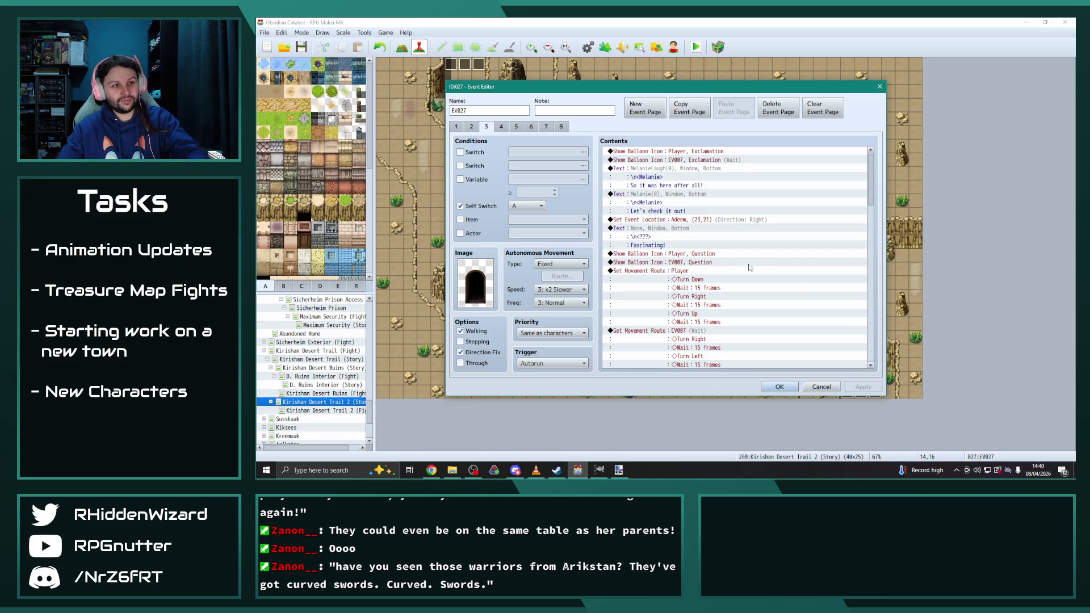
Step: Change the Adeem relocation command to place Desmond(CS) at 23,21
left_click(691, 221)
double_click(690, 221)
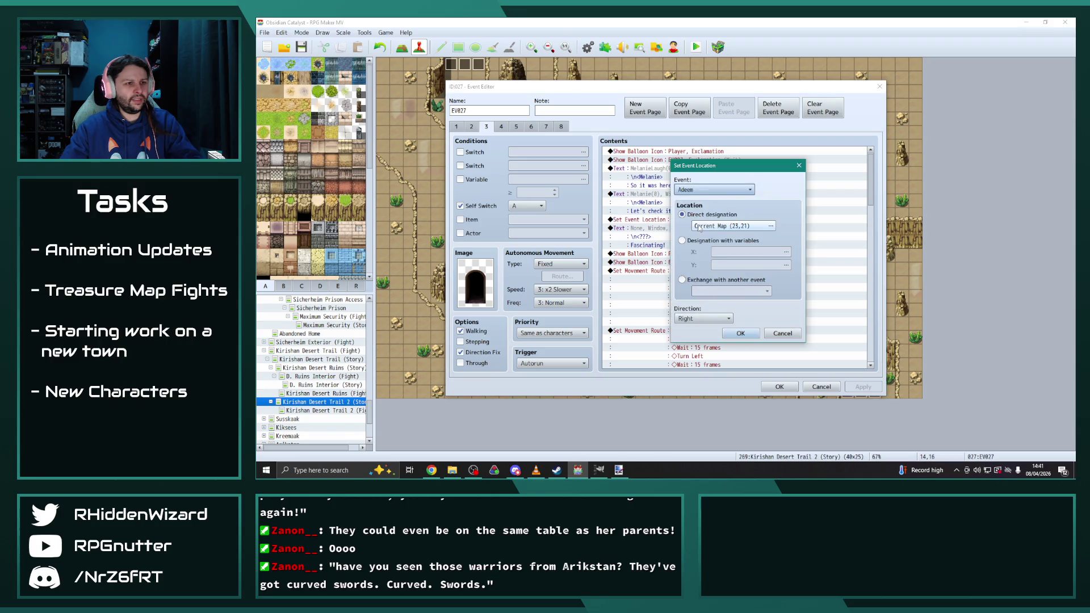
left_click(714, 190)
left_click(700, 438)
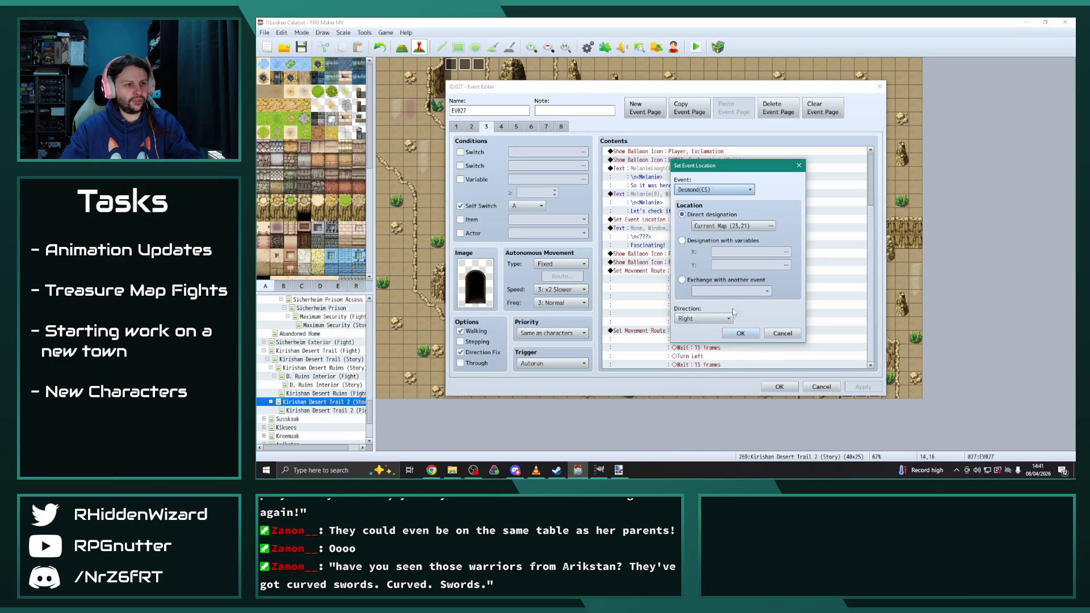
left_click(743, 334)
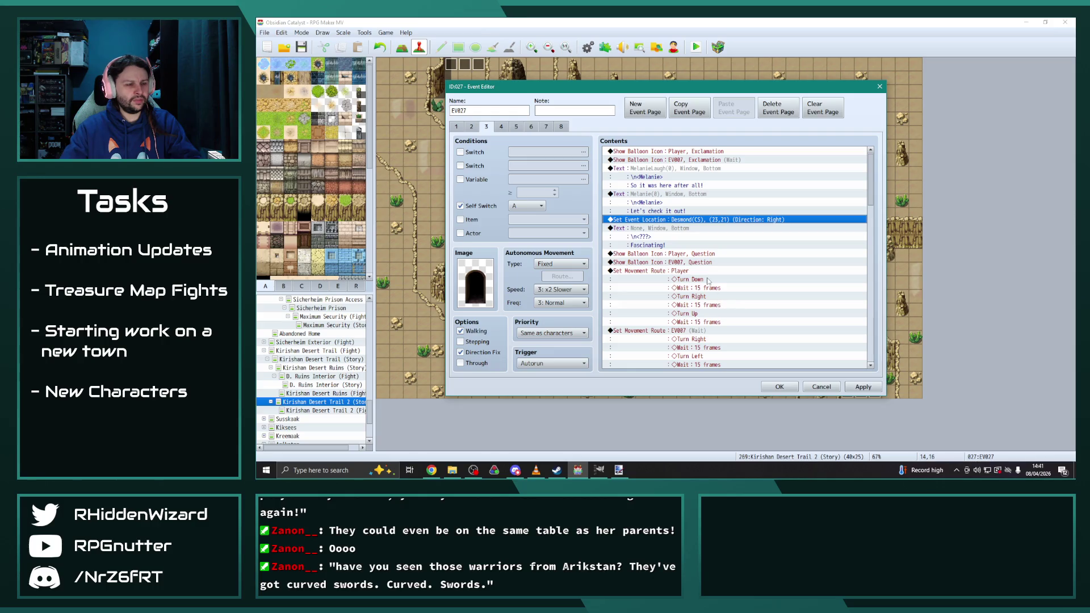
Step: Retarget the EV007 question balloon and movement route to Melanie(CS)
scroll(708, 280, "down", 1)
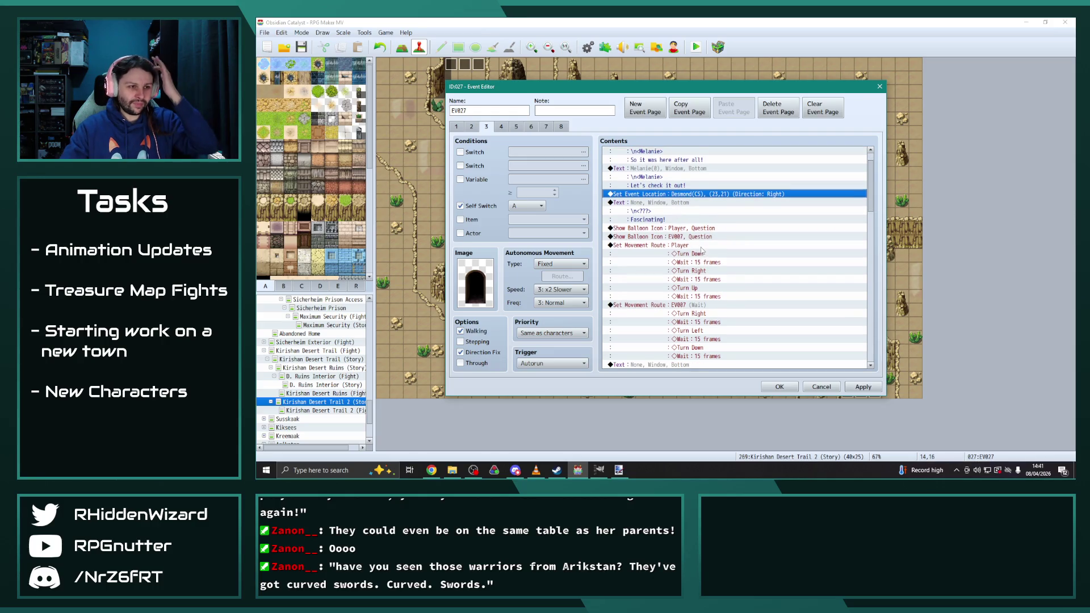
scroll(704, 250, "down", 1)
double_click(690, 220)
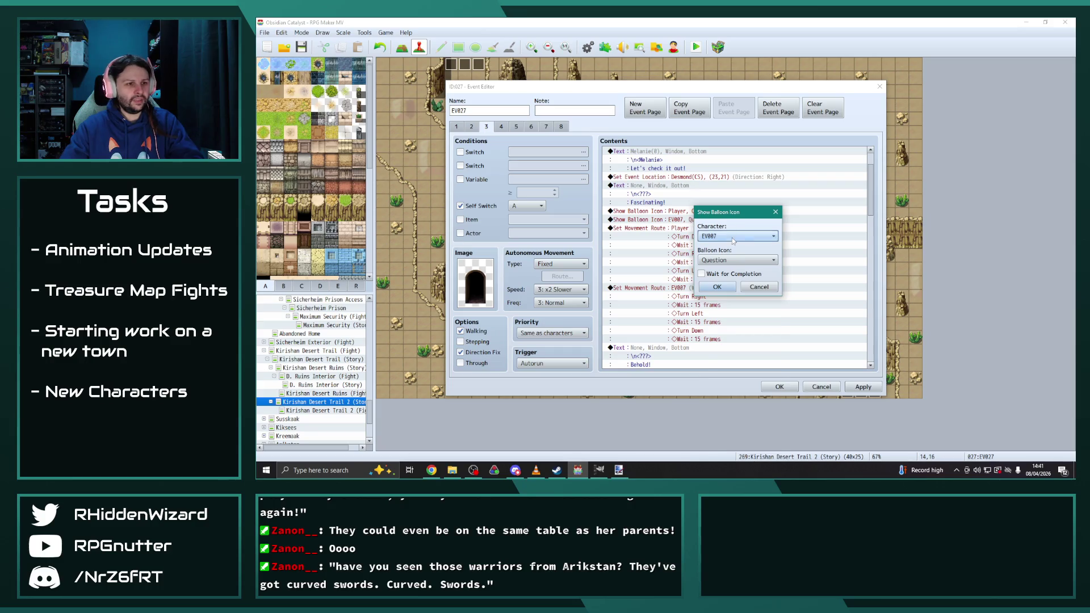
left_click(738, 236)
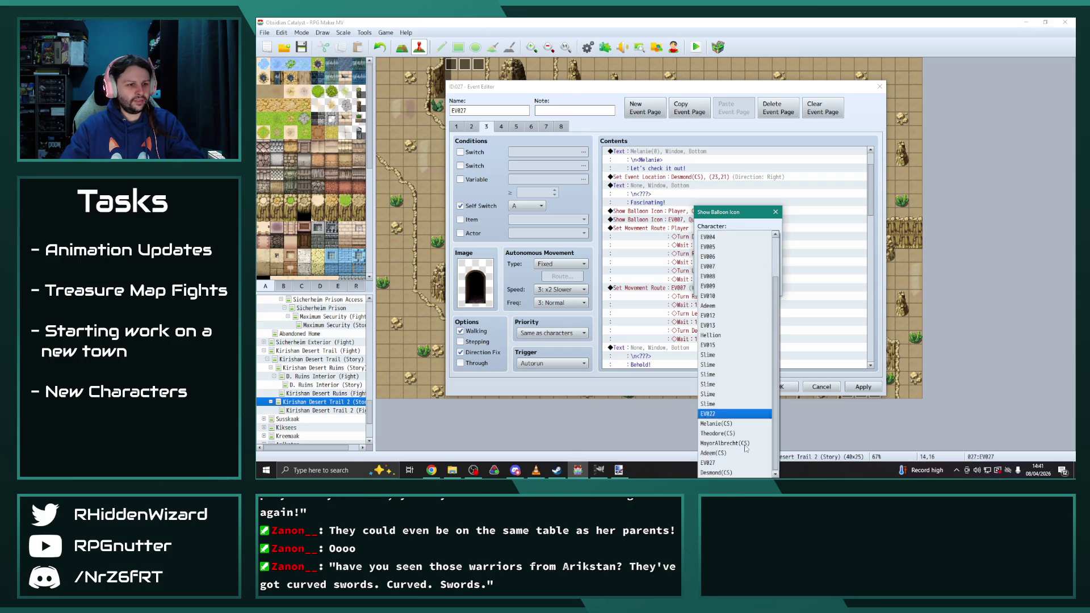
left_click(717, 424)
left_click(717, 289)
scroll(698, 259, "down", 1)
double_click(698, 260)
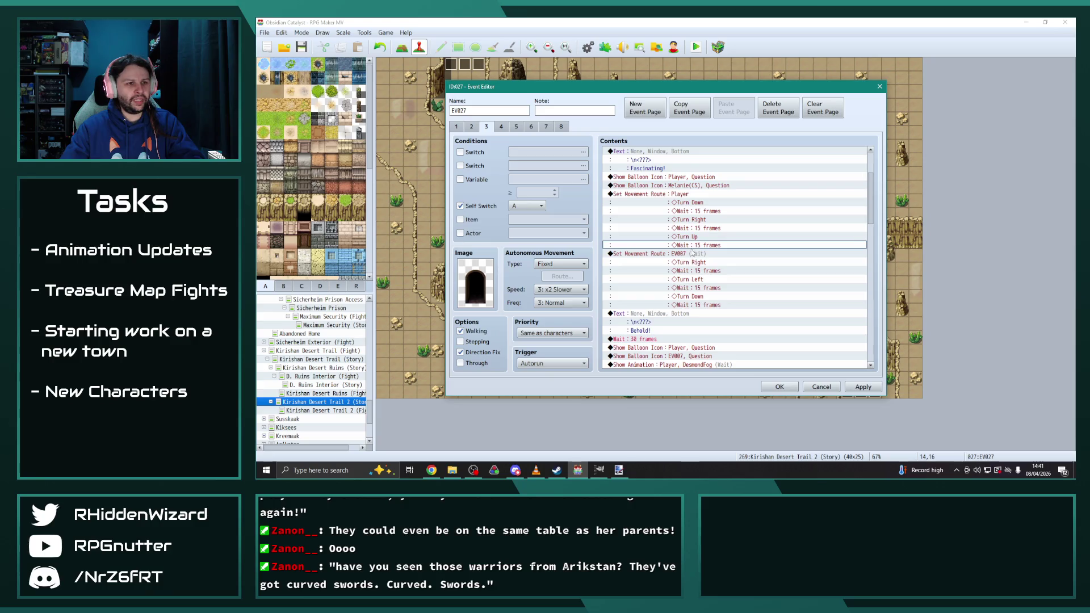
left_click(559, 169)
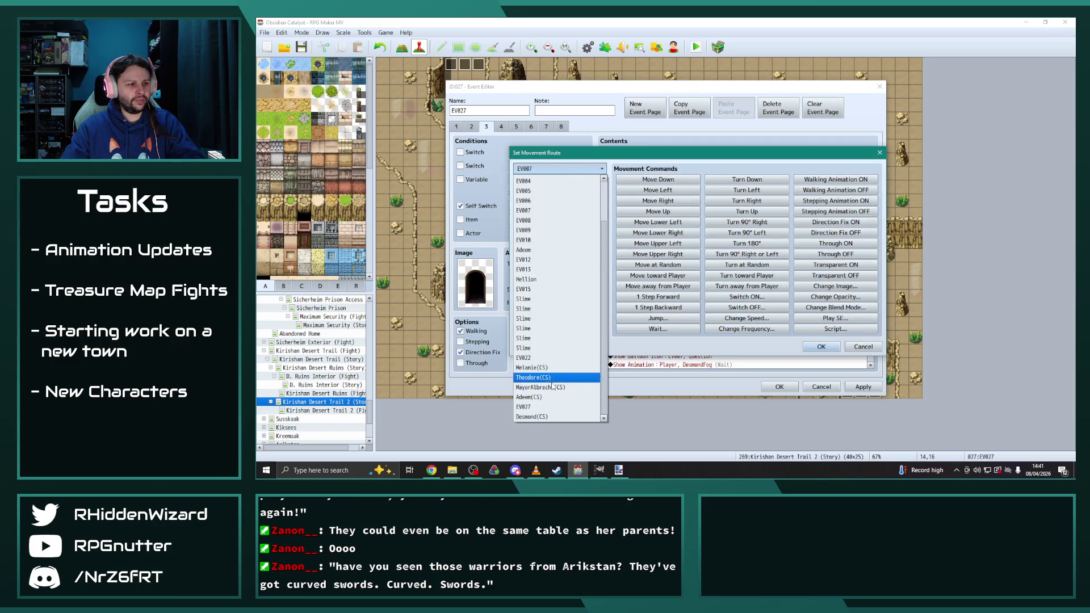
left_click(539, 369)
left_click(819, 345)
Step: Switch the next EV007 question and exclamation balloons to Melanie(CS)
scroll(752, 298, "down", 6)
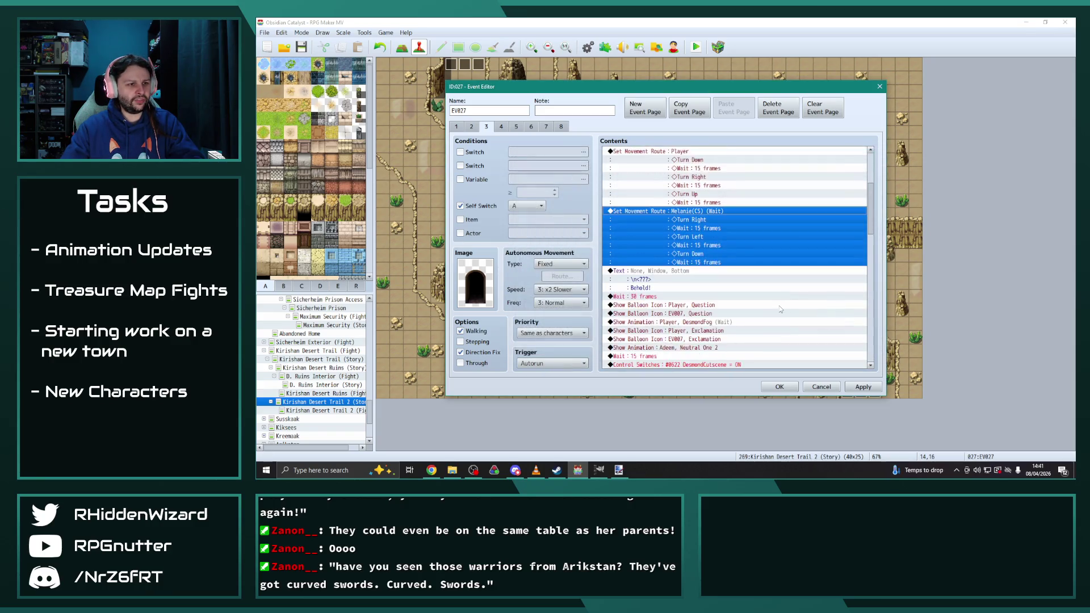
scroll(752, 298, "down", 1)
double_click(688, 254)
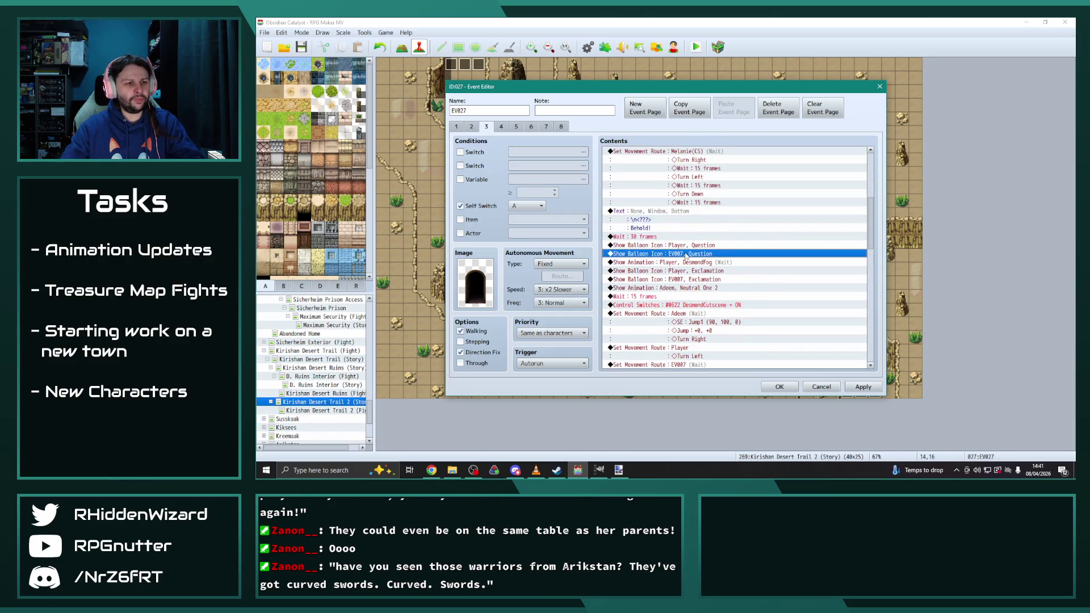
left_click(706, 235)
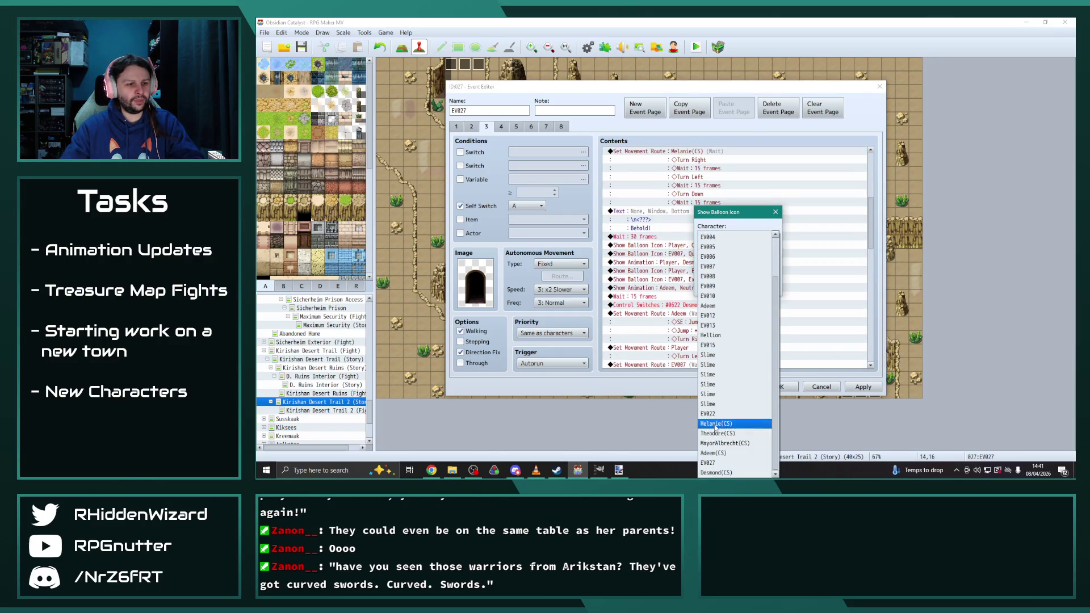
left_click(732, 426)
left_click(719, 287)
double_click(685, 279)
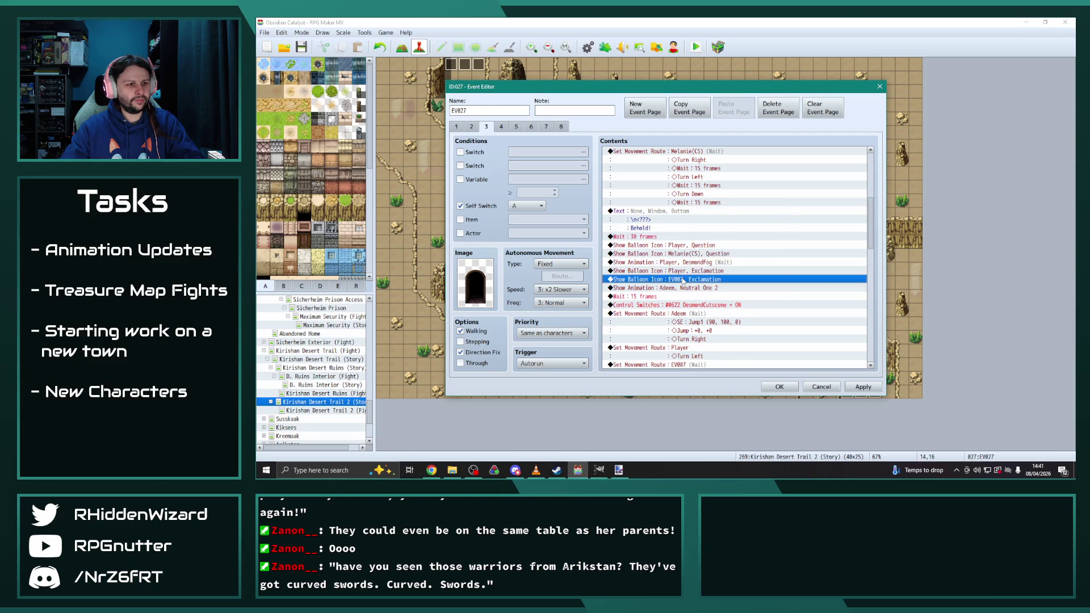
left_click(734, 236)
left_click(725, 435)
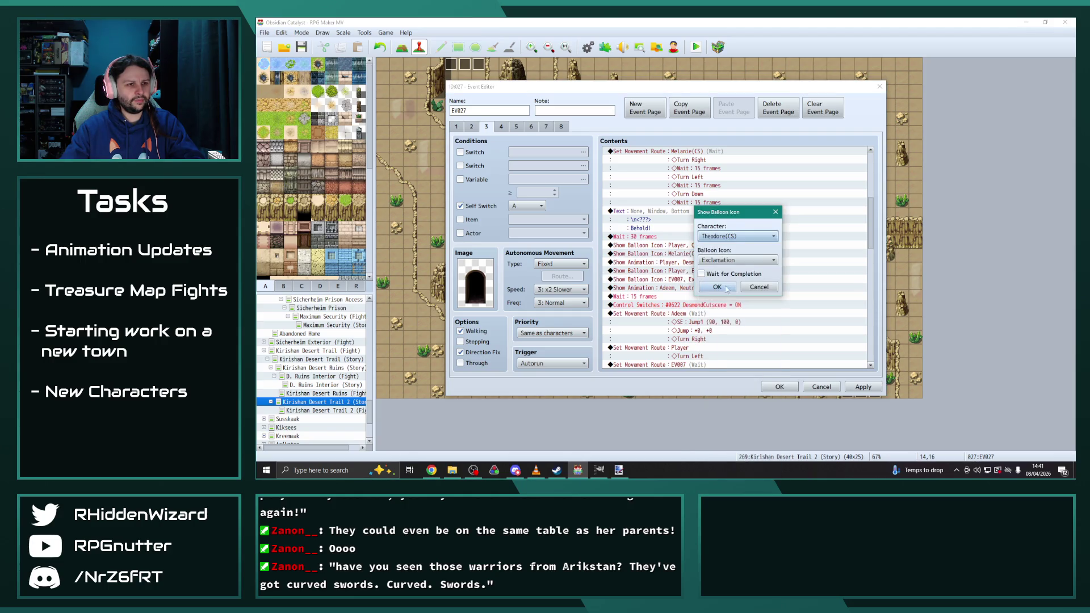
left_click(734, 236)
left_click(730, 426)
left_click(718, 287)
Step: Make the Neutral One 2 animation and Adeem's jump route target Desmond(CS)
double_click(687, 288)
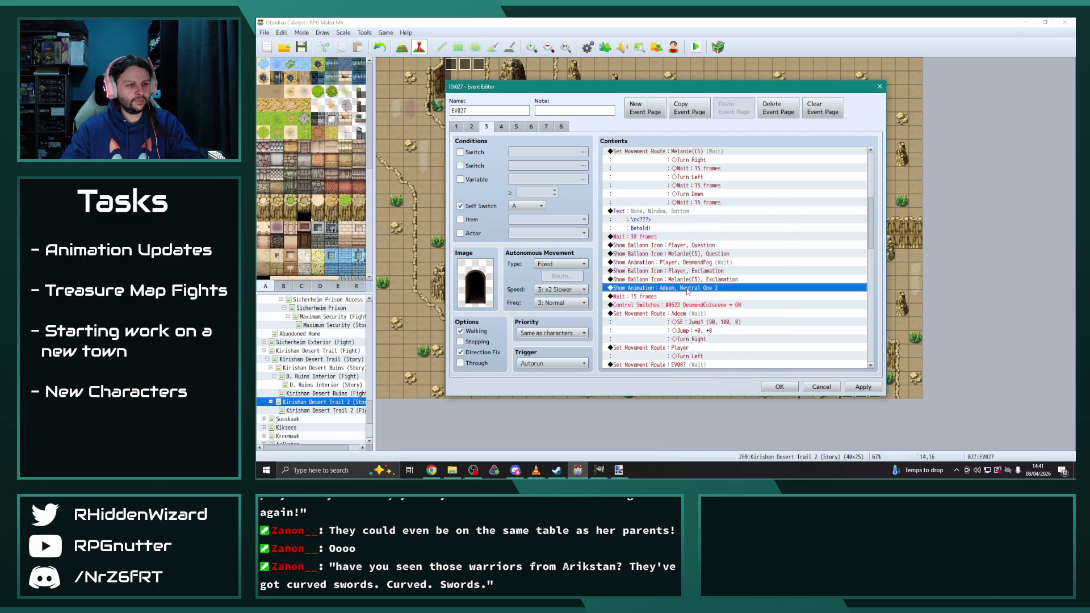
left_click(734, 235)
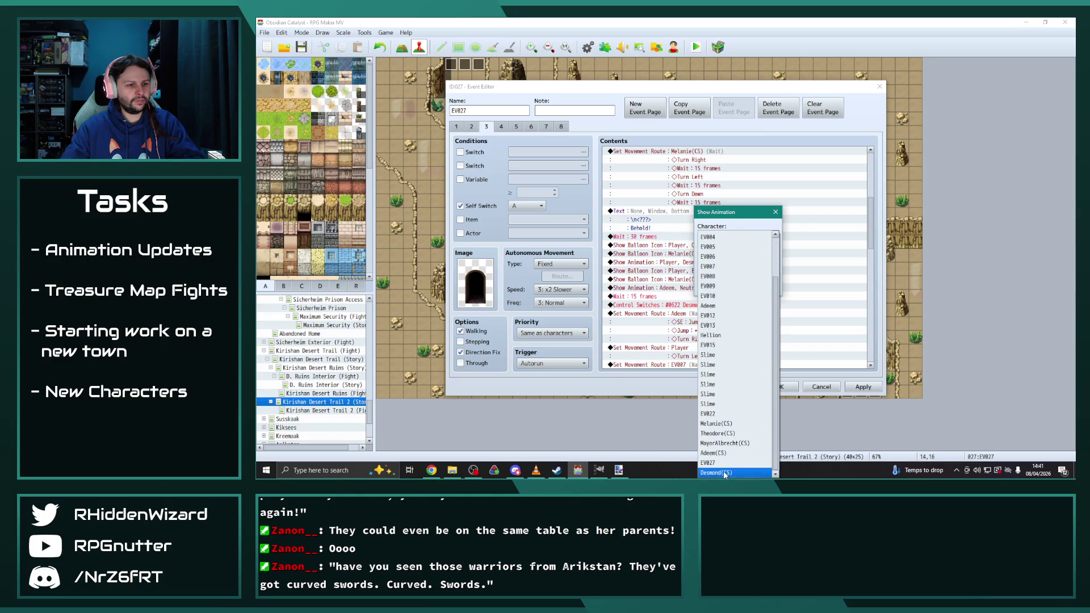
left_click(725, 464)
left_click(738, 235)
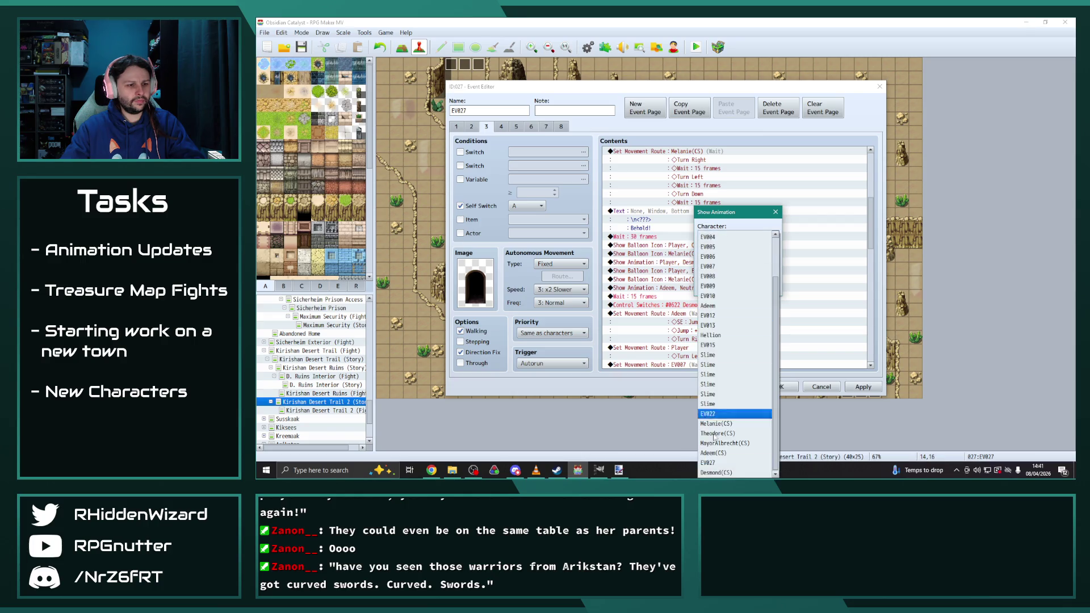
left_click(715, 473)
left_click(718, 288)
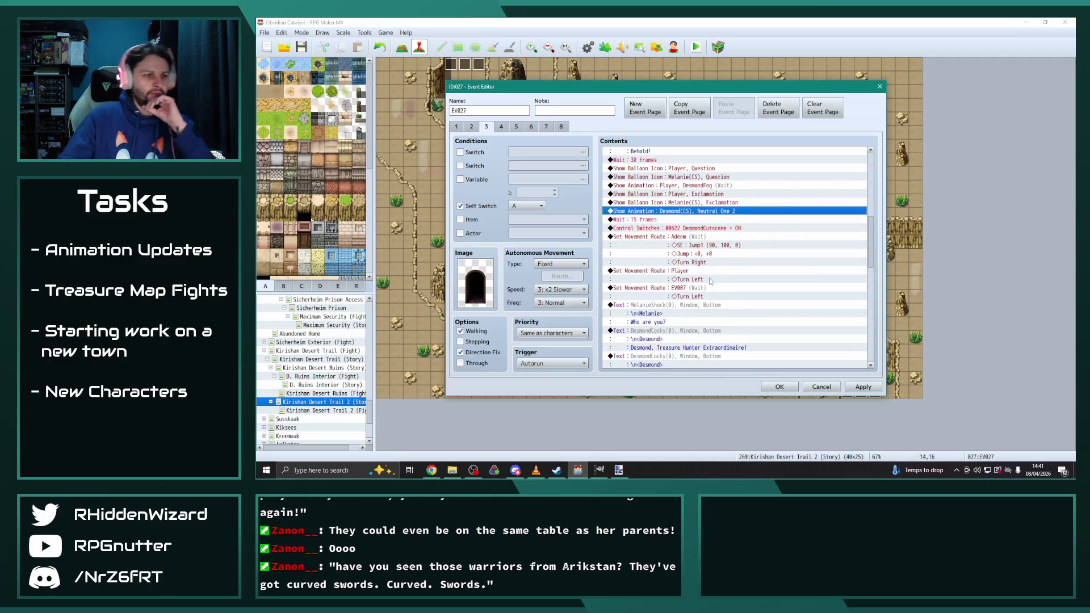
double_click(689, 235)
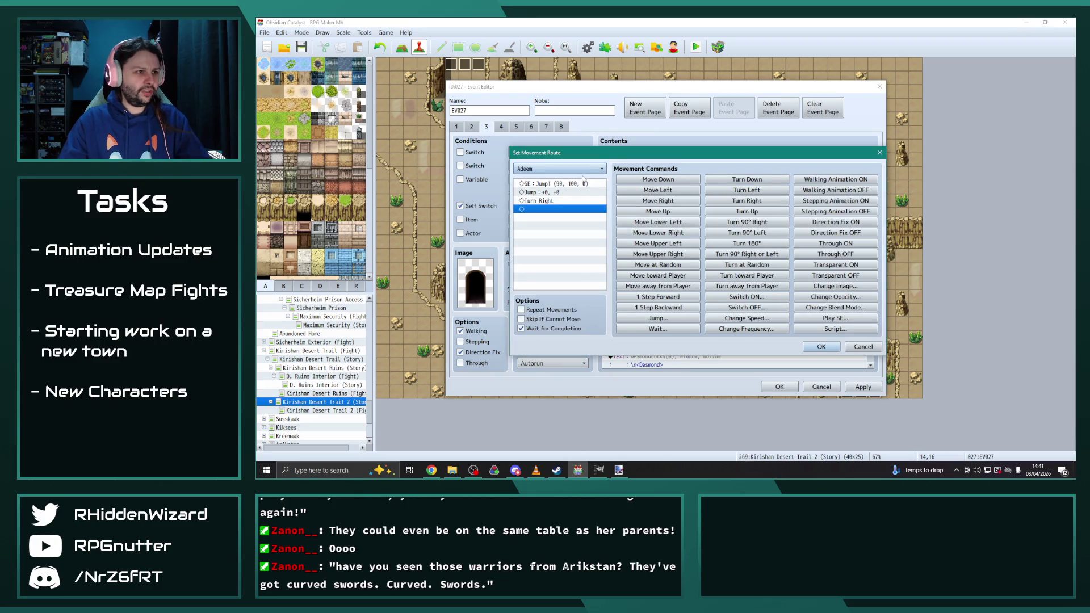
left_click(559, 169)
left_click(549, 420)
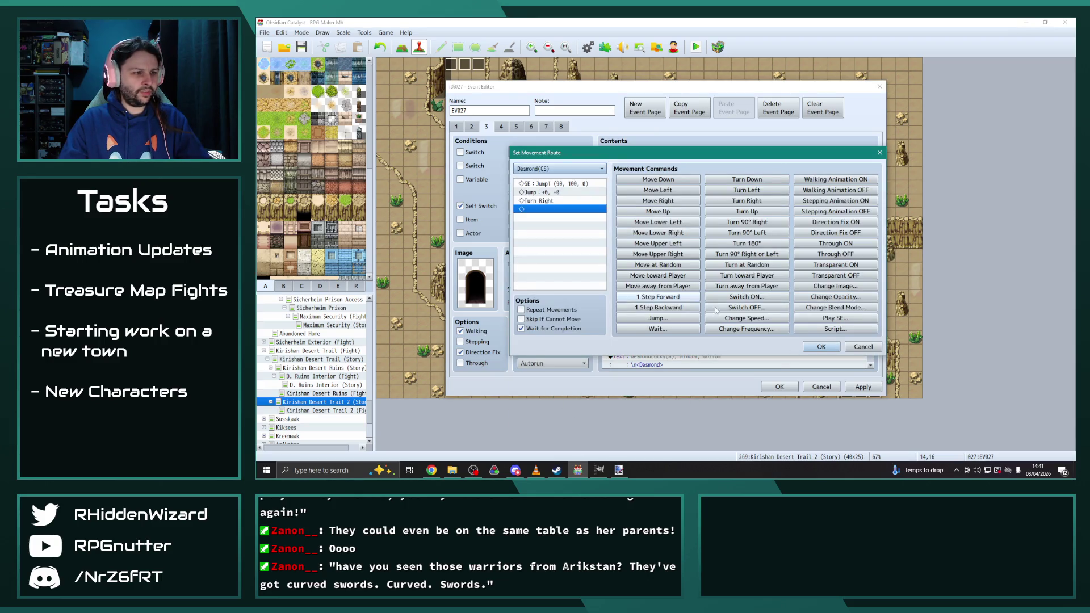
left_click(821, 346)
Step: Retarget the EV007 turn-left route and exclamation balloon to Melanie(CS)
scroll(704, 298, "down", 1)
double_click(678, 228)
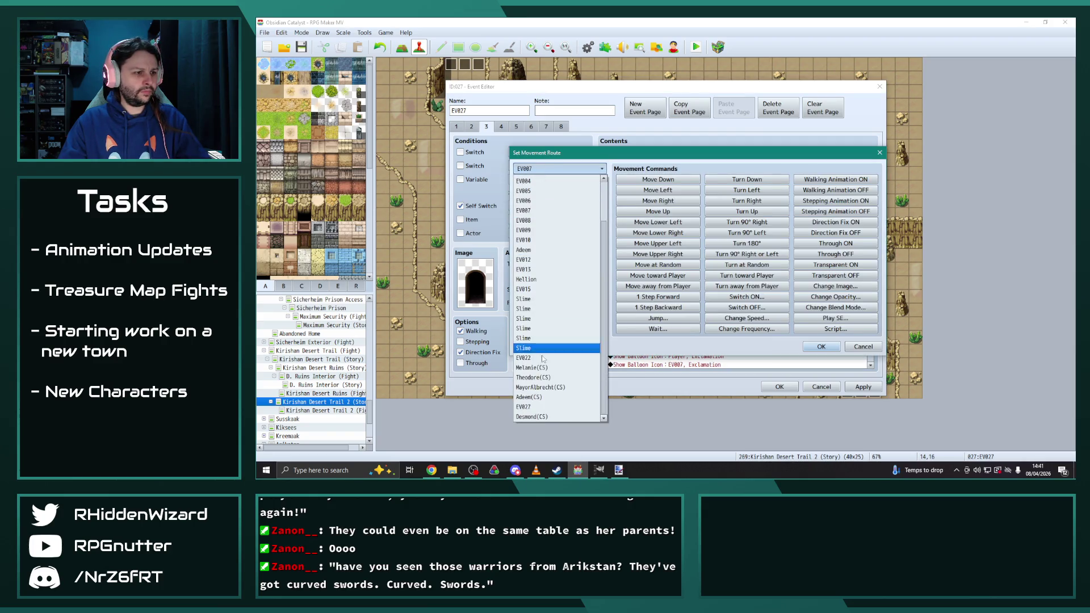
left_click(553, 373)
left_click(837, 346)
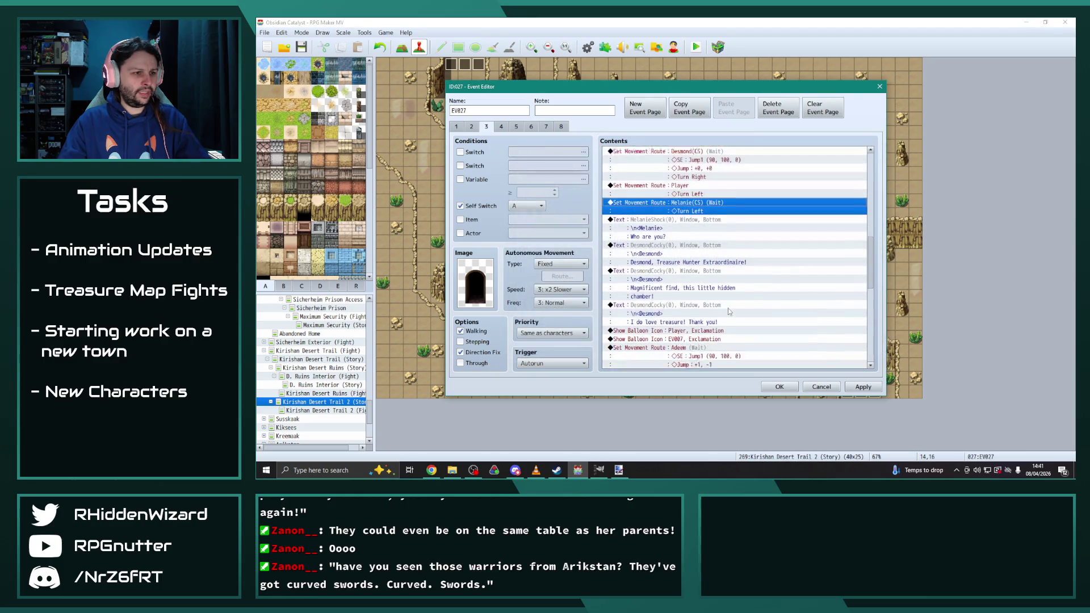
scroll(659, 250, "down", 3)
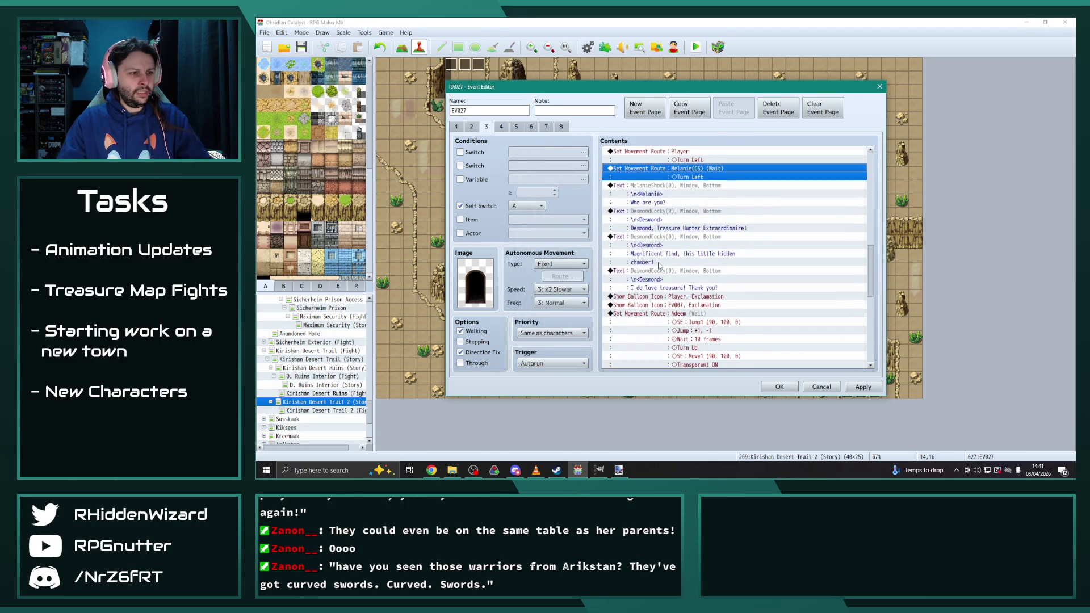
double_click(675, 271)
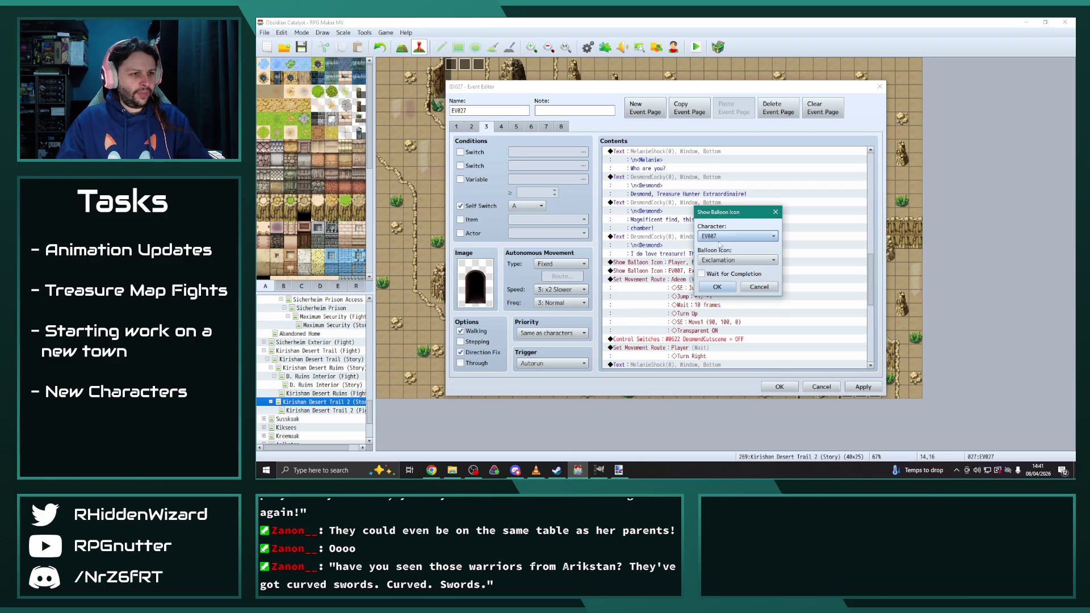
left_click(738, 236)
left_click(716, 423)
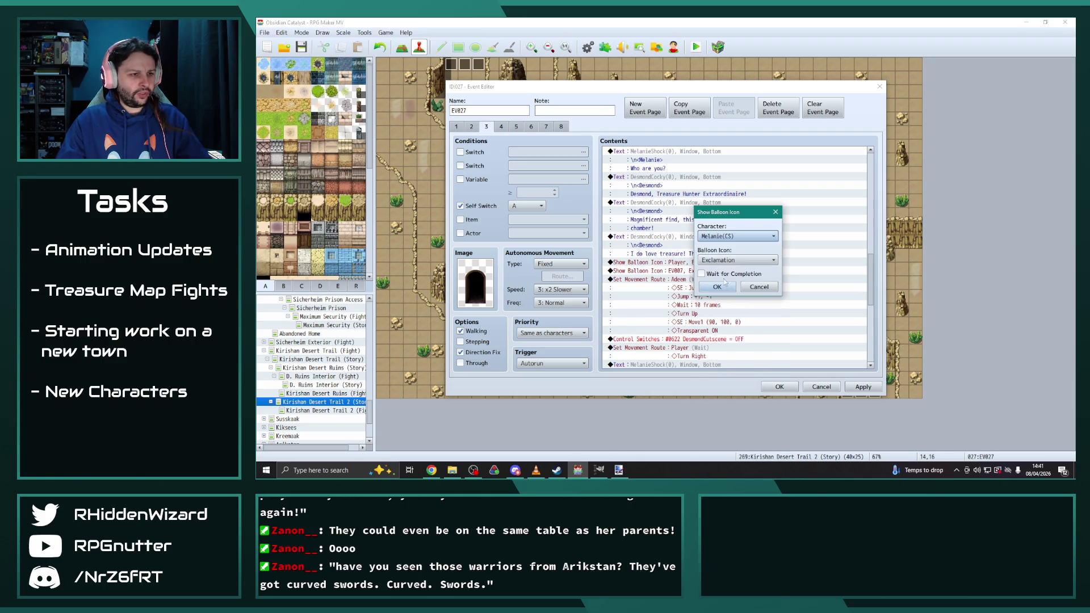
left_click(707, 287)
Step: Make Adeem's second jump movement route move Desmond(CS)
double_click(686, 280)
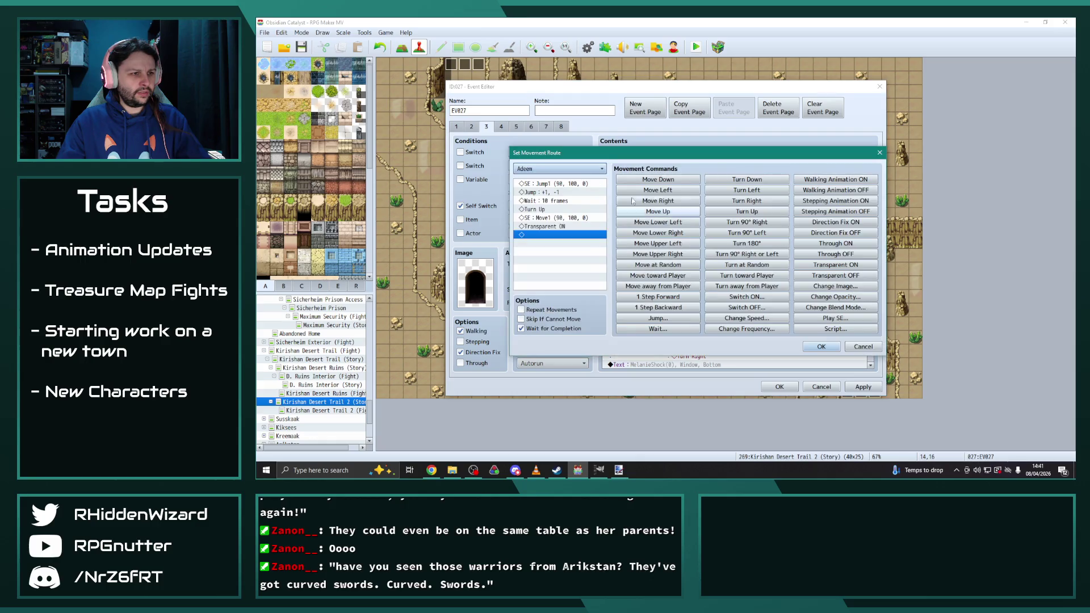
left_click(559, 169)
left_click(556, 417)
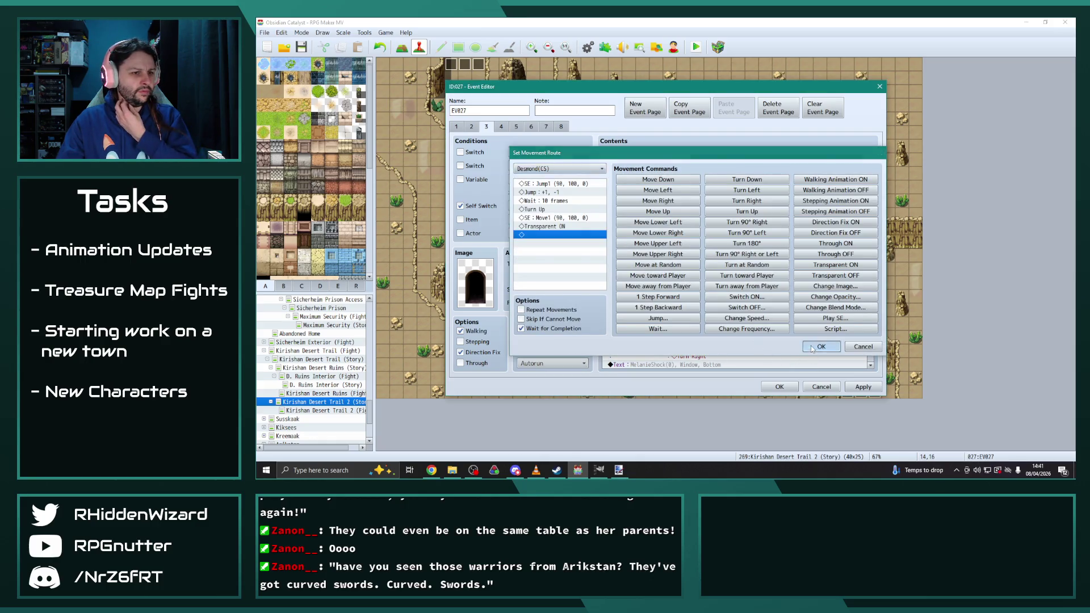
left_click(821, 346)
scroll(693, 199, "up", 15)
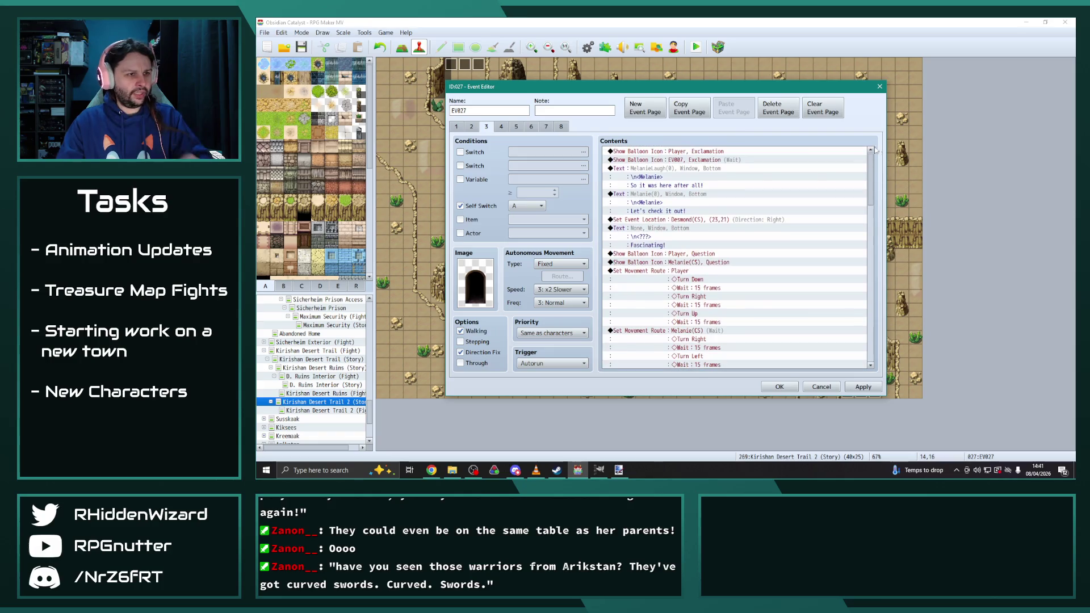
Step: Switch the remaining EV007 exclamation balloon to Melanie(CS)
left_click(689, 160)
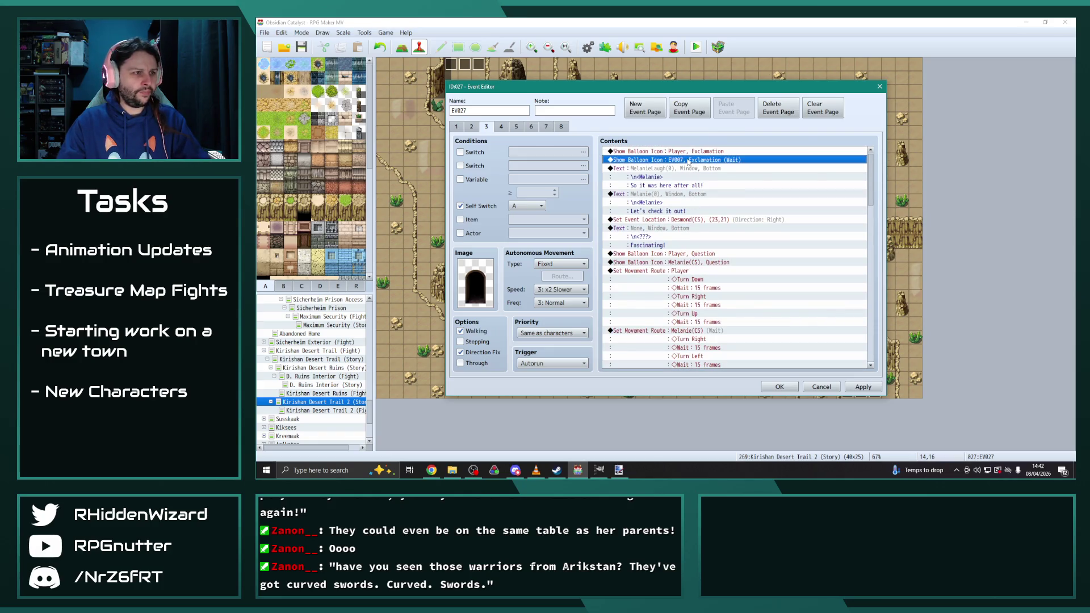
double_click(689, 161)
left_click(723, 237)
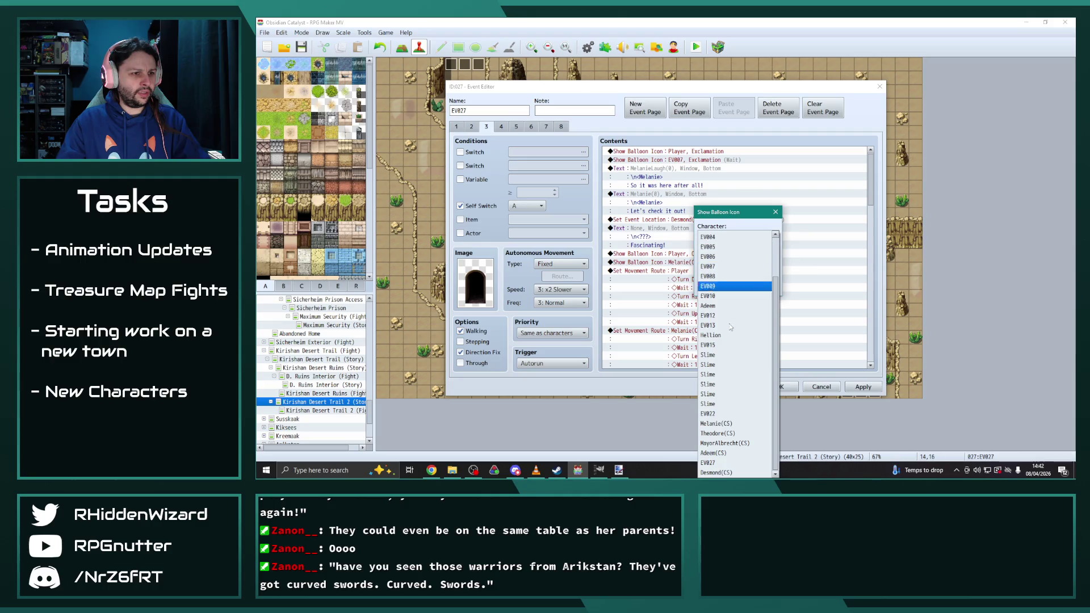
left_click(738, 427)
left_click(717, 287)
Step: On page 2, set Melanie(CS)'s event location to (14,17)
left_click(470, 127)
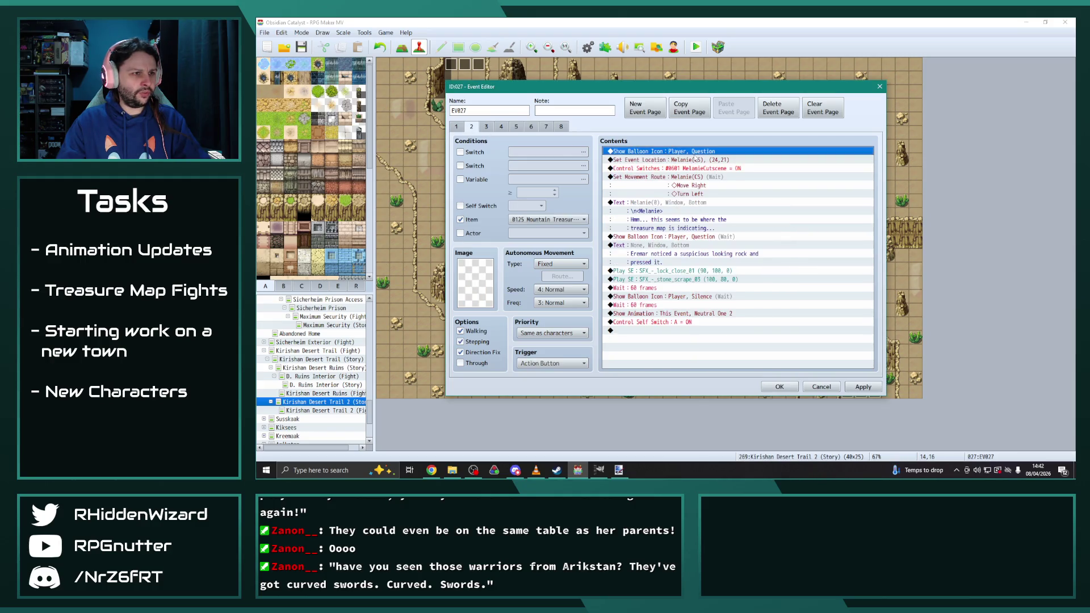
double_click(695, 160)
left_click(721, 191)
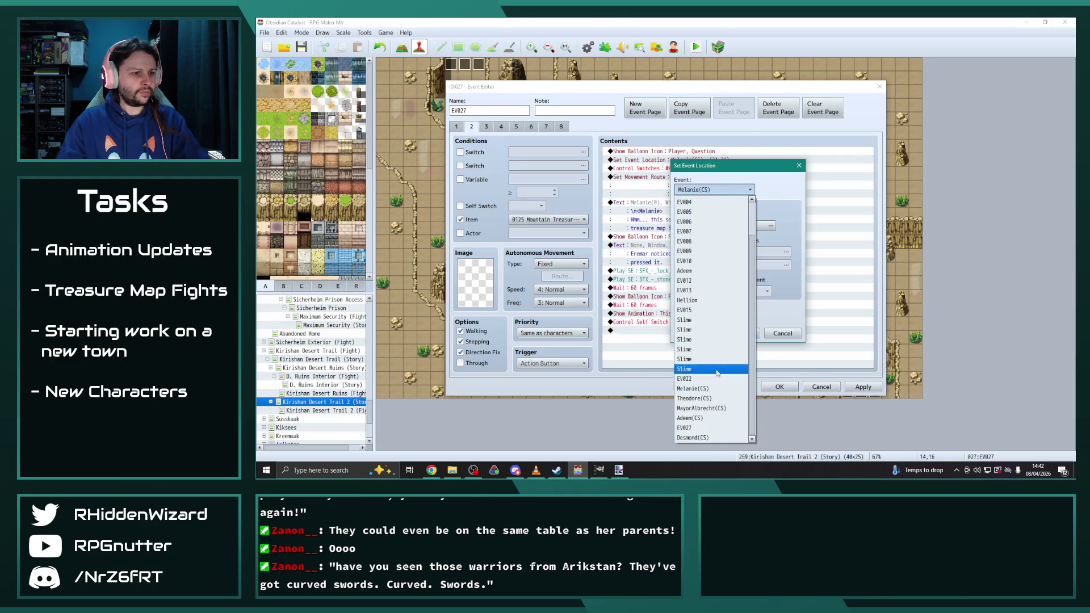
left_click(698, 388)
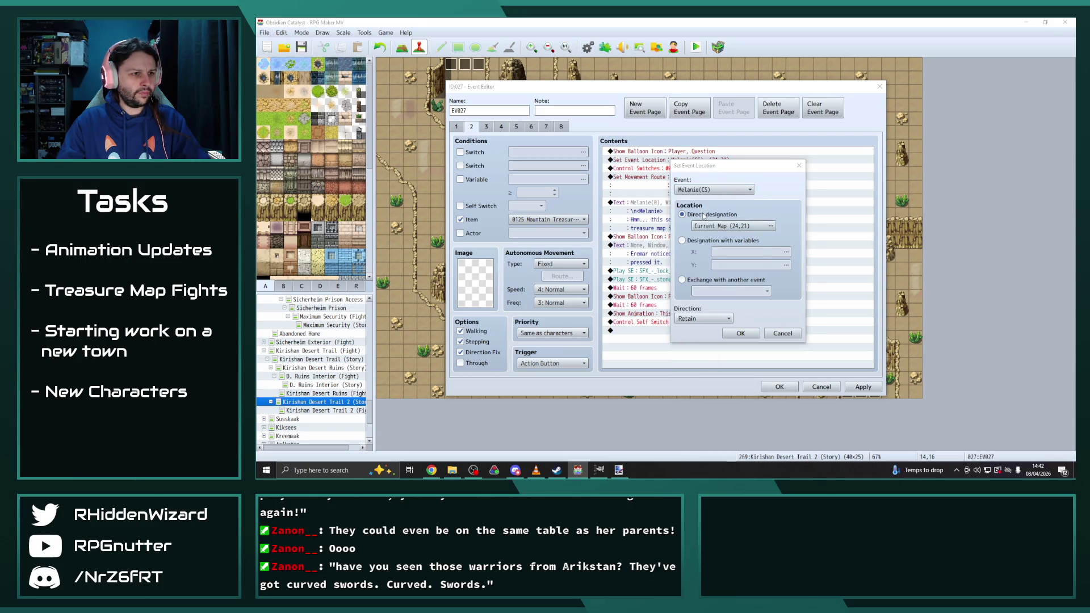
left_click(708, 226)
left_click(855, 396)
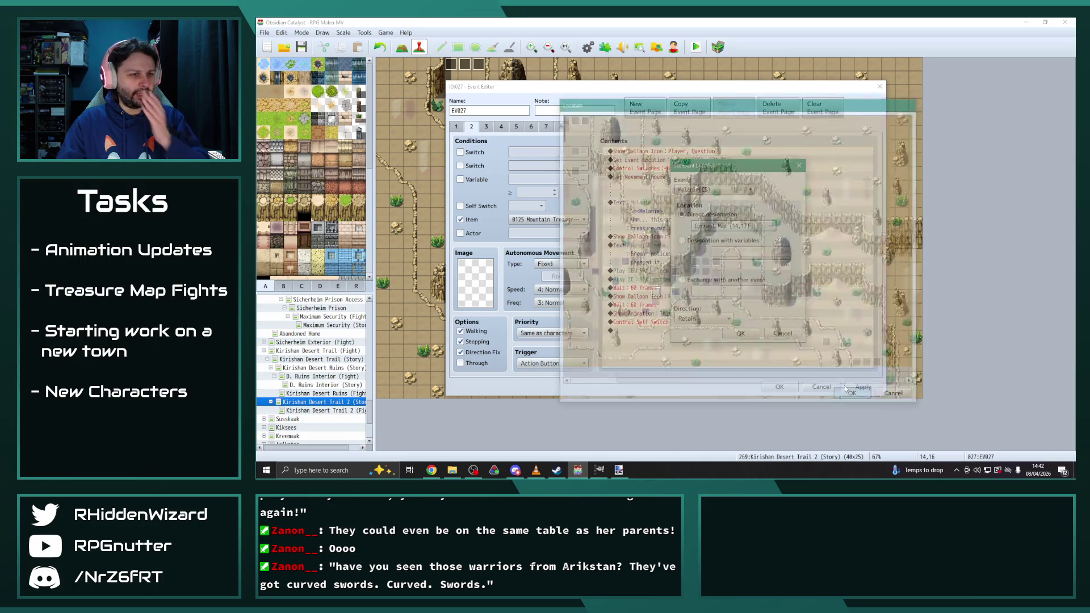
left_click(740, 334)
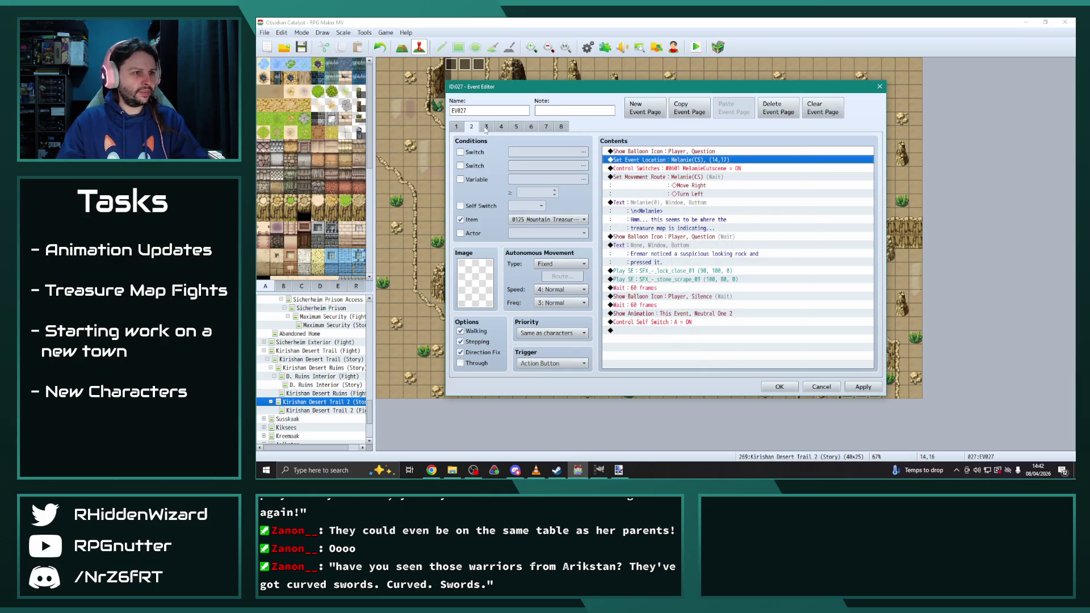
Step: On page 3, move Desmond(CS)'s location to (13,17) and apply
left_click(486, 126)
double_click(705, 220)
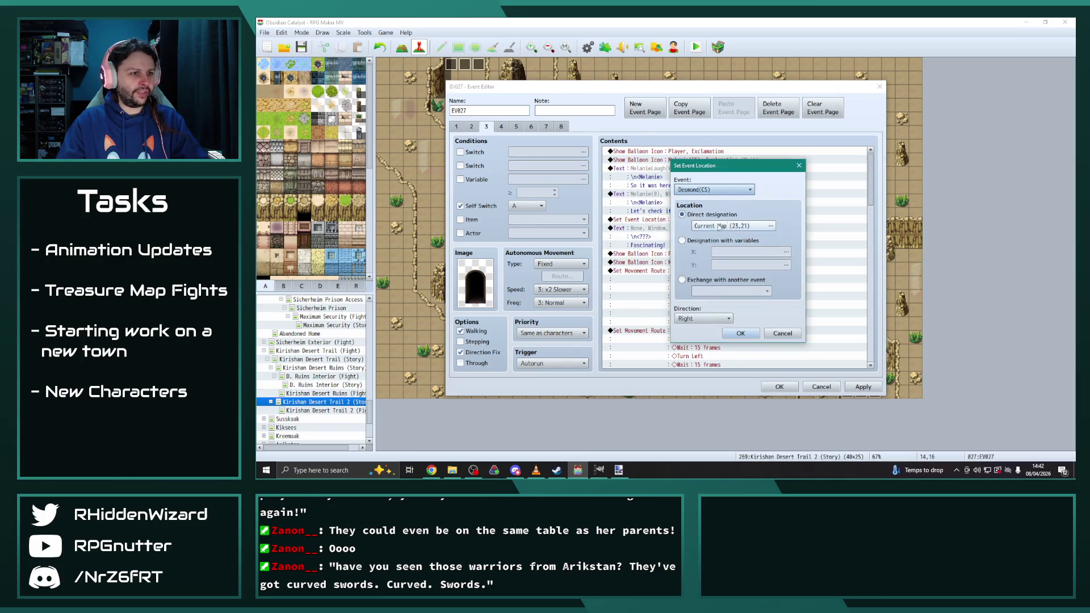
left_click(748, 225)
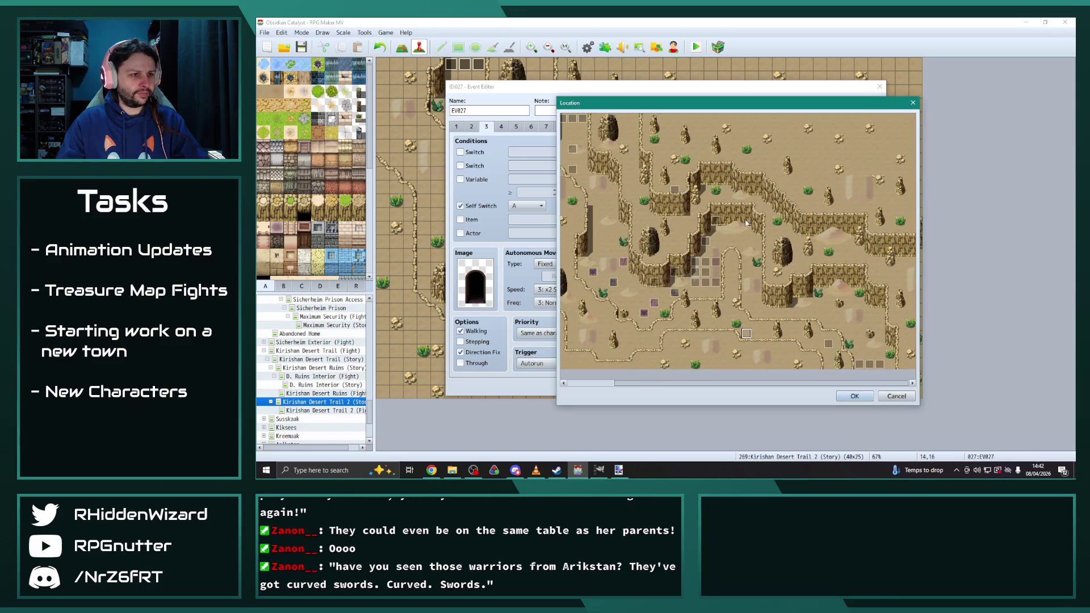
left_click(853, 396)
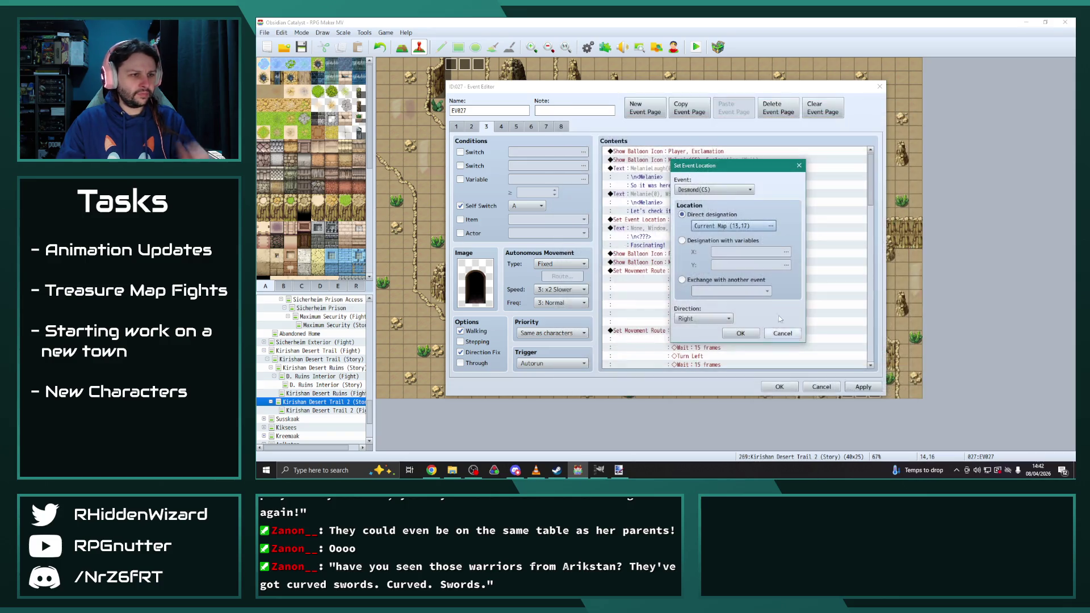
left_click(866, 390)
left_click(866, 390)
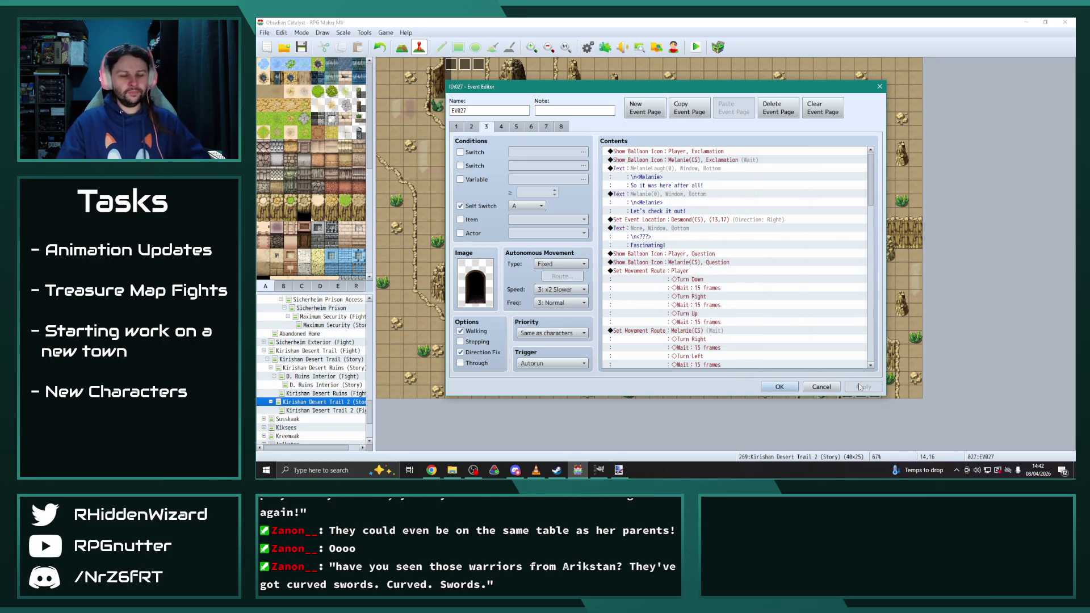
scroll(792, 313, "down", 1)
Step: Retarget the Move Left movement route to Melanie(CS)
scroll(792, 313, "down", 8)
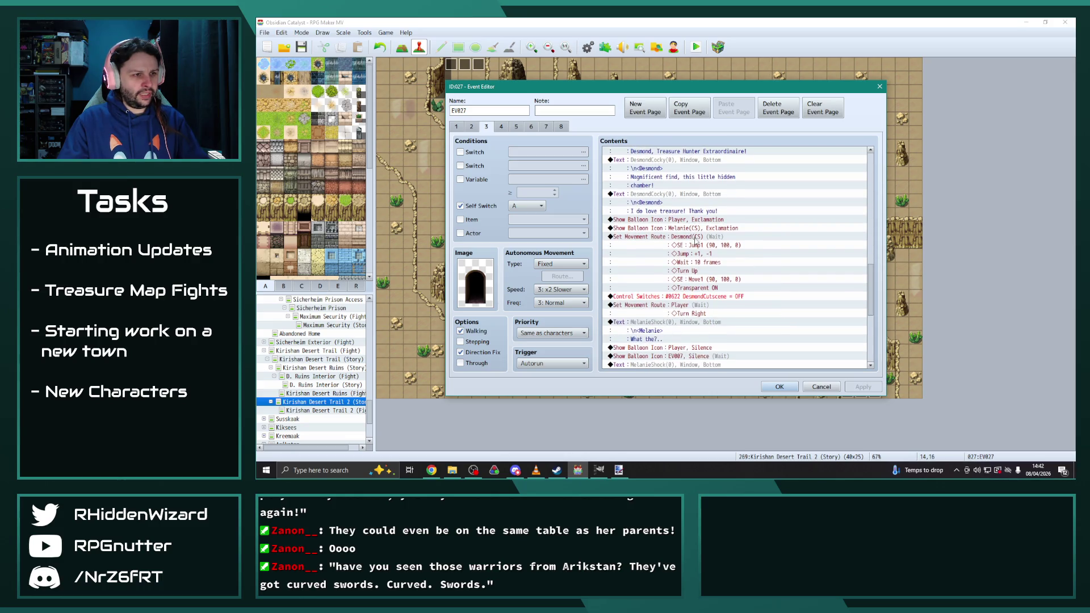
scroll(696, 241, "down", 2)
scroll(705, 243, "down", 3)
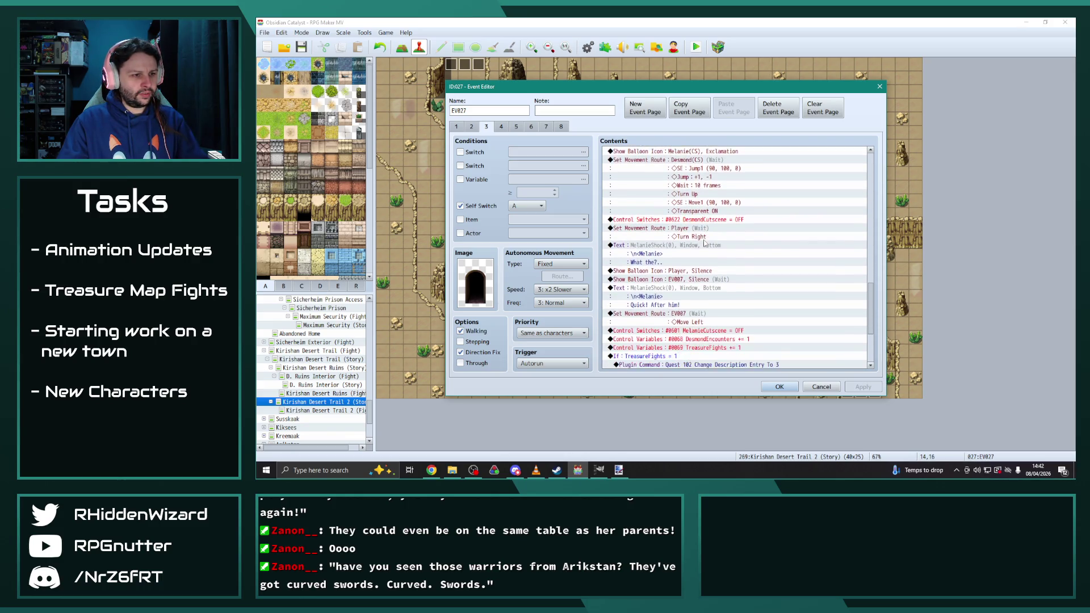
double_click(684, 282)
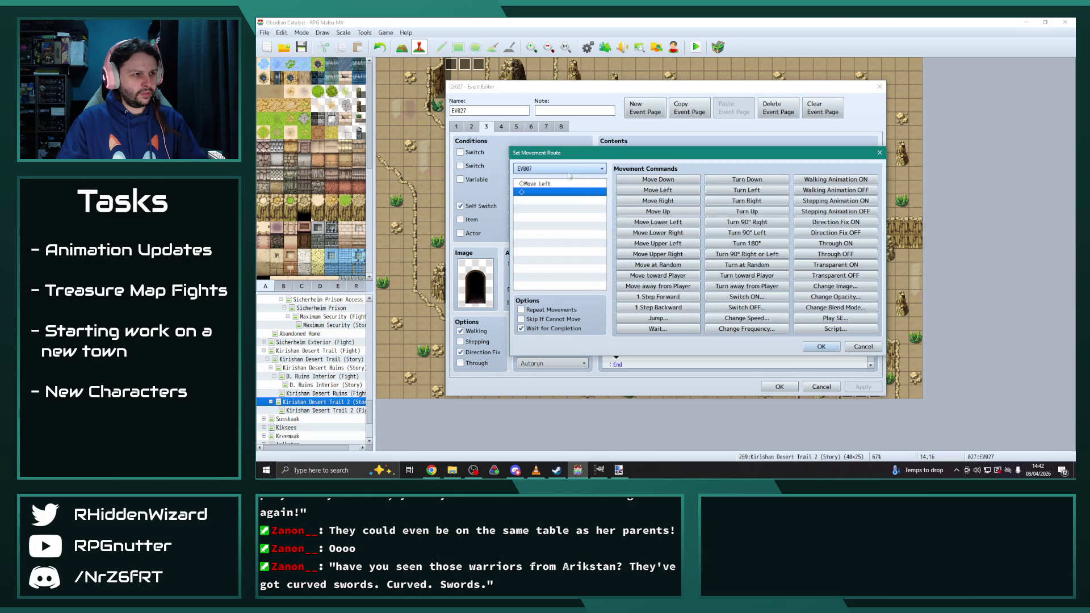
left_click(602, 169)
left_click(553, 368)
left_click(820, 347)
Step: Change the Quest Add plugin command from 806 to 808
scroll(734, 278, "down", 3)
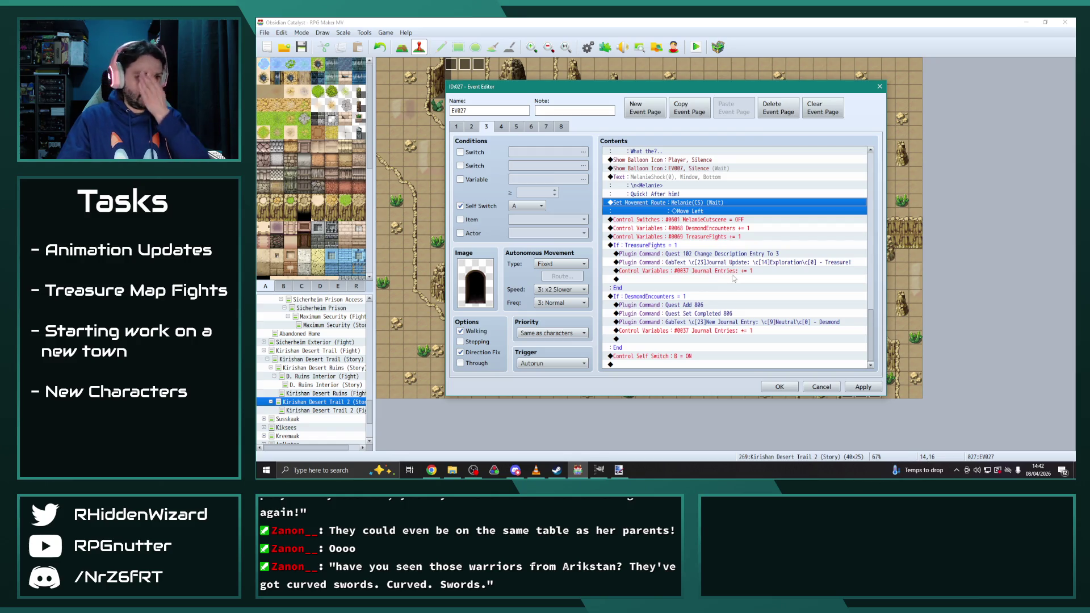
double_click(715, 305)
left_click(700, 251)
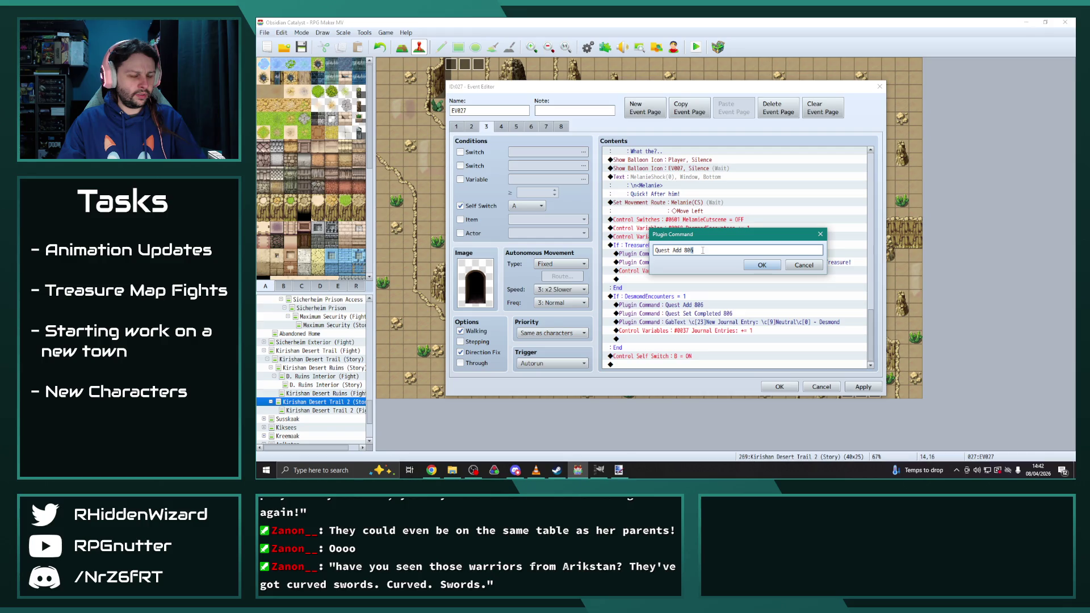
key("BackSpace")
type("8")
left_click(762, 265)
Step: Change the Quest Set Completed command to 808 and apply the page changes
left_click(727, 322)
double_click(726, 323)
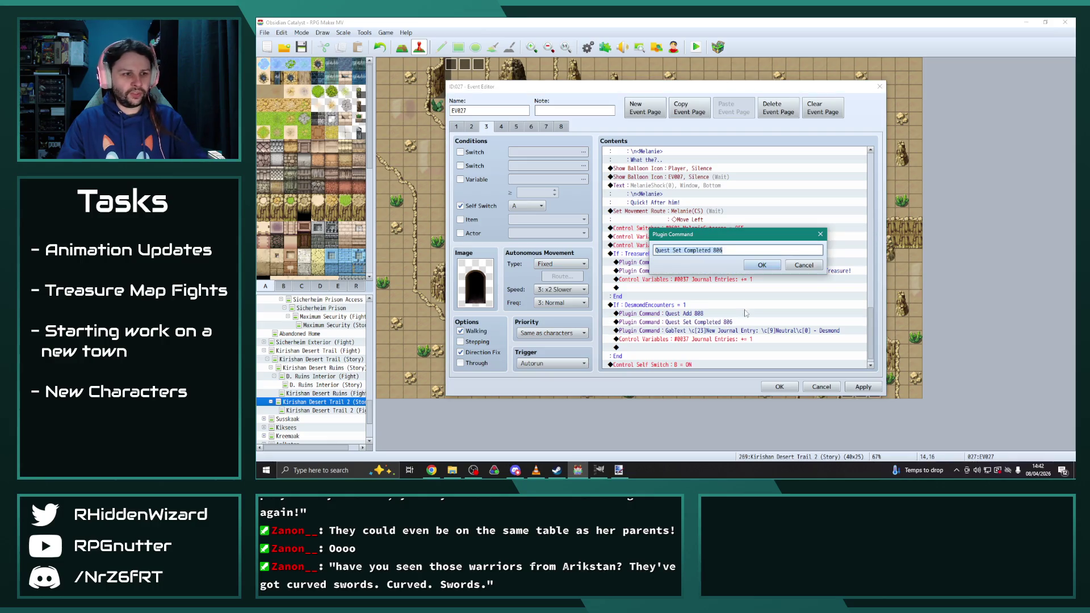
key("BackSpace")
type("7")
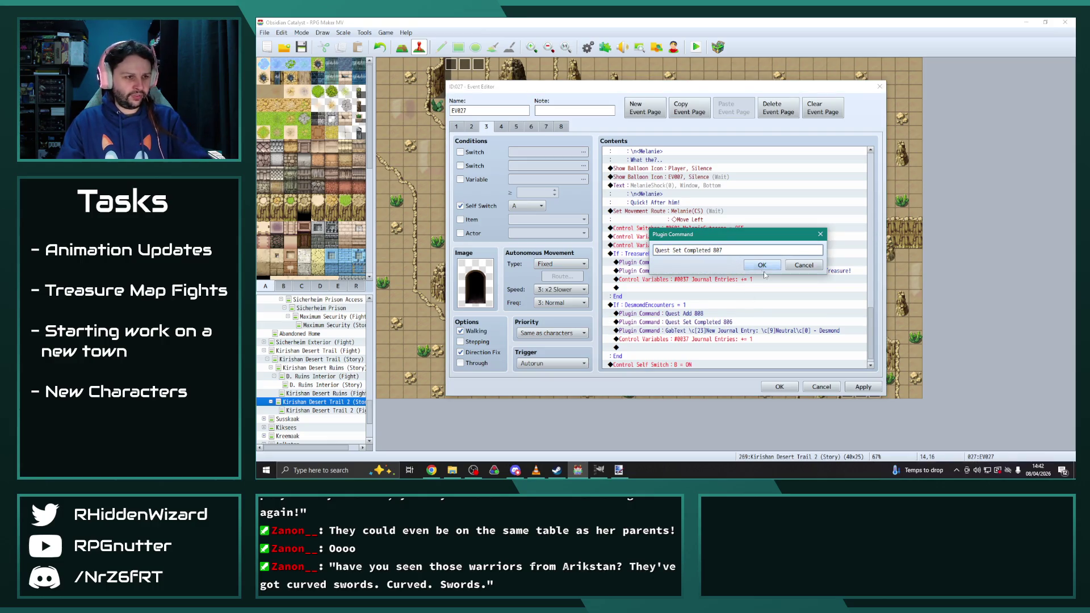
left_click(762, 265)
scroll(769, 311, "down", 1)
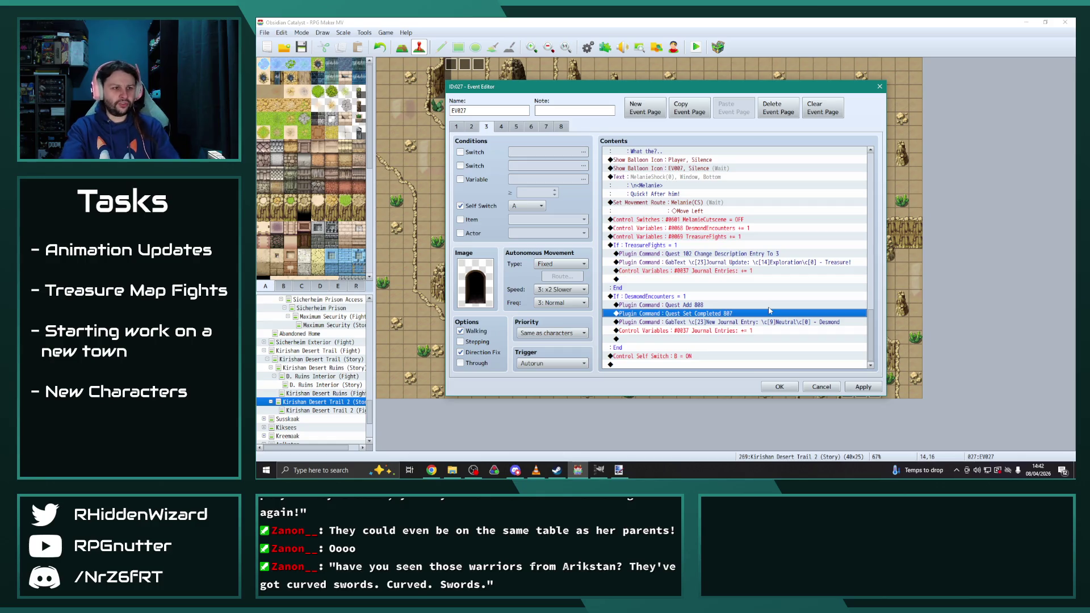
double_click(738, 316)
left_click(718, 250)
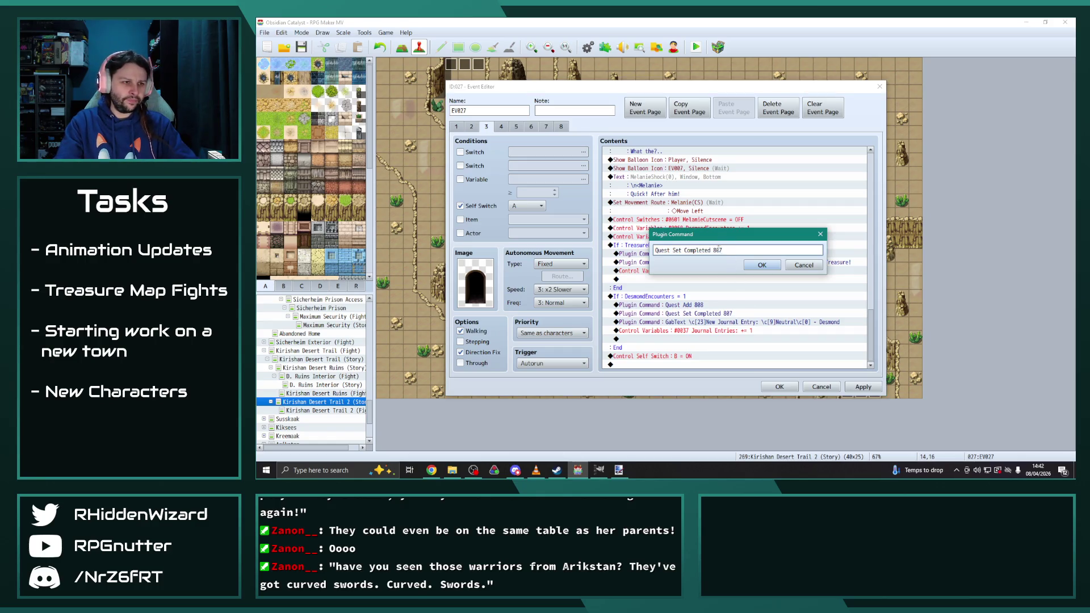
key("BackSpace")
type("8")
left_click(762, 265)
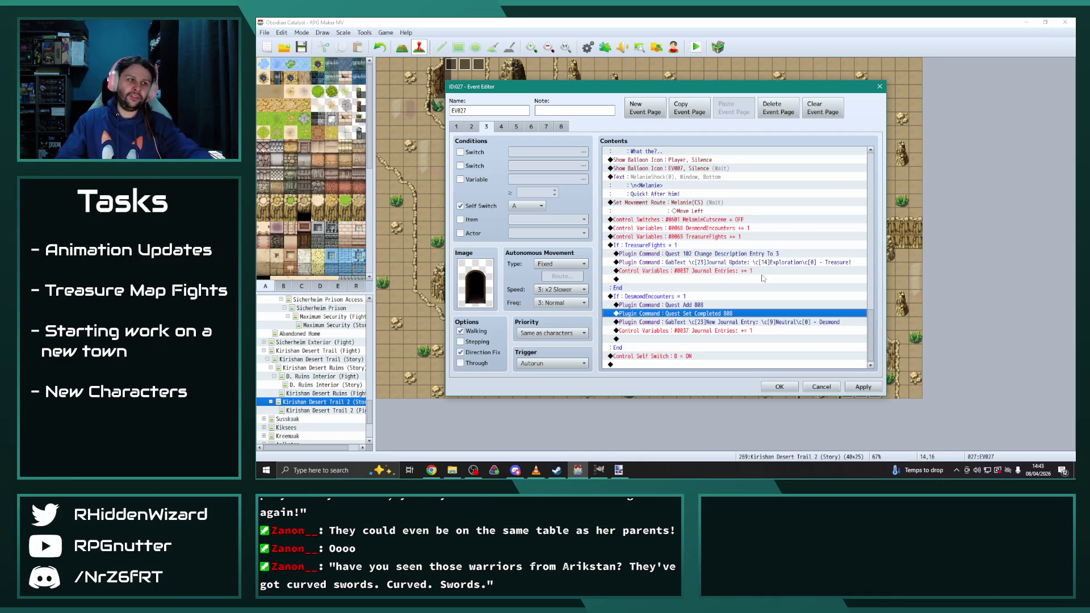
left_click(861, 387)
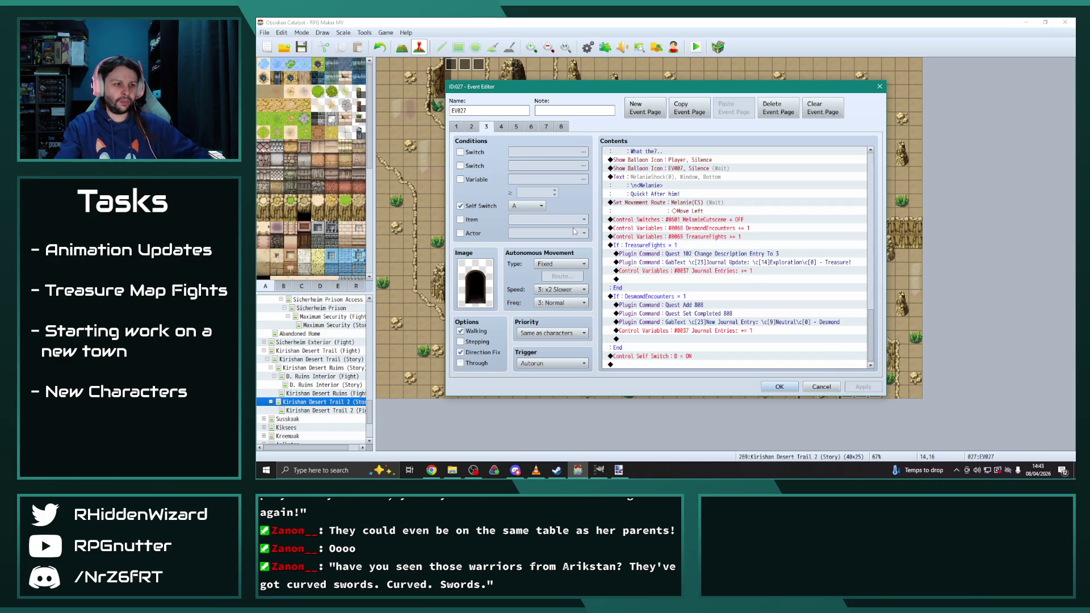
Step: On page 4, put the exclamation balloon on Melanie(CS) and place Desmond(CS) at (23,21)
left_click(501, 127)
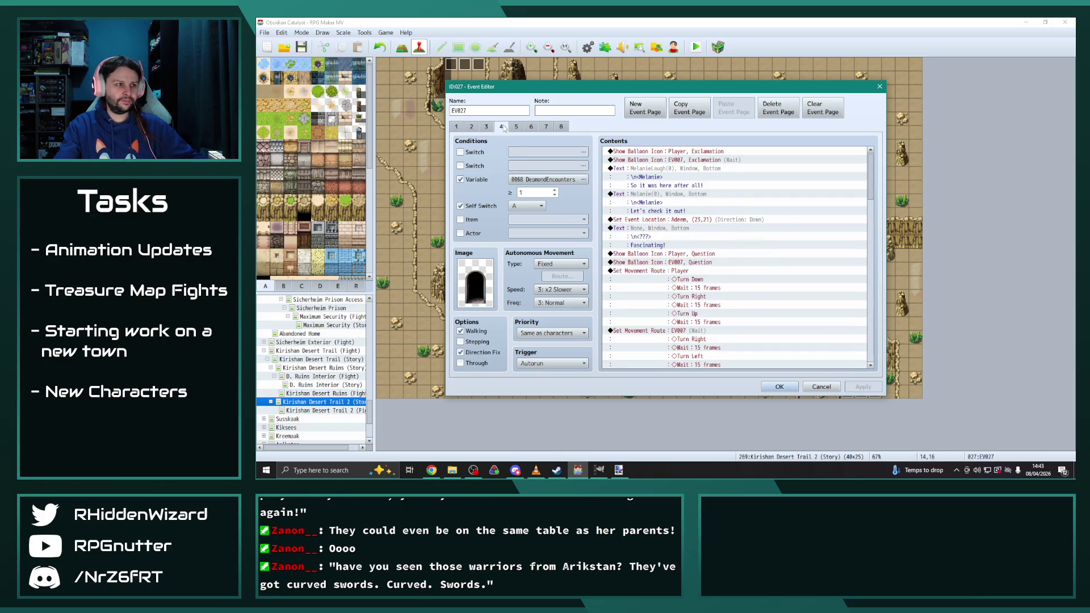
double_click(688, 160)
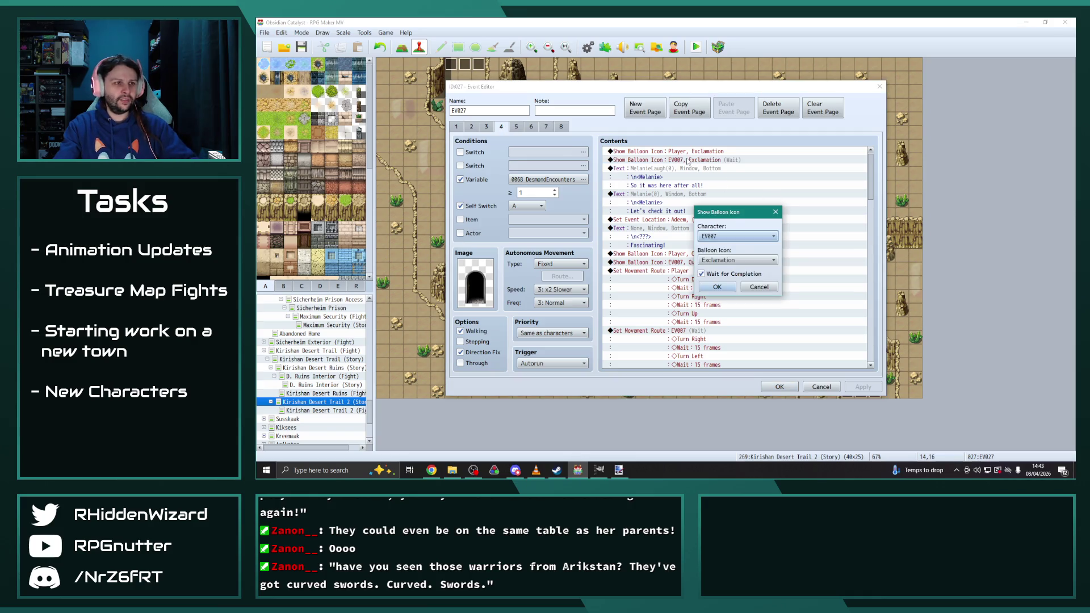
left_click(737, 236)
left_click(726, 440)
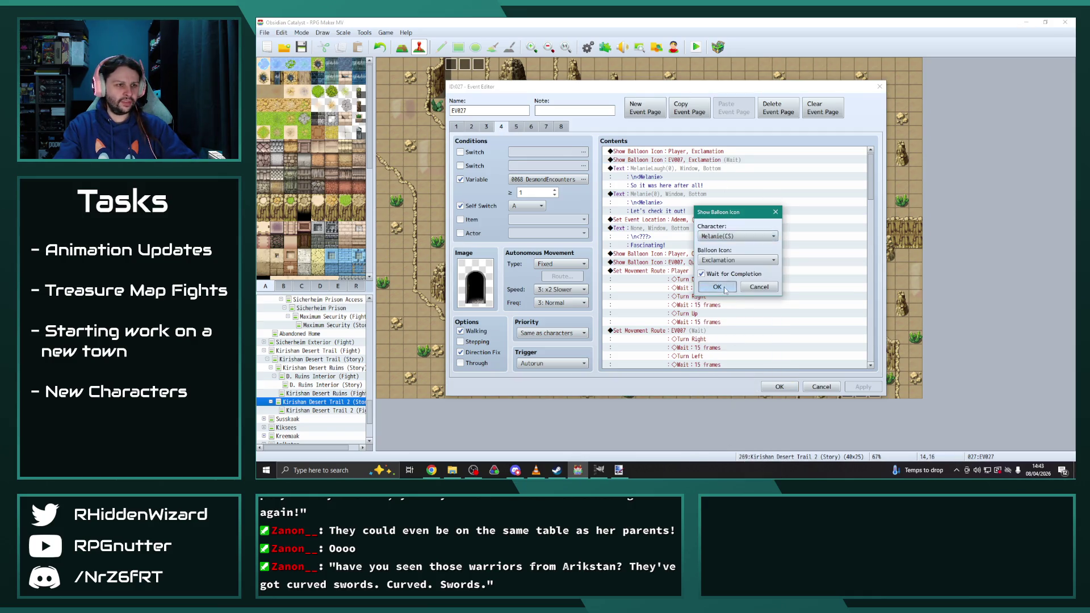
left_click(717, 287)
double_click(676, 219)
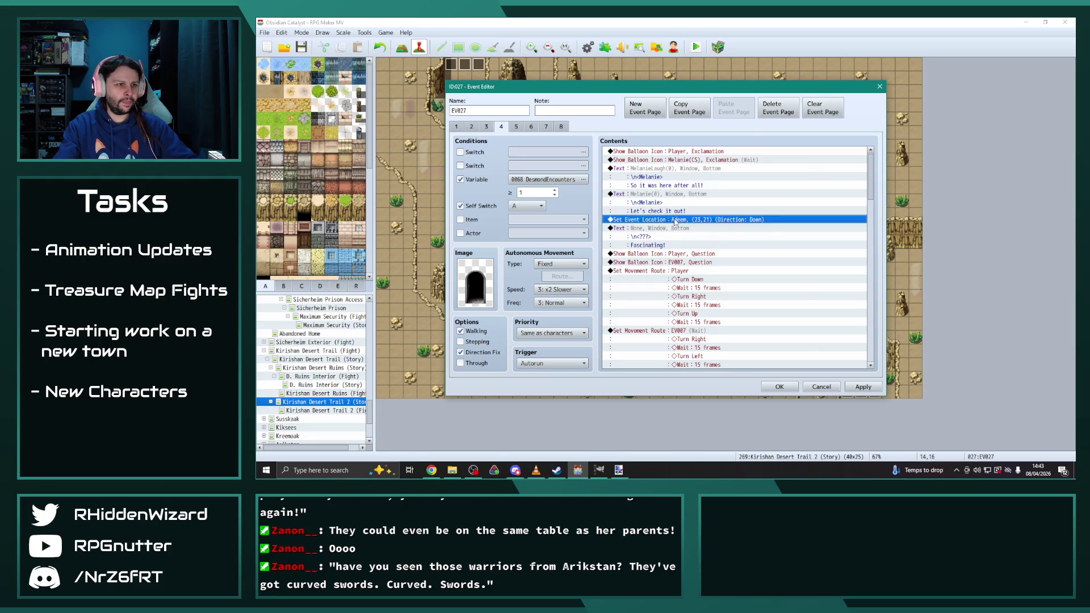
left_click(707, 189)
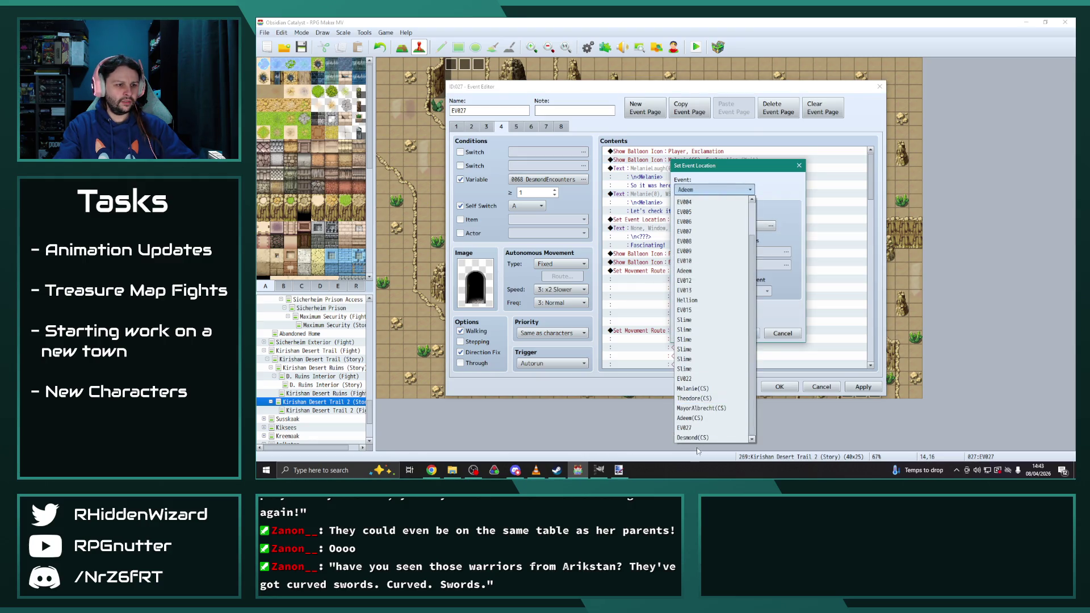
left_click(716, 441)
left_click(732, 333)
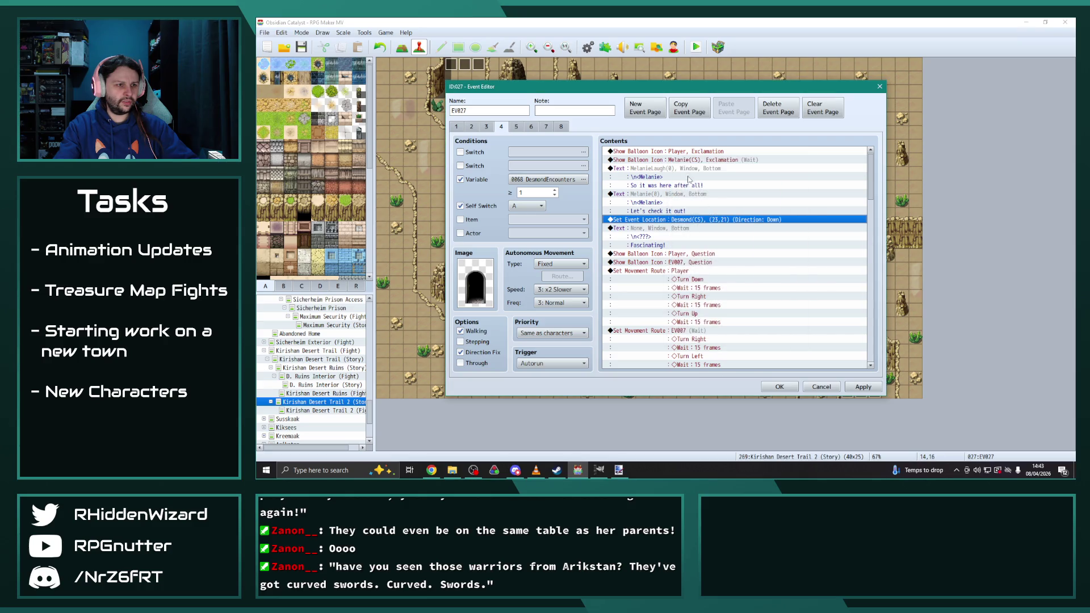
Step: Put the question balloon and the EV007 movement route on Melanie(CS)
double_click(689, 263)
left_click(738, 238)
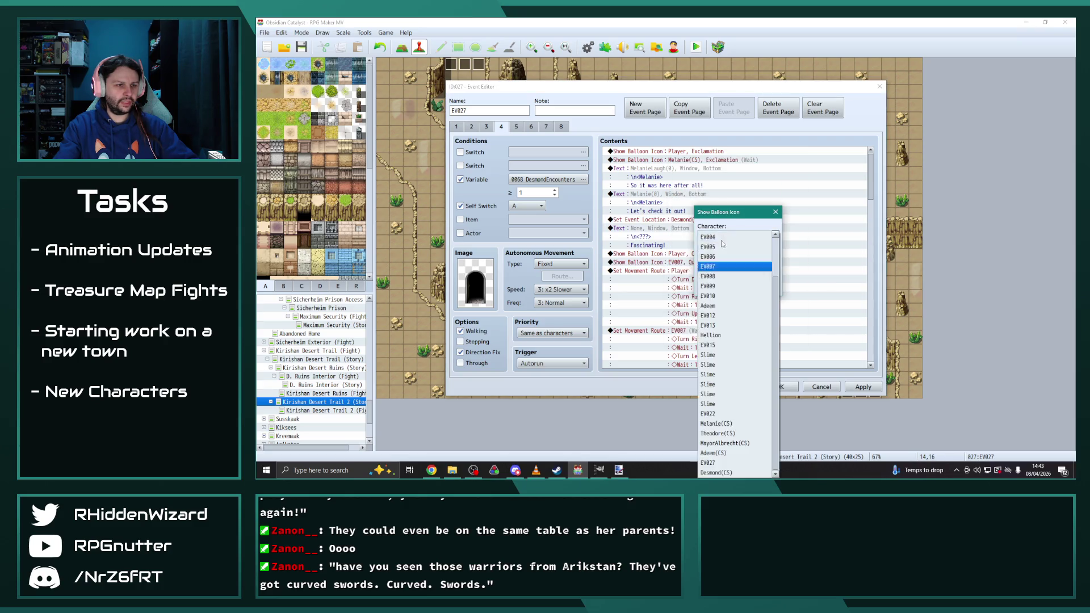
left_click(726, 424)
left_click(718, 289)
scroll(707, 300, "down", 1)
left_click(691, 297)
double_click(691, 297)
left_click(559, 169)
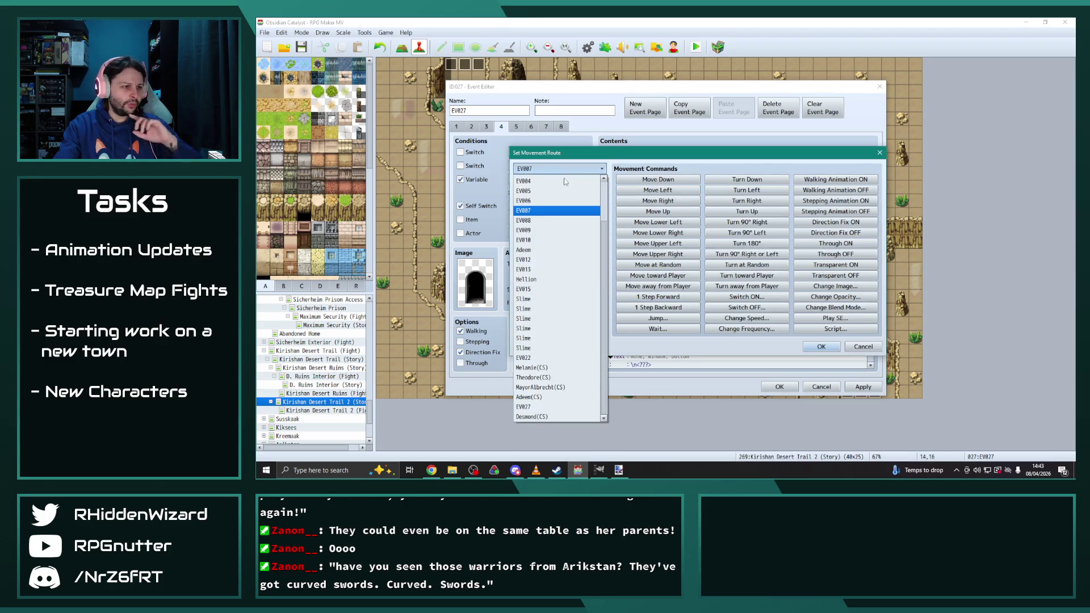
left_click(548, 367)
left_click(821, 346)
Step: Correct the next question balloon's character to Melanie(CS) instead of EV022
scroll(788, 336, "down", 3)
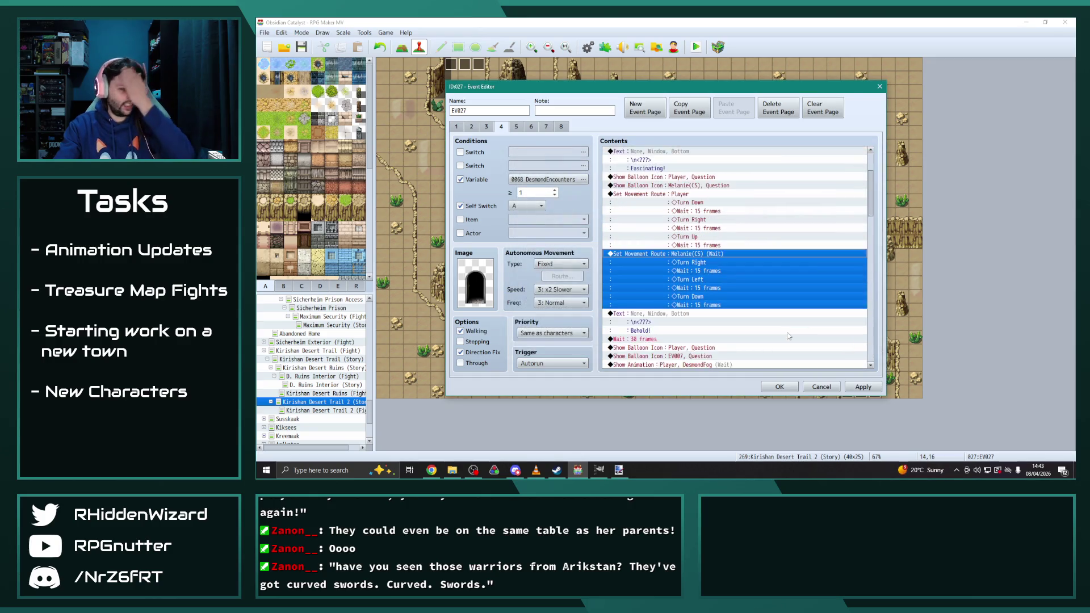
scroll(786, 334, "up", 4)
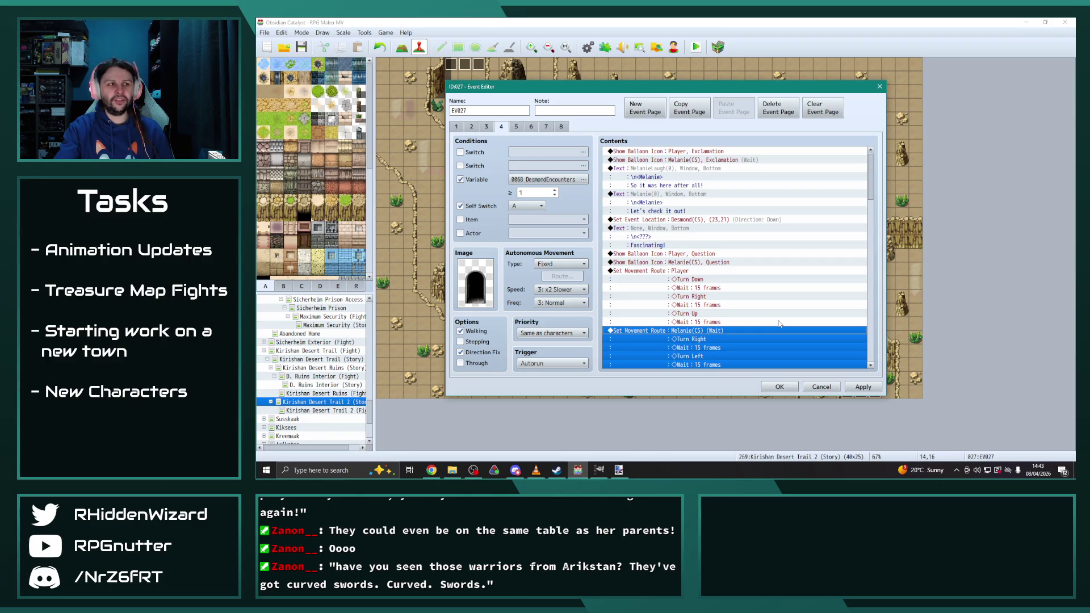
scroll(789, 237, "down", 7)
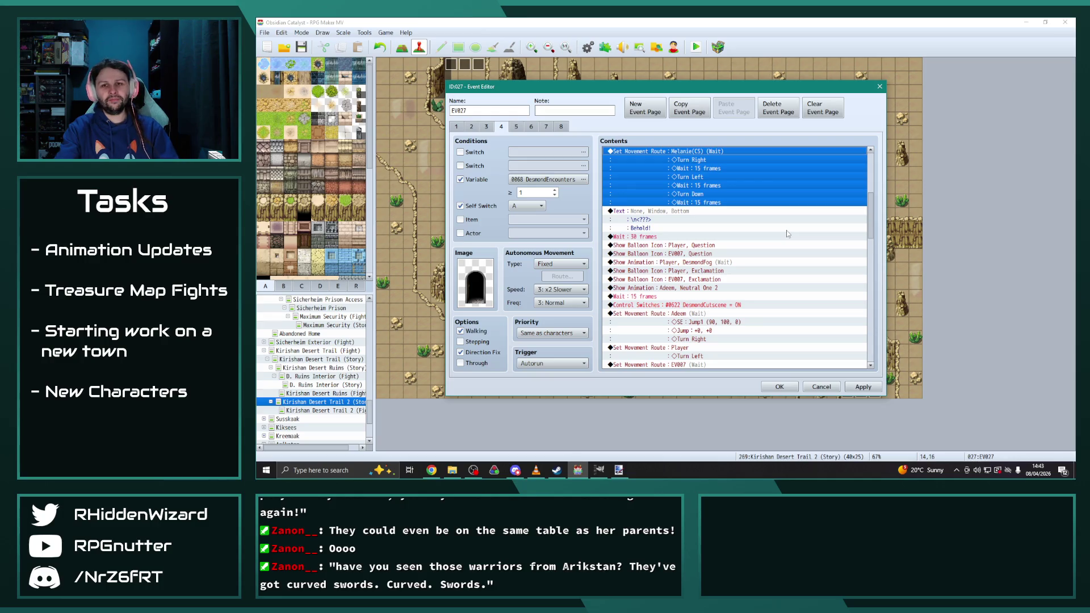
double_click(704, 254)
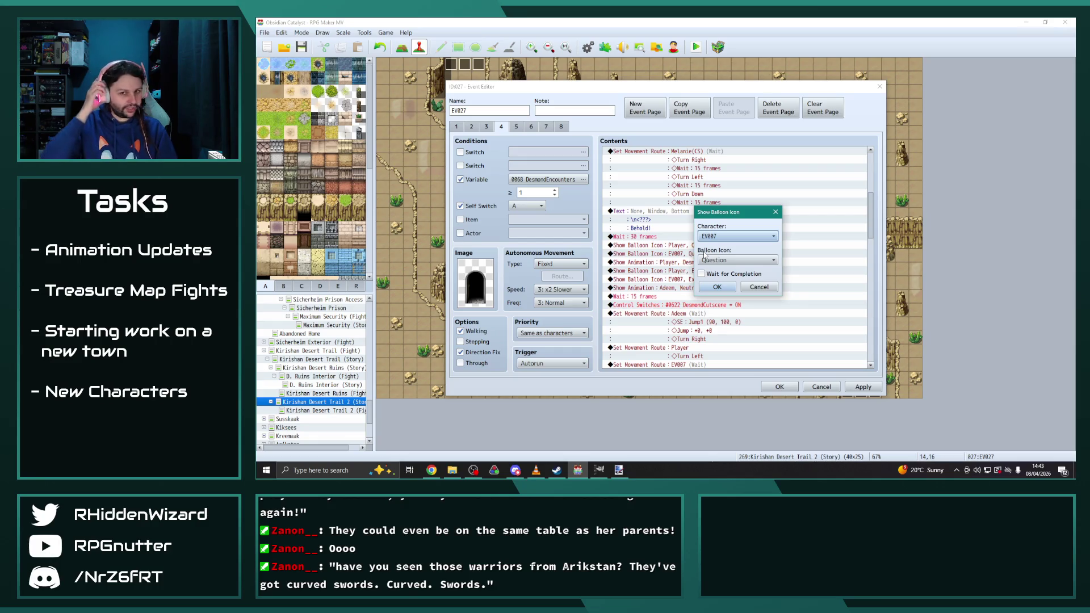
left_click_drag(727, 212, 841, 177)
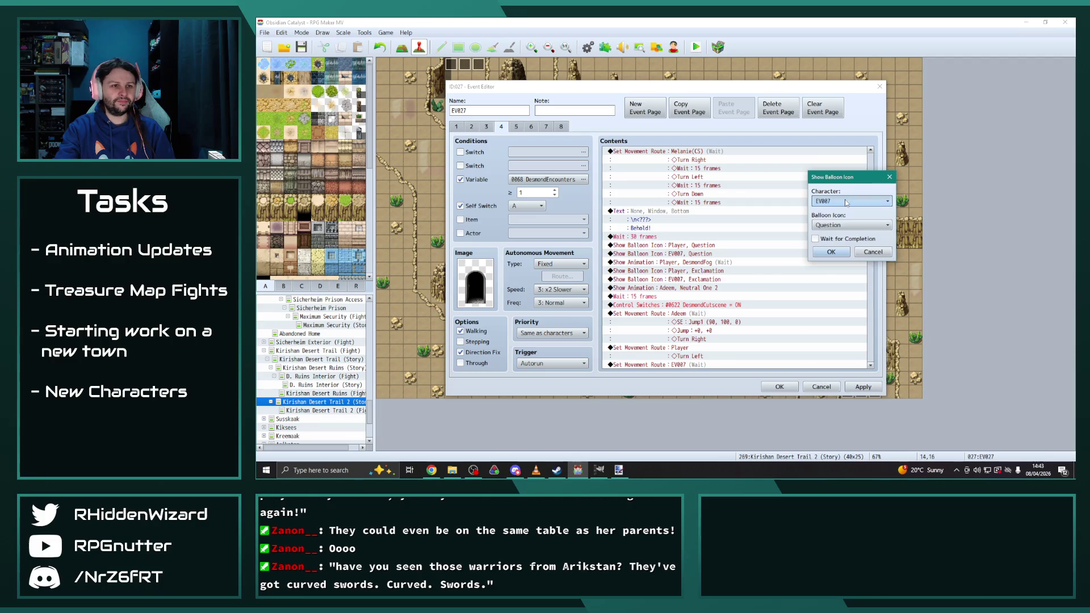
left_click(852, 201)
left_click(832, 390)
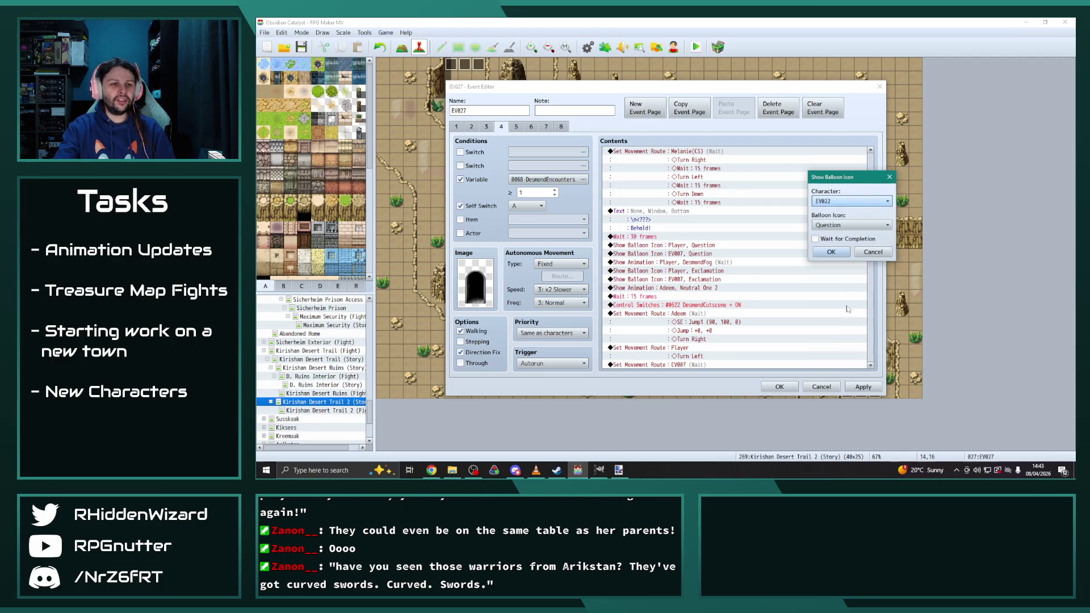
left_click(832, 252)
double_click(703, 256)
left_click(738, 237)
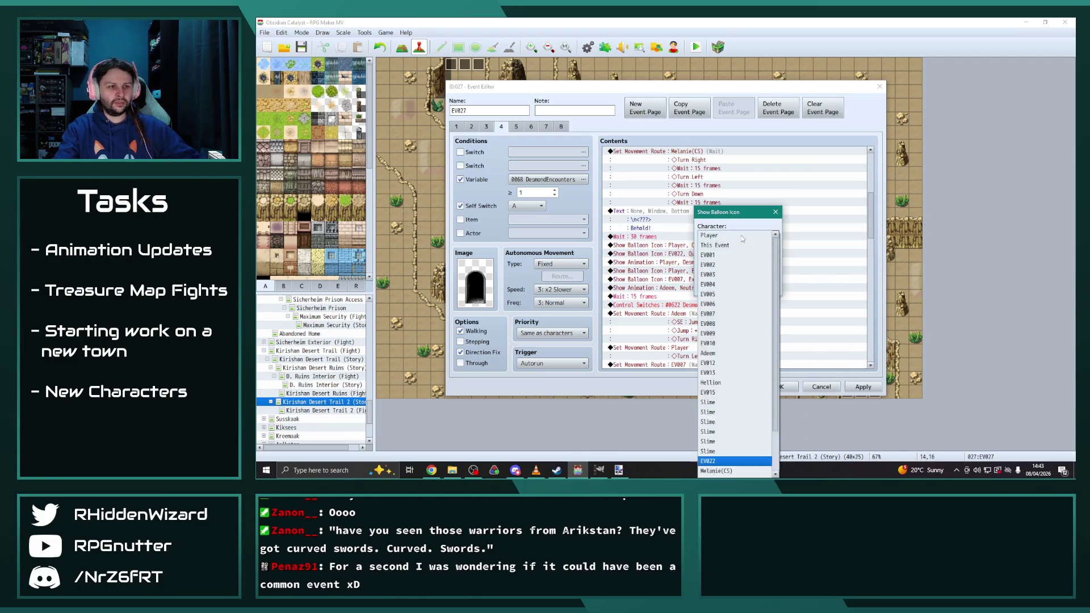
left_click(716, 423)
left_click(721, 288)
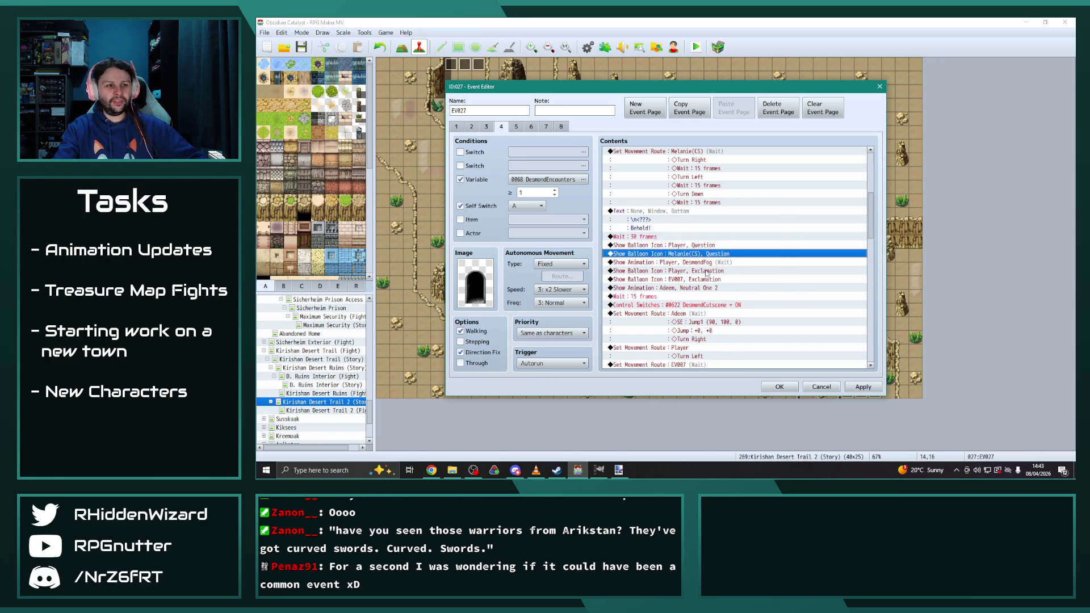
Step: Set the exclamation balloon on Melanie(CS) and the Neutral One 2 animation on Desmond(CS)
double_click(690, 279)
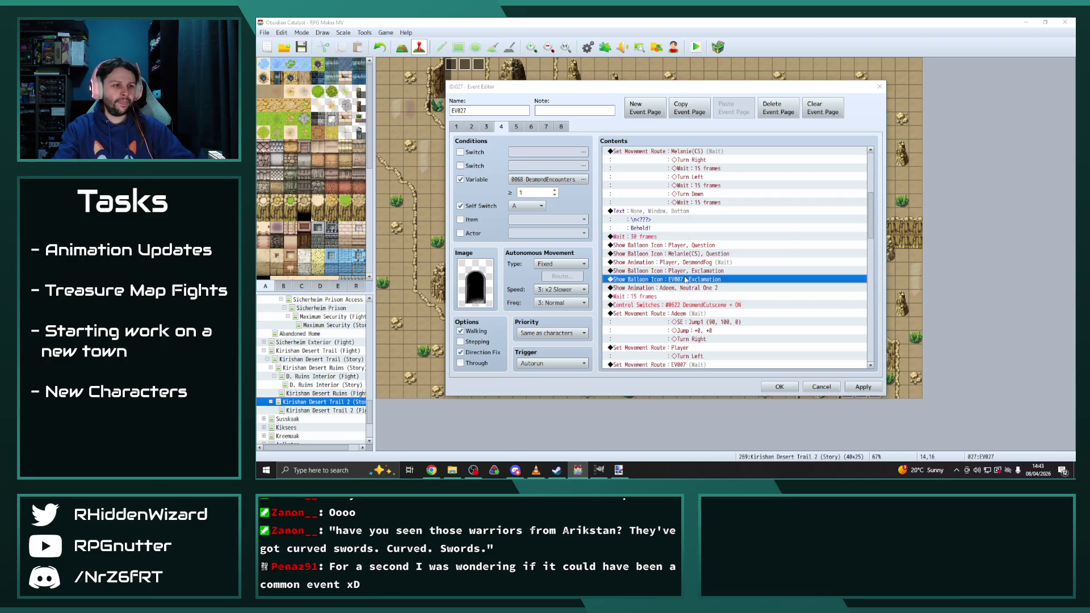
left_click(738, 236)
left_click(723, 427)
left_click(717, 287)
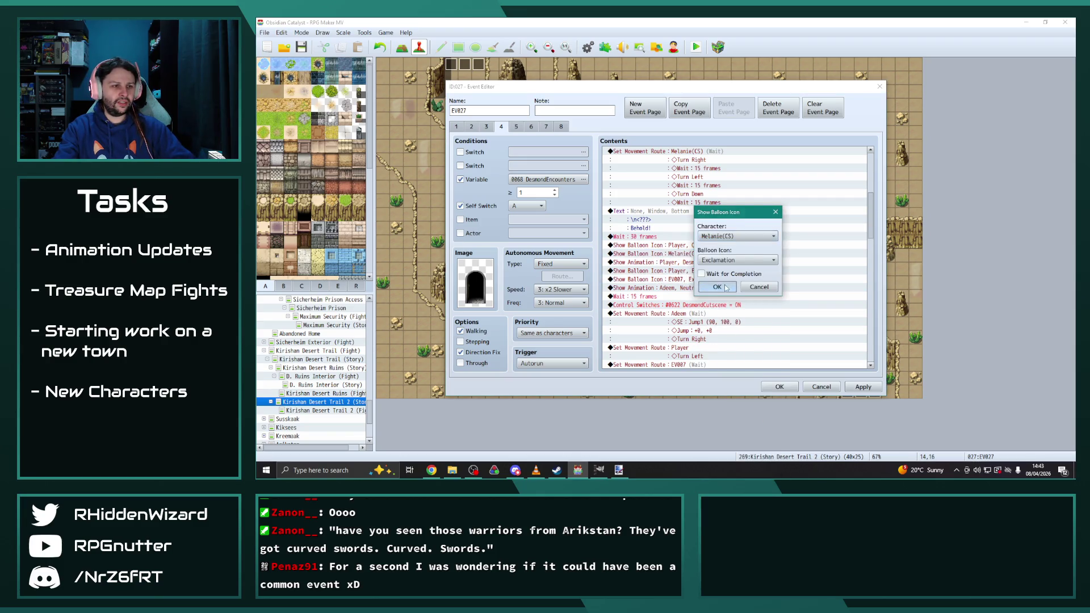
double_click(692, 288)
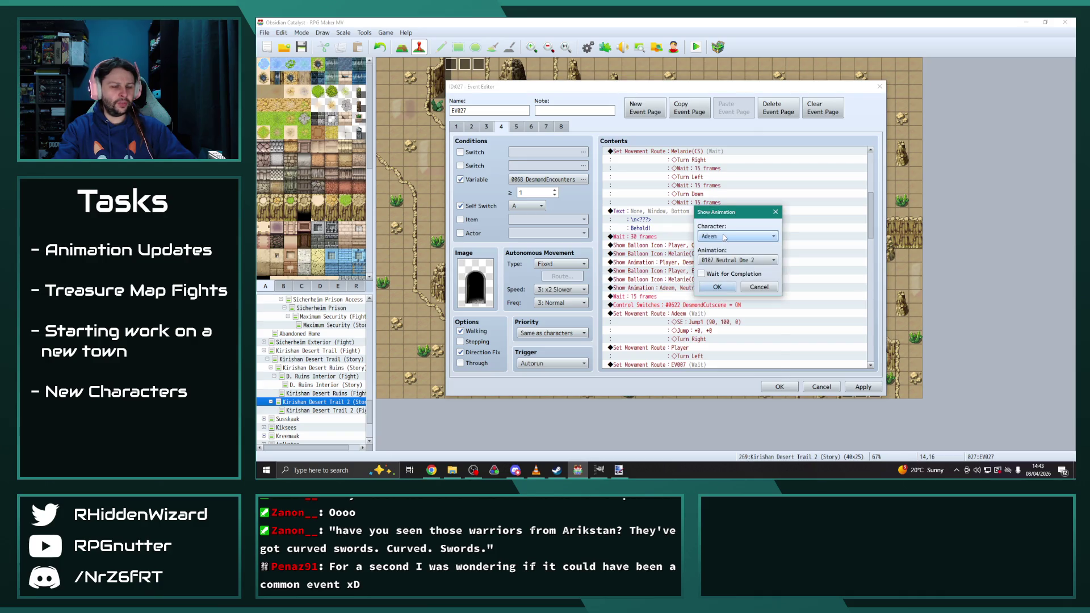
left_click(738, 236)
left_click(725, 471)
left_click(717, 287)
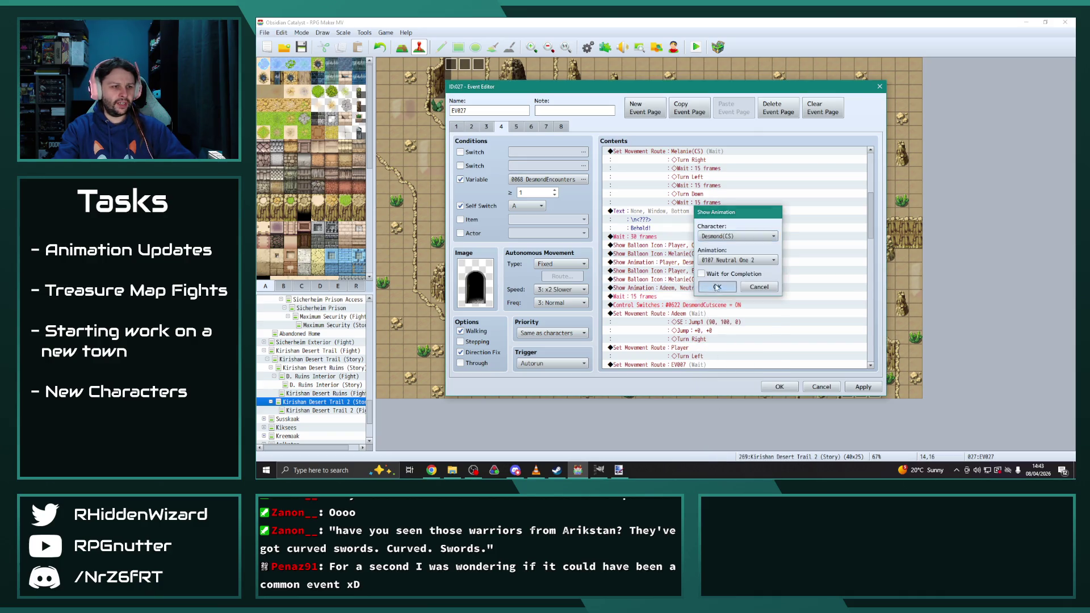
scroll(787, 299, "up", 7)
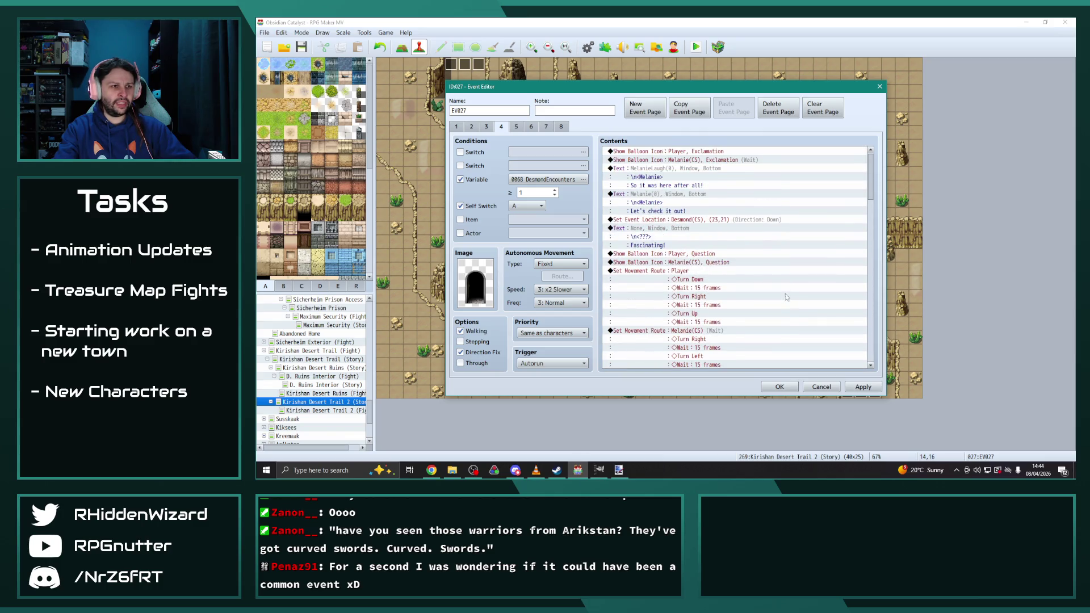
scroll(785, 294, "down", 2)
double_click(714, 191)
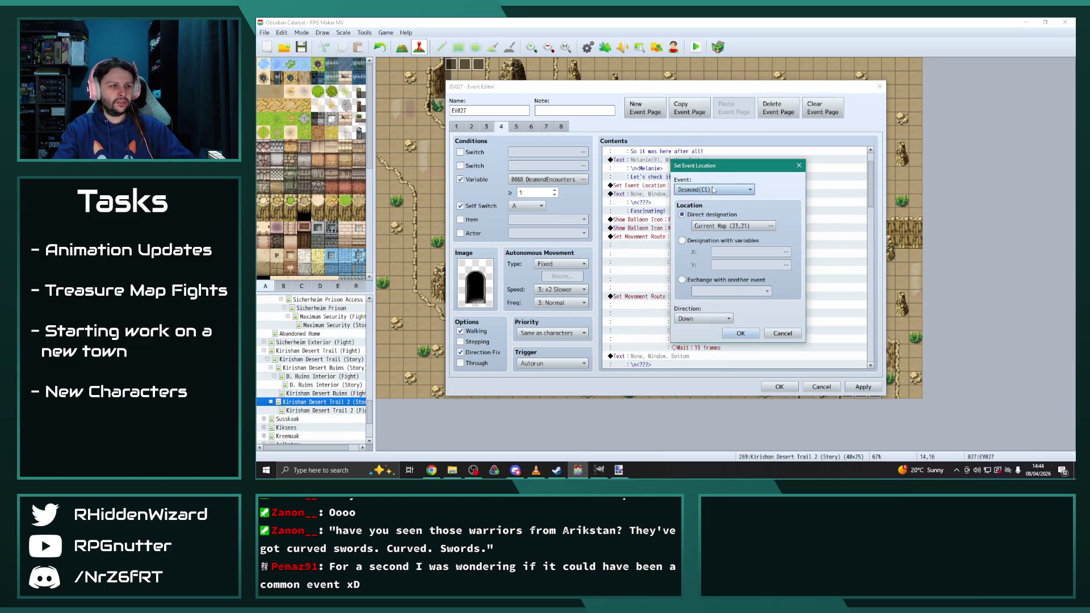
Step: Move Desmond(CS)'s location to (15,17) and retarget the Adeem movement route to Desmond(CS)
left_click(735, 226)
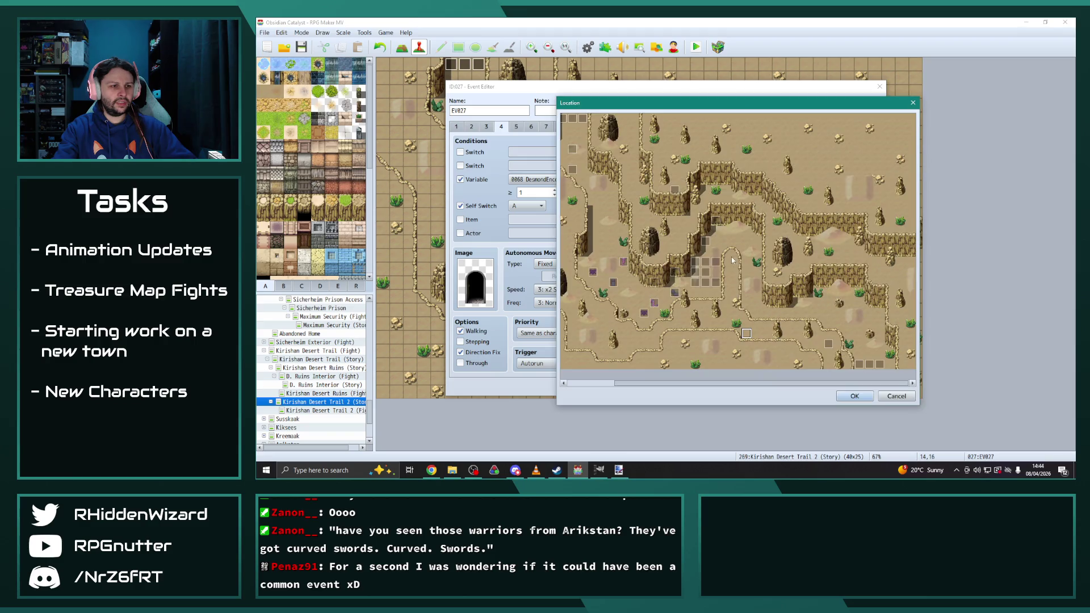
left_click(854, 396)
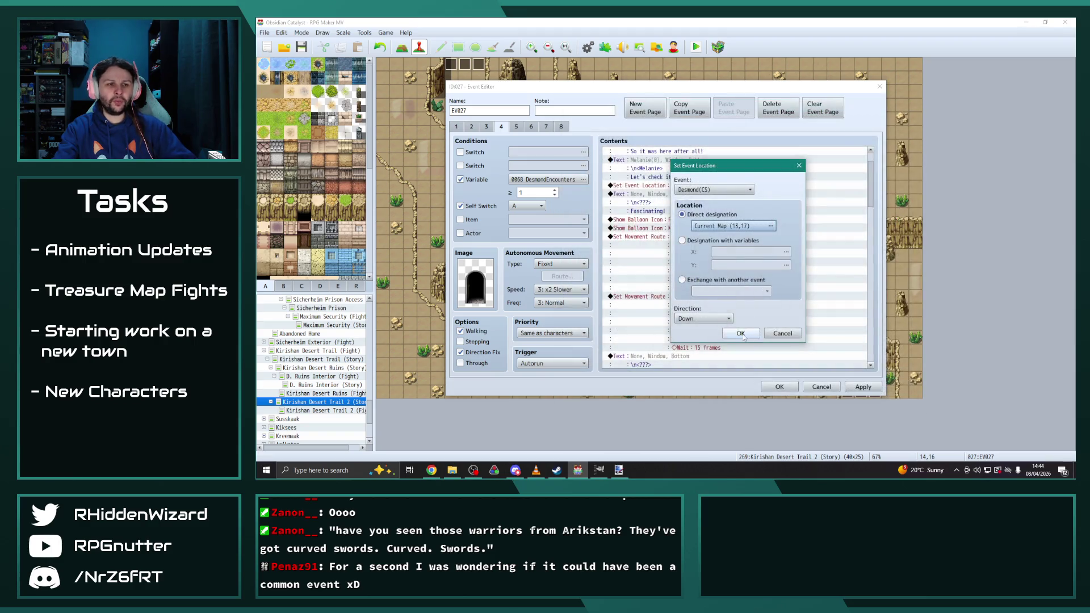
left_click(741, 336)
scroll(741, 325, "down", 3)
scroll(741, 325, "down", 5)
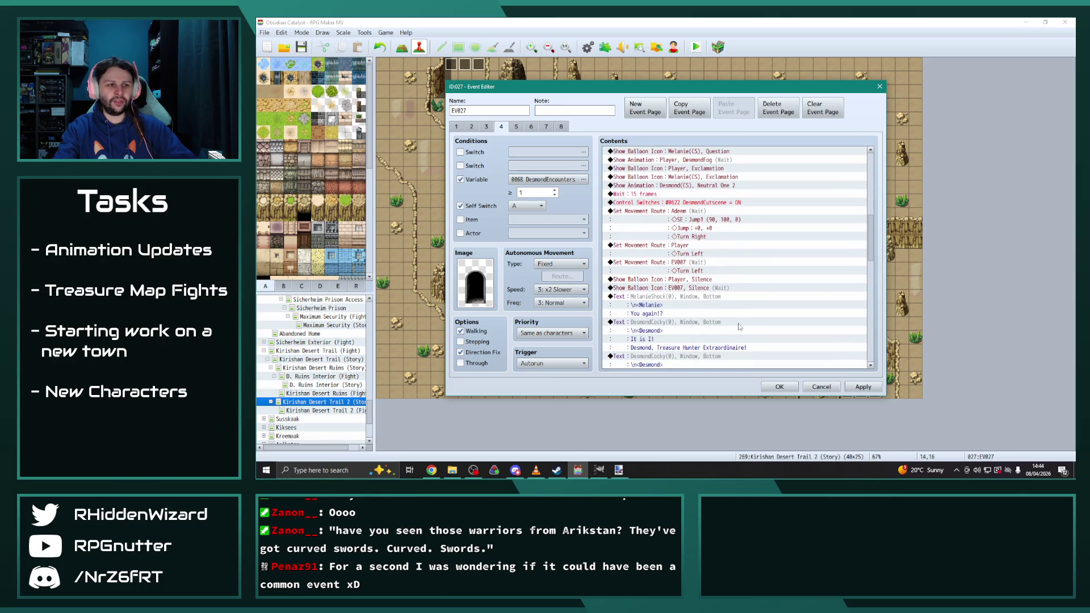
scroll(733, 318, "down", 1)
double_click(684, 196)
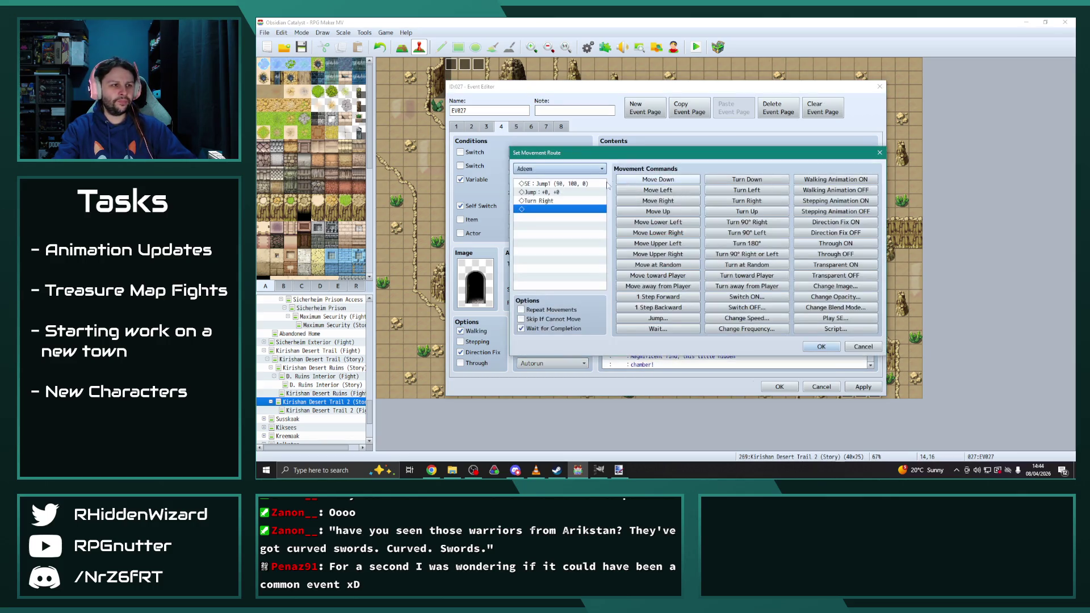
left_click(556, 168)
left_click(546, 417)
left_click(821, 347)
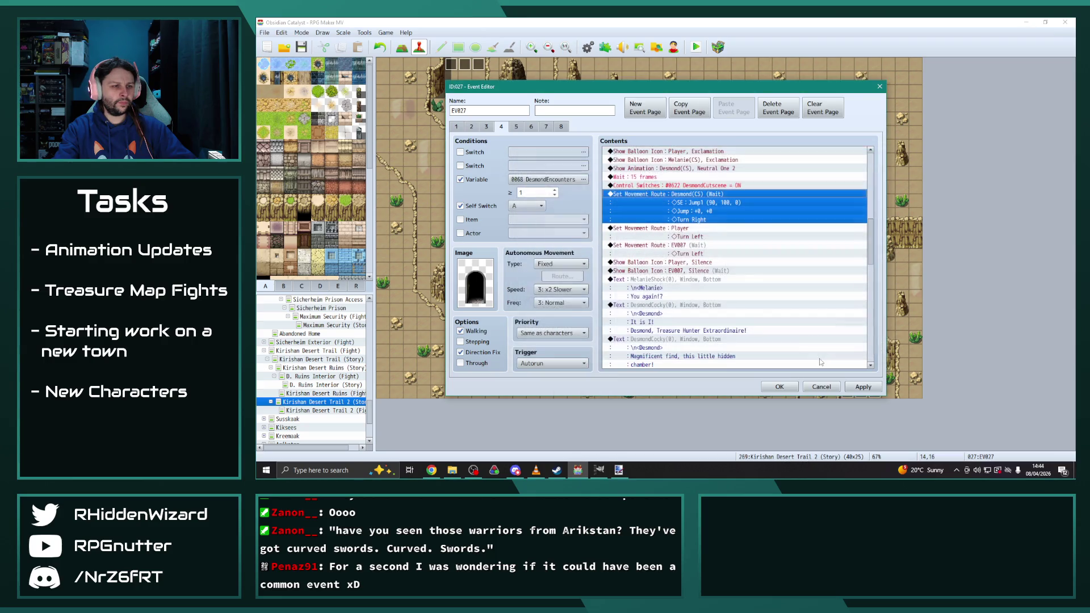
Step: Put the EV007 movement route and silence balloon on Melanie(CS)
double_click(684, 248)
left_click(559, 169)
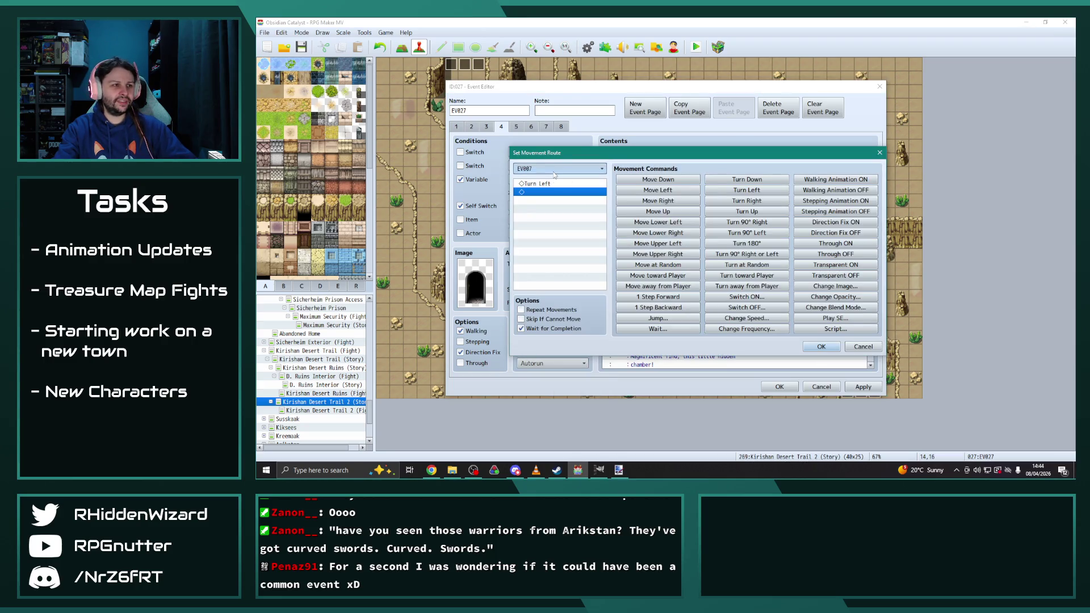
left_click(546, 364)
left_click(821, 347)
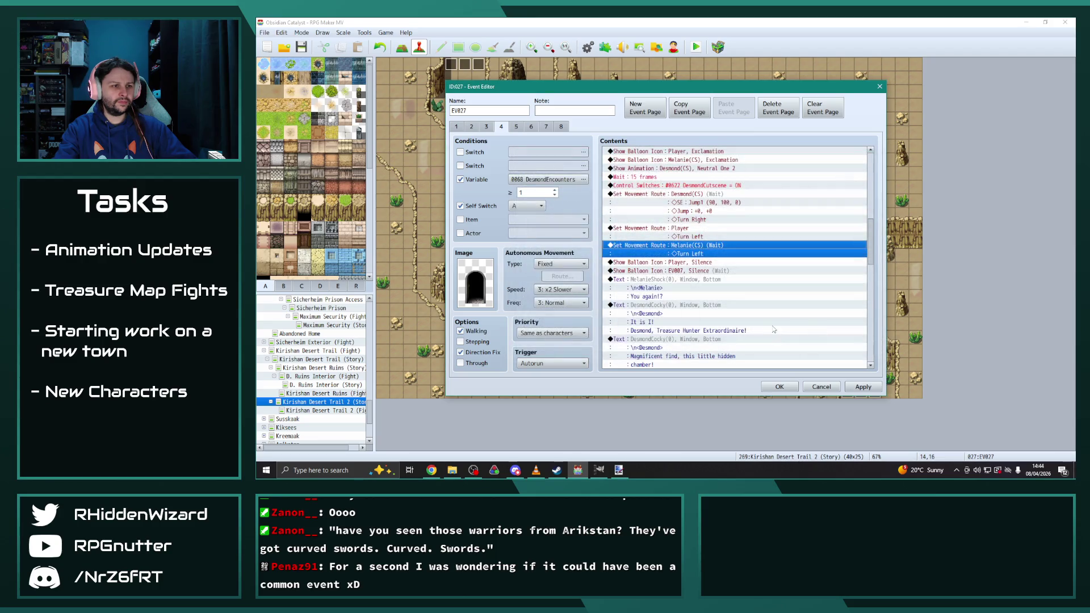
double_click(698, 272)
left_click(722, 238)
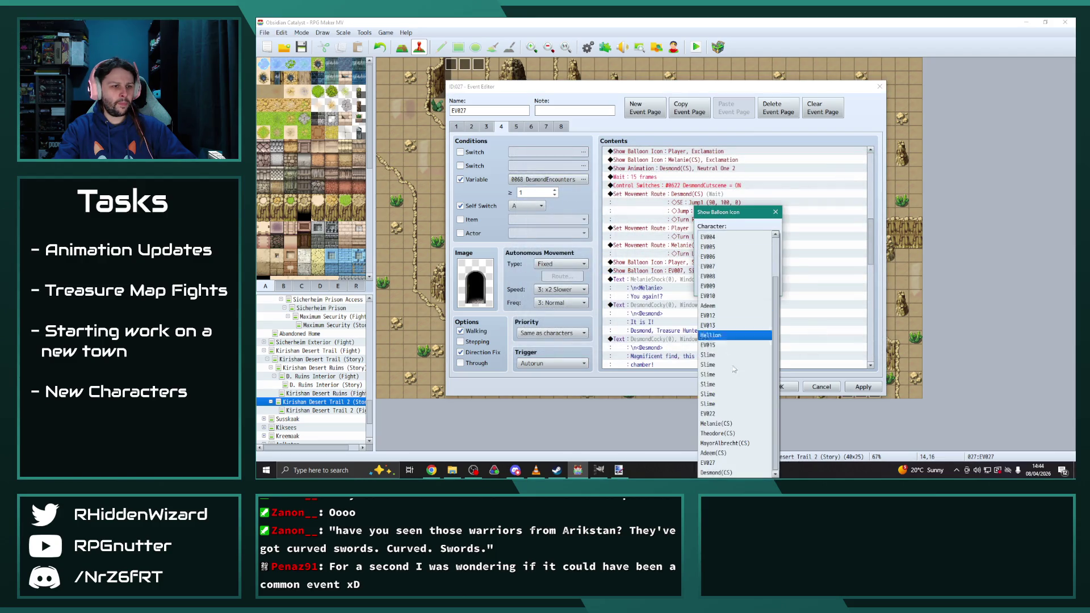
left_click(732, 419)
left_click(717, 287)
Step: Show the exclamation balloon over Melanie(CS)
scroll(716, 295, "down", 4)
left_click(692, 305)
double_click(691, 304)
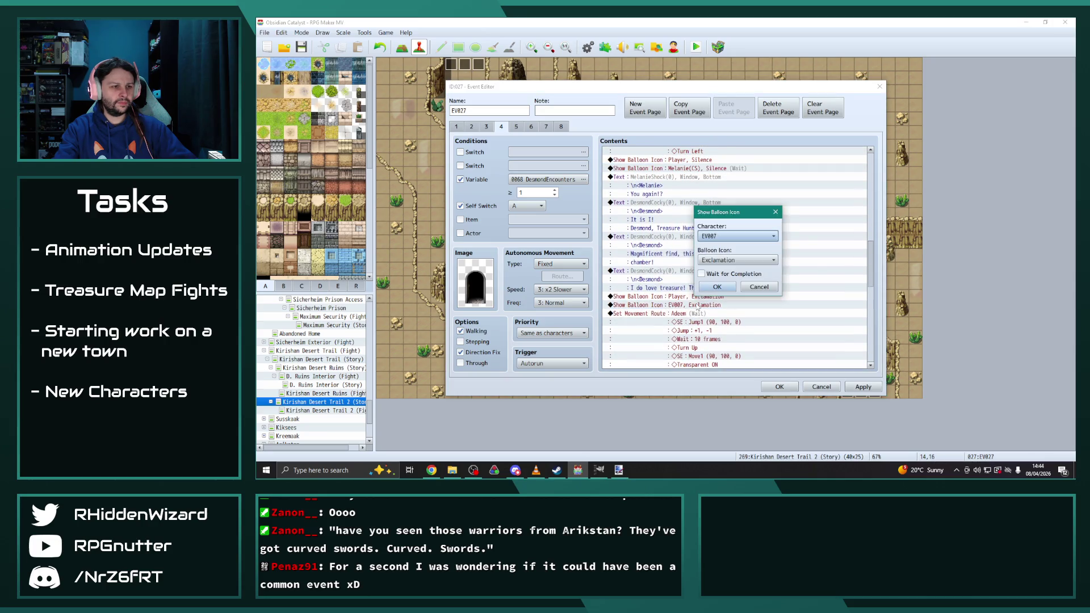
left_click(737, 237)
left_click(734, 425)
left_click(717, 287)
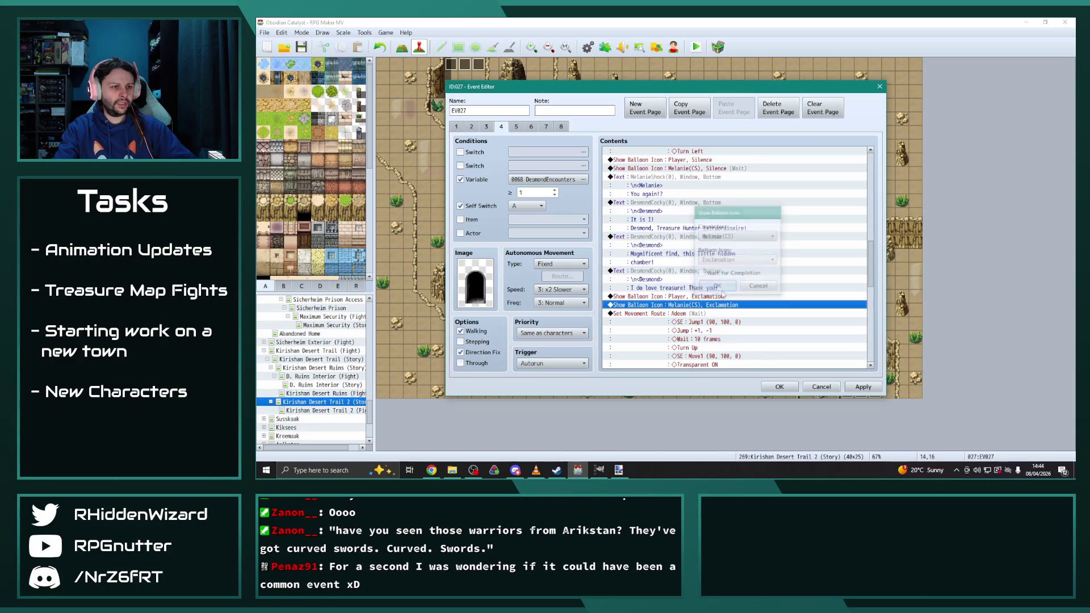
Step: Make the jump-and-fade movement route move Desmond(CS)
double_click(689, 314)
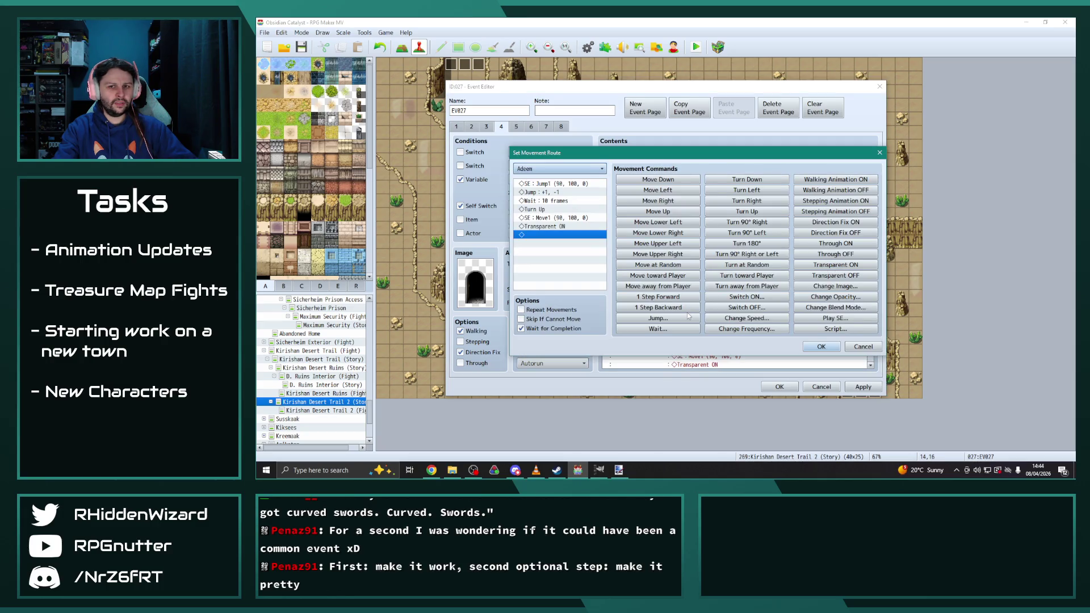
left_click(550, 169)
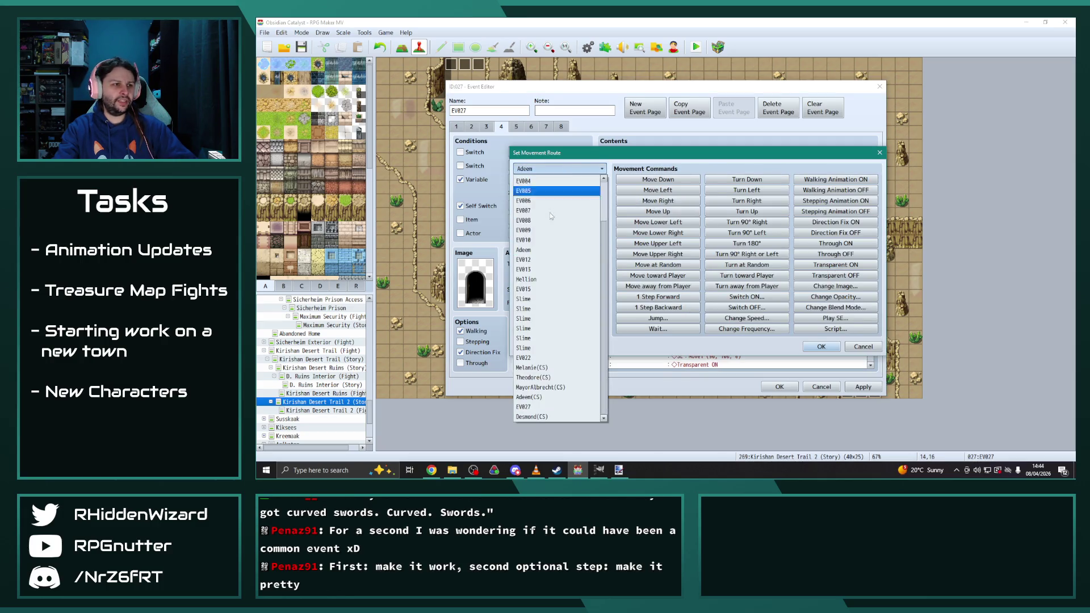
left_click(550, 409)
left_click(549, 168)
left_click(550, 412)
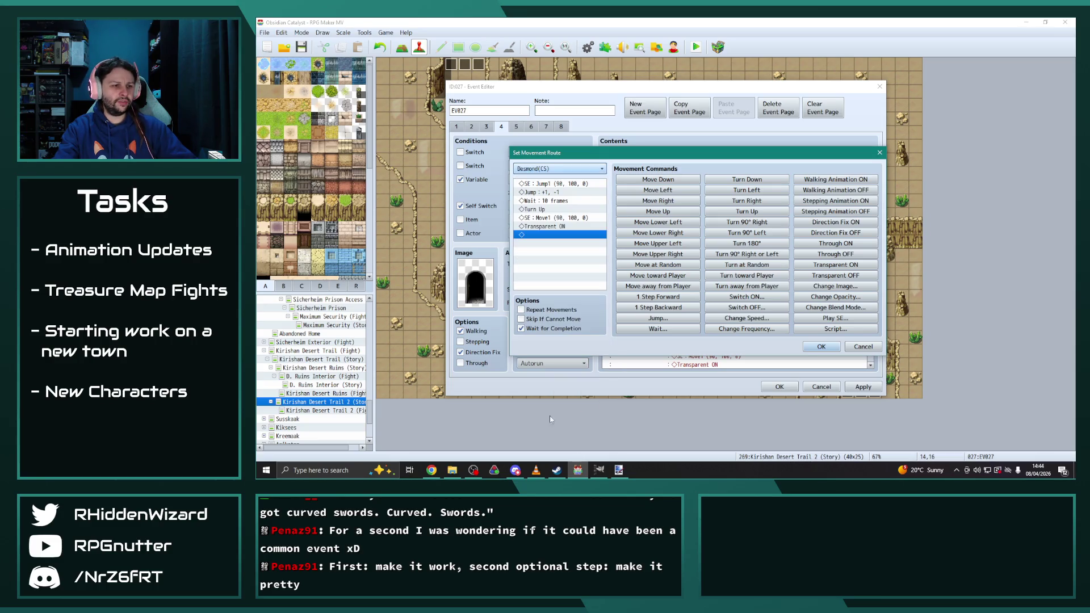
left_click(821, 347)
Step: Put the later silence balloon and movement route on Melanie(CS)
scroll(760, 330, "down", 1)
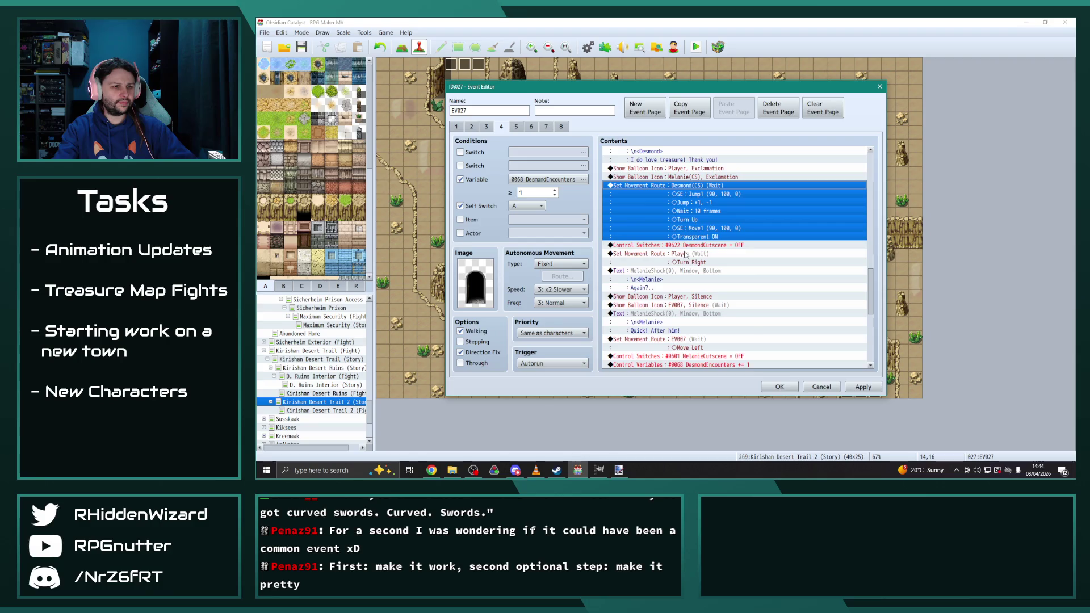
scroll(676, 282, "down", 2)
double_click(672, 262)
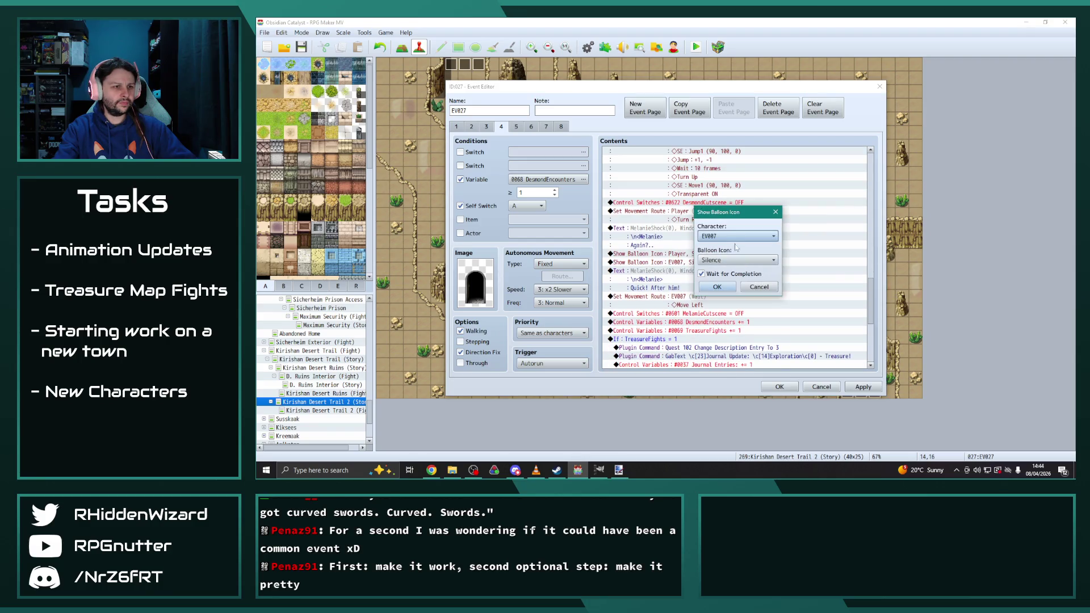
left_click(736, 235)
left_click(716, 423)
left_click(731, 288)
left_click(683, 296)
double_click(683, 298)
left_click(559, 169)
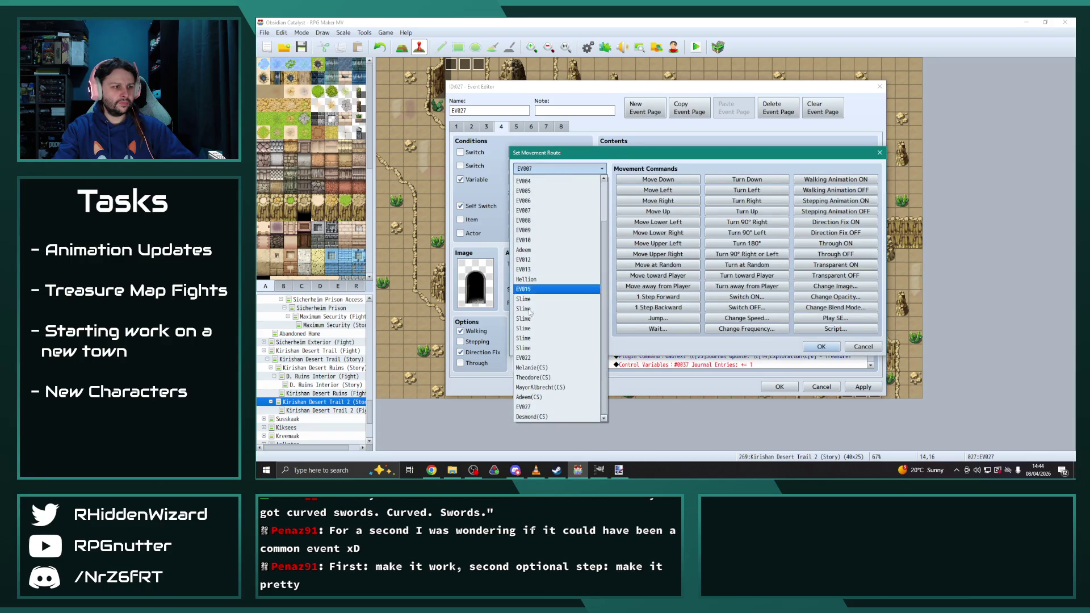
left_click(531, 367)
left_click(821, 346)
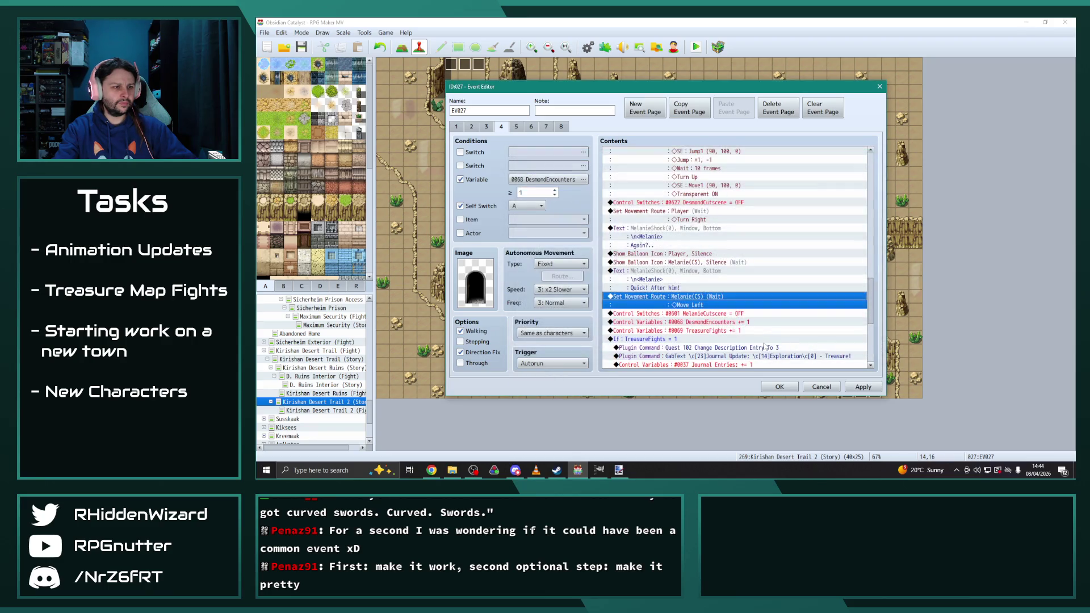
scroll(770, 335, "down", 7)
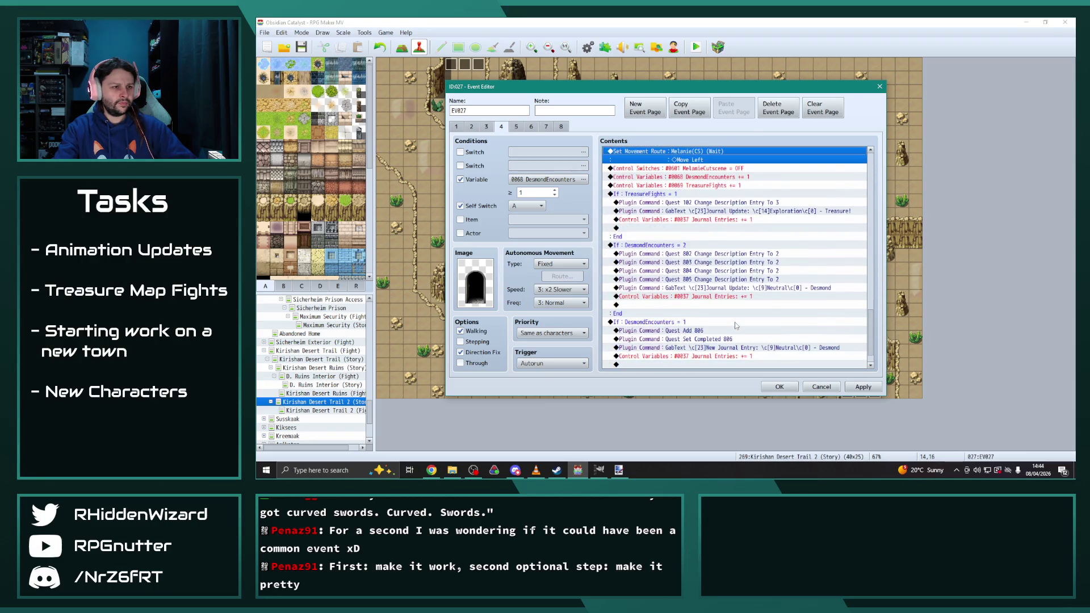
double_click(710, 305)
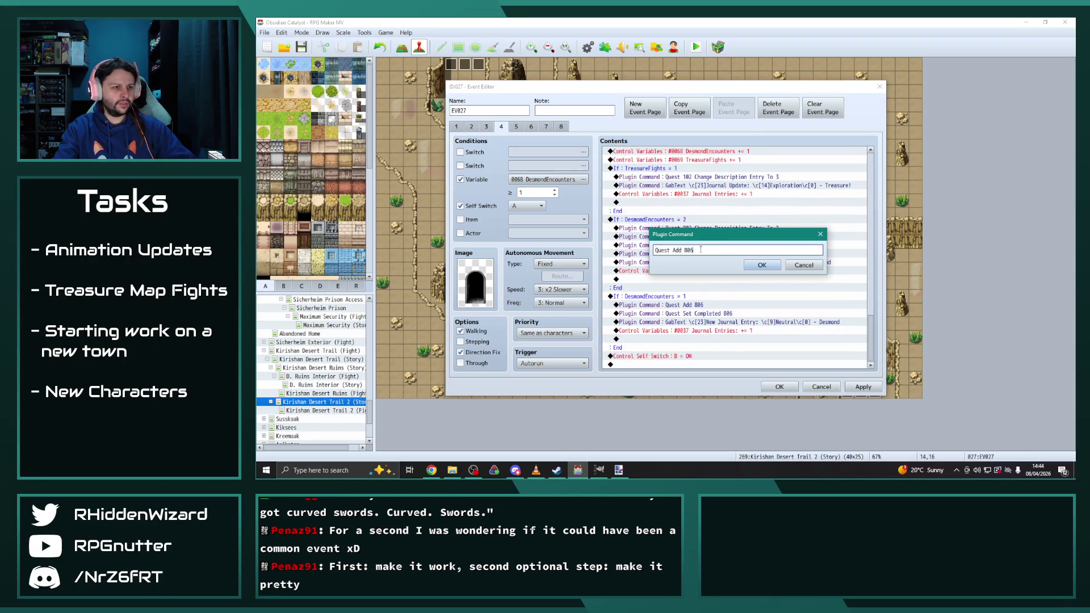
Step: Confirm Quest Add 808 and change Quest Set Completed to 808
left_click(760, 265)
double_click(709, 322)
key("BackSpace")
type("8")
left_click(762, 265)
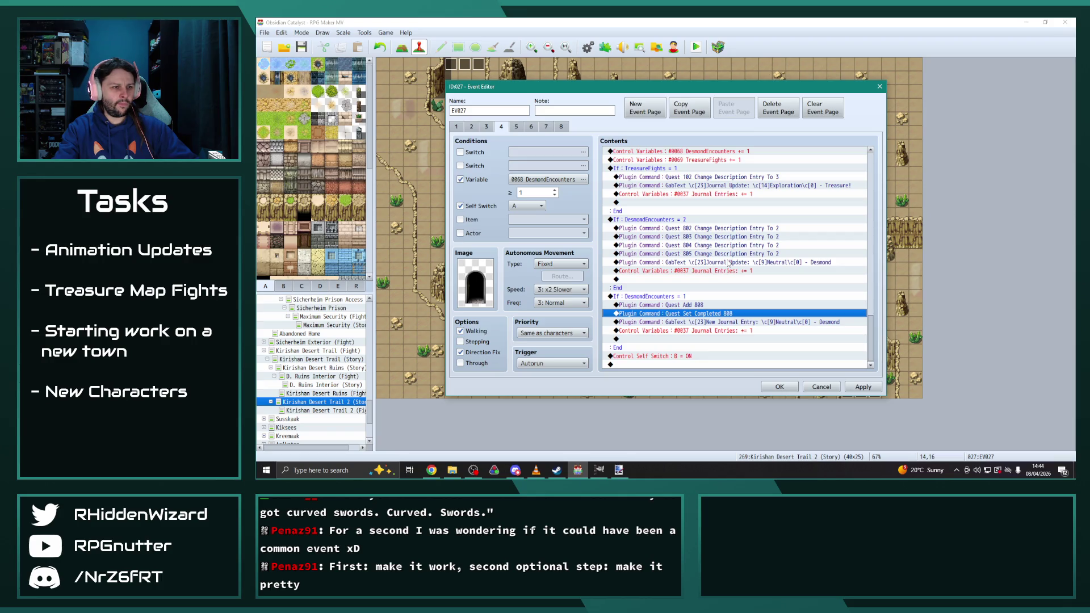
Step: Duplicate the Quest 805 description line twice and renumber the copies to 806 and 807
left_click(693, 221)
left_click(724, 254)
key("ctrl+c")
key("ctrl+v")
key("ctrl+v")
double_click(704, 263)
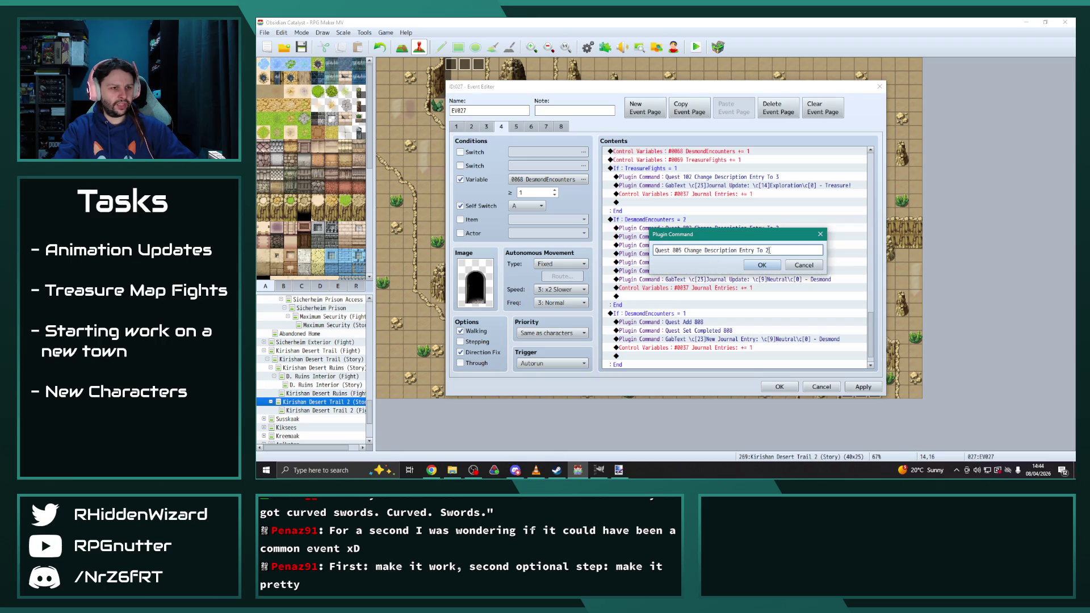
key("BackSpace")
type("6")
key("Return")
double_click(704, 271)
key("BackSpace")
type("7")
key("Return")
Step: On event page 5, begin changing the EV007 exclamation balloon's character
scroll(737, 327, "down", 1)
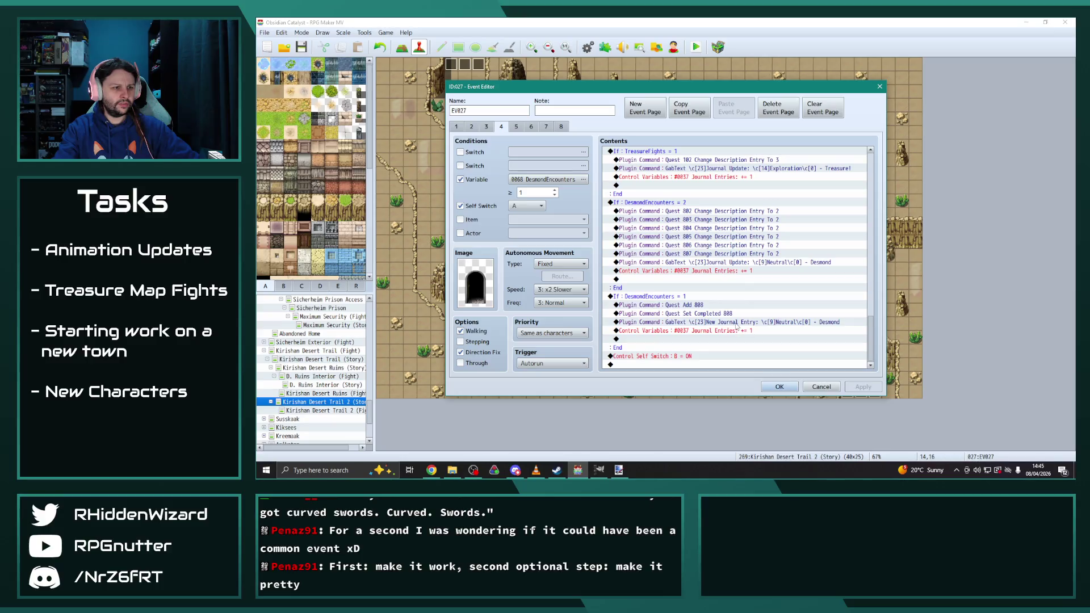
scroll(737, 326, "up", 8)
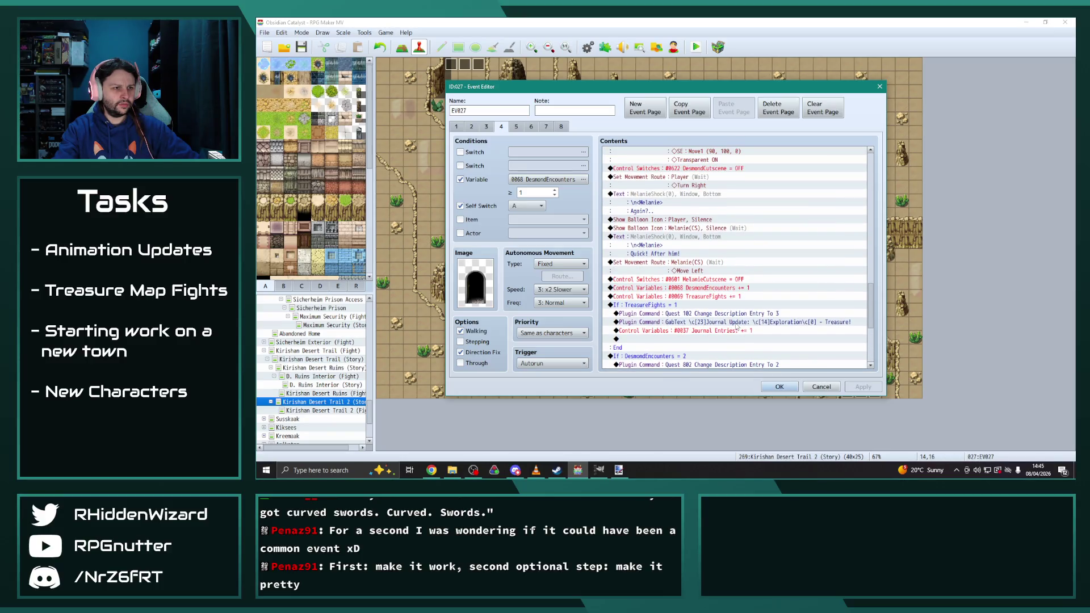
left_click(517, 127)
double_click(694, 161)
left_click(729, 236)
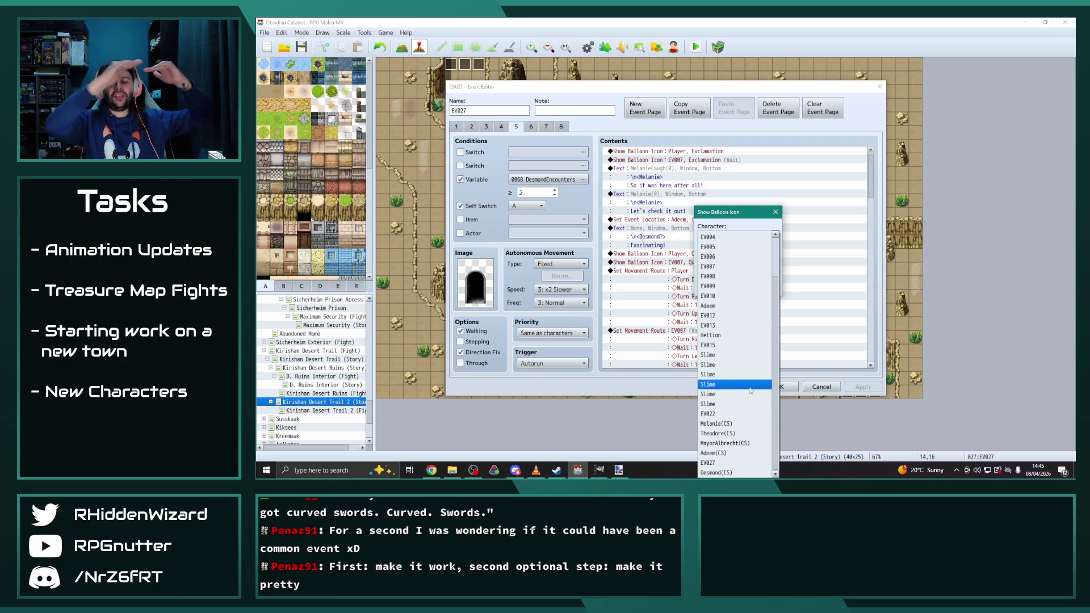
Step: Show the balloon over Melanie(CS) and relocate Desmond(CS) to map tile (13,17)
left_click(745, 425)
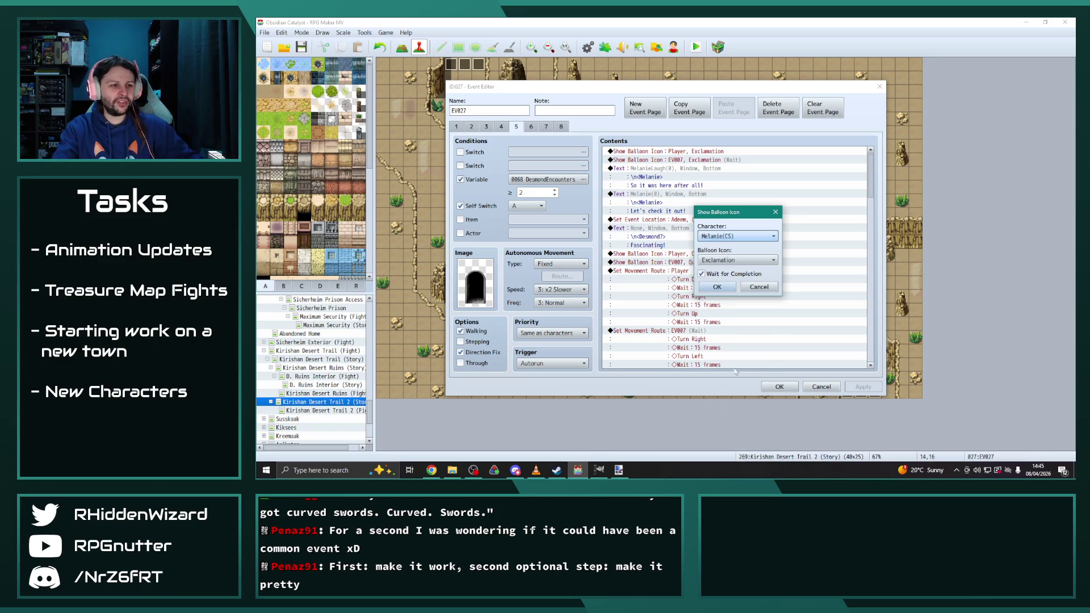
left_click(718, 288)
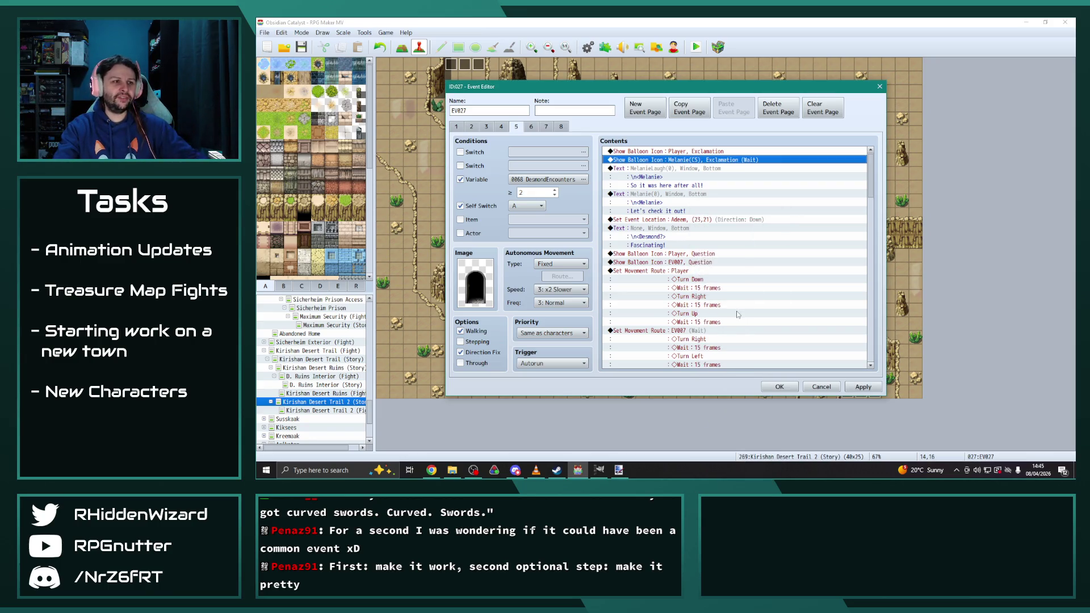
double_click(681, 220)
left_click(714, 190)
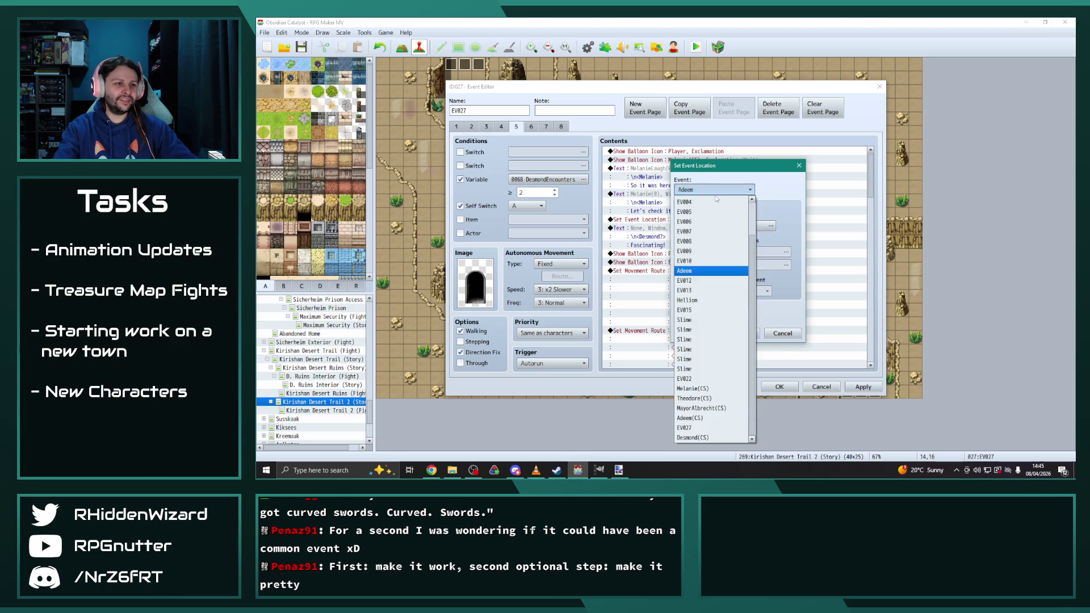
left_click(697, 438)
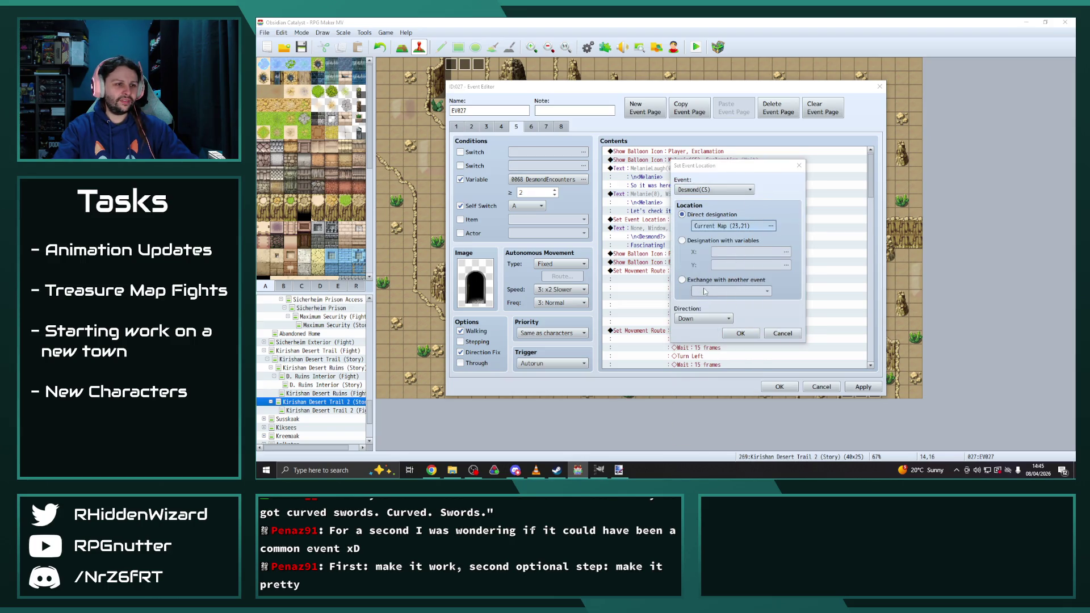
left_click(732, 226)
left_click(855, 396)
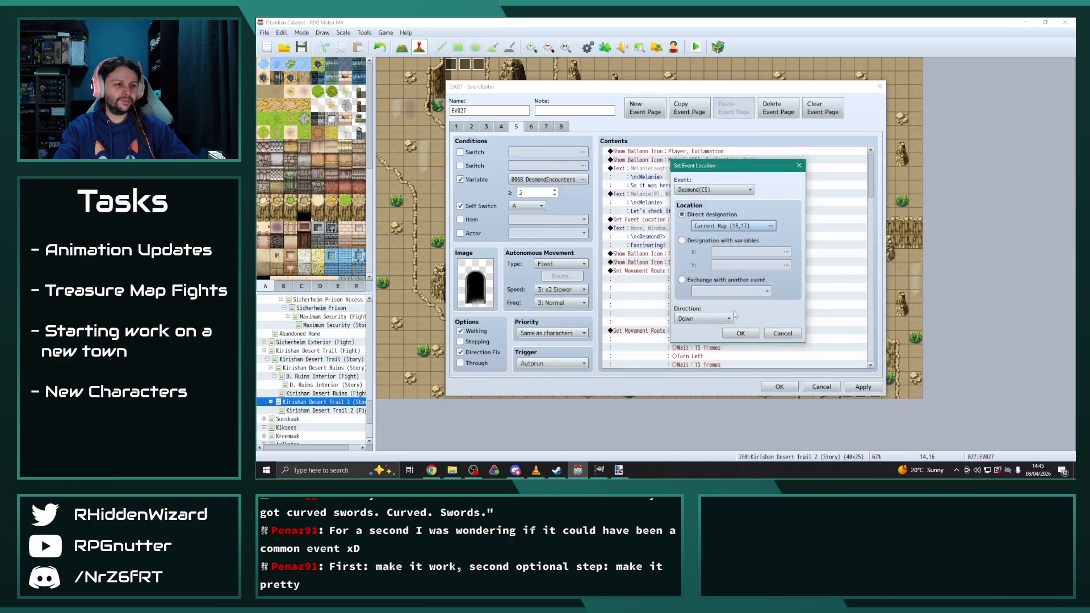
left_click(741, 333)
Step: Switch EV007's question balloon to appear over Melanie(CS)
double_click(692, 229)
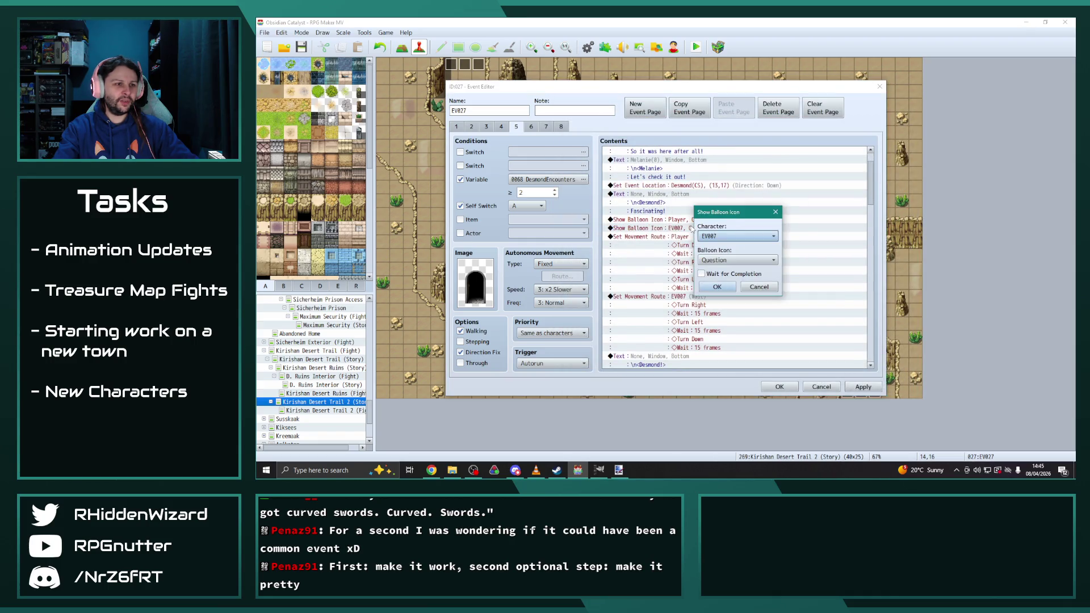
left_click(738, 236)
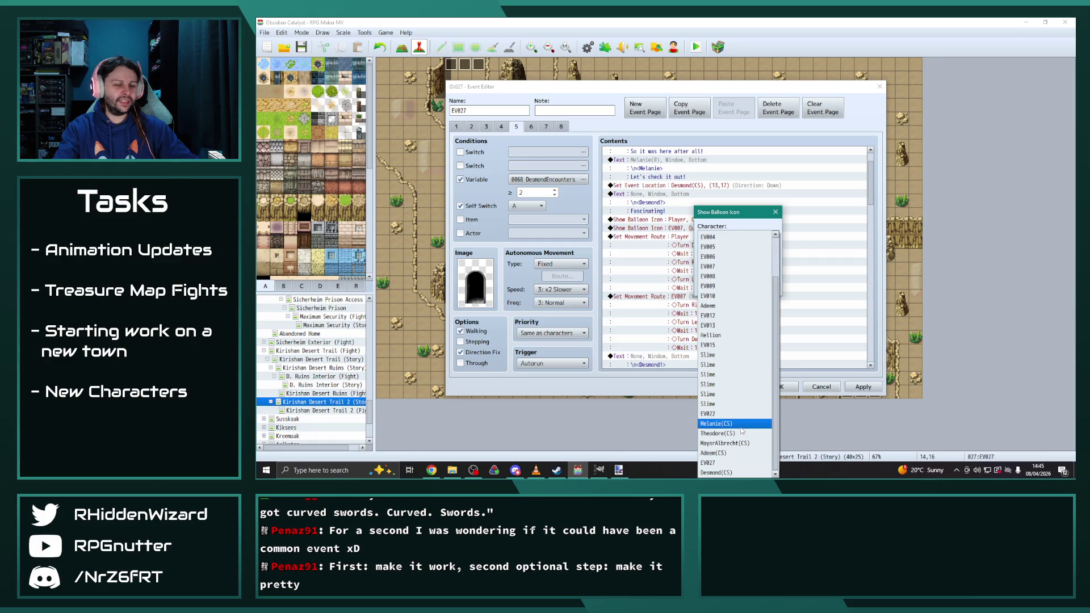
left_click(741, 428)
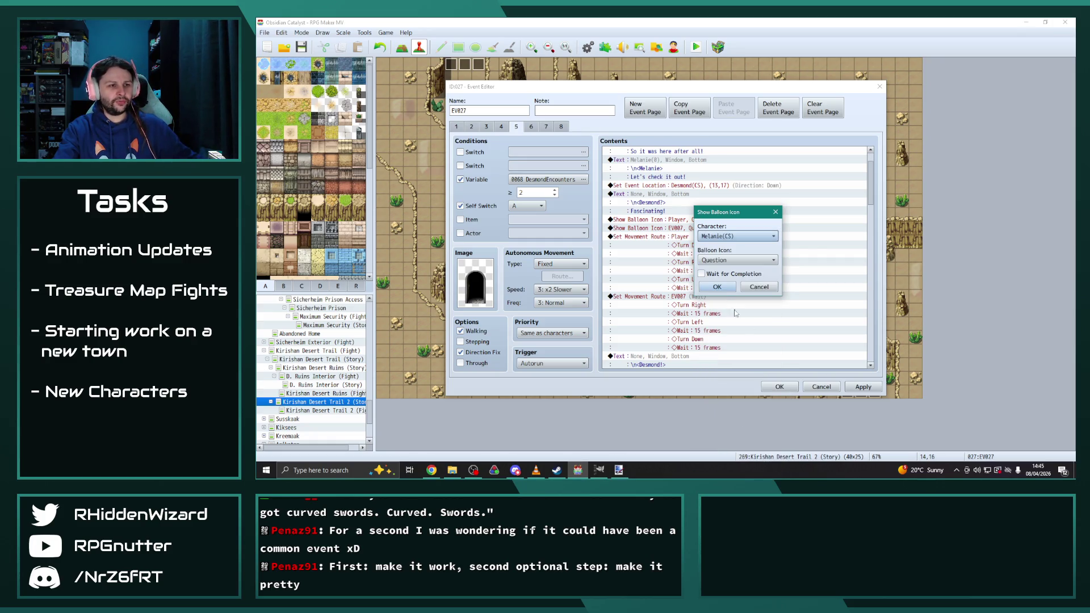
left_click(717, 287)
scroll(710, 273, "down", 2)
Step: Make Melanie(CS) perform the turning movement route instead of EV007
double_click(681, 253)
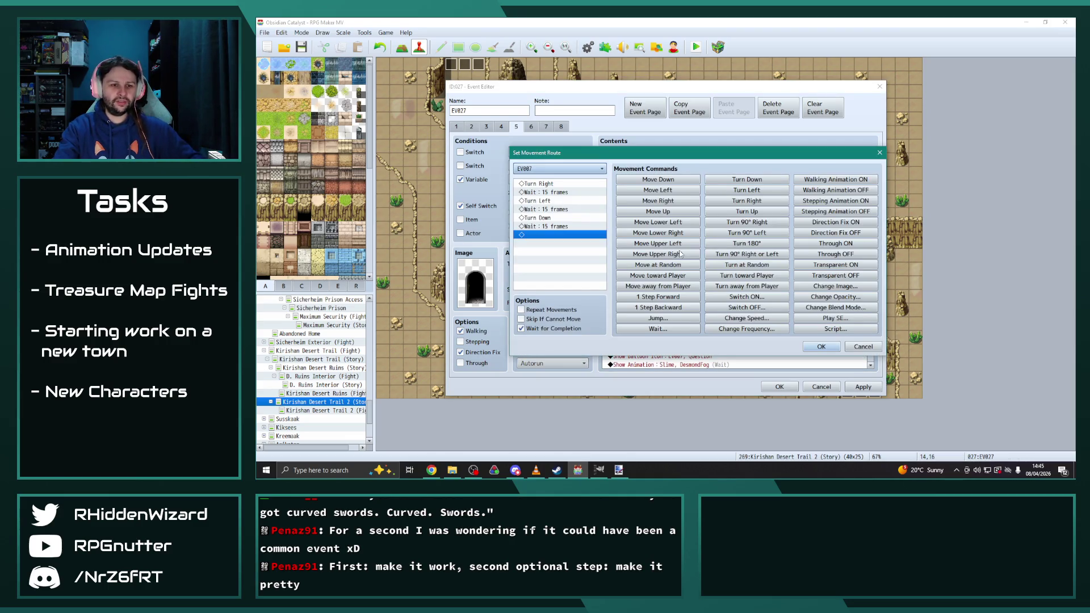
left_click(585, 169)
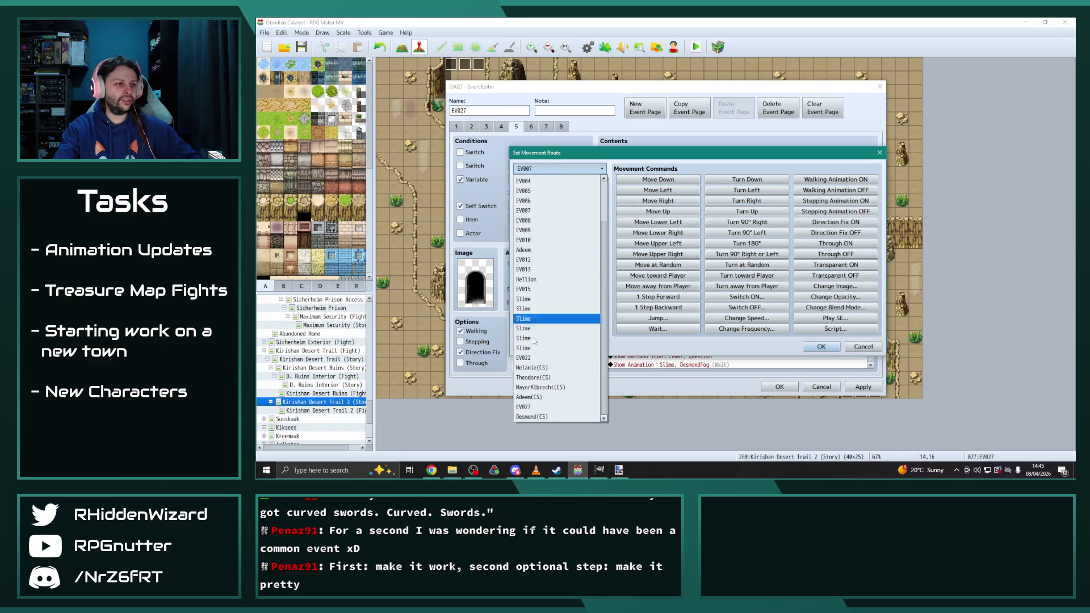
left_click(531, 368)
left_click(821, 347)
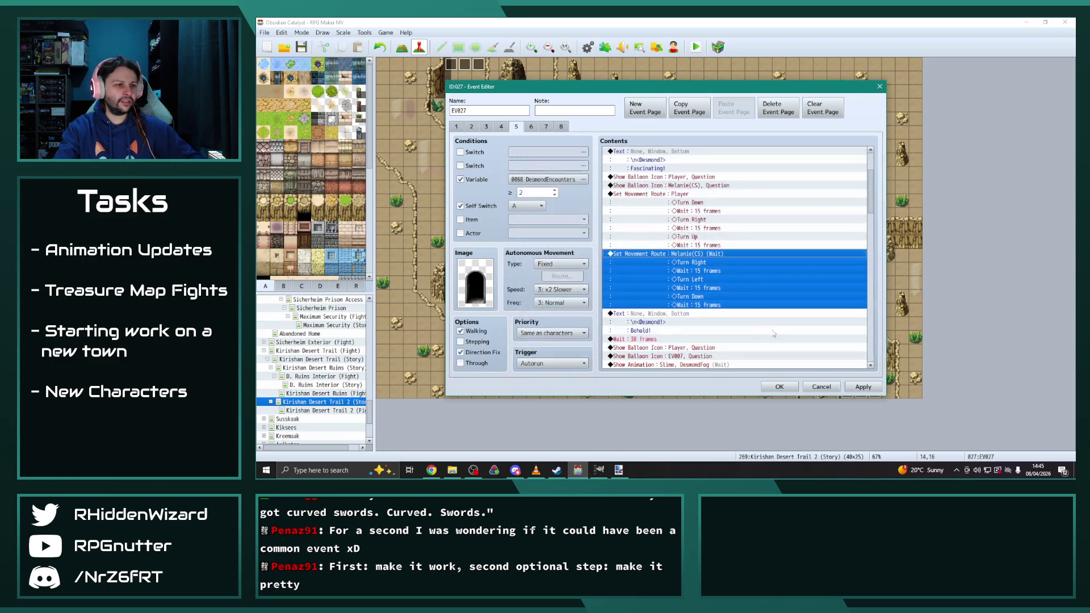
scroll(752, 324, "down", 3)
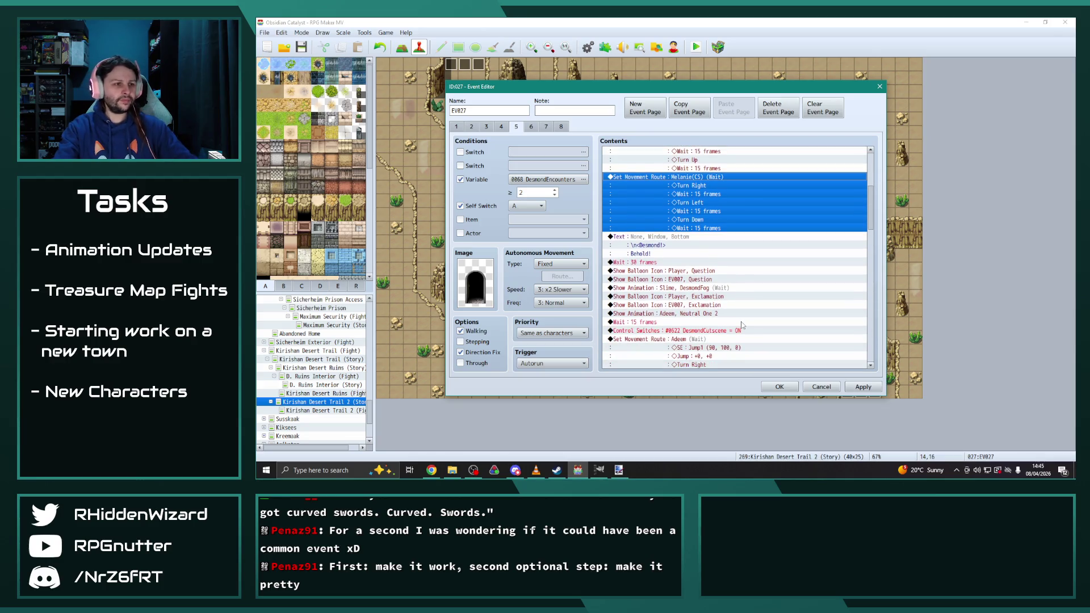
scroll(742, 324, "down", 1)
double_click(659, 254)
left_click(716, 239)
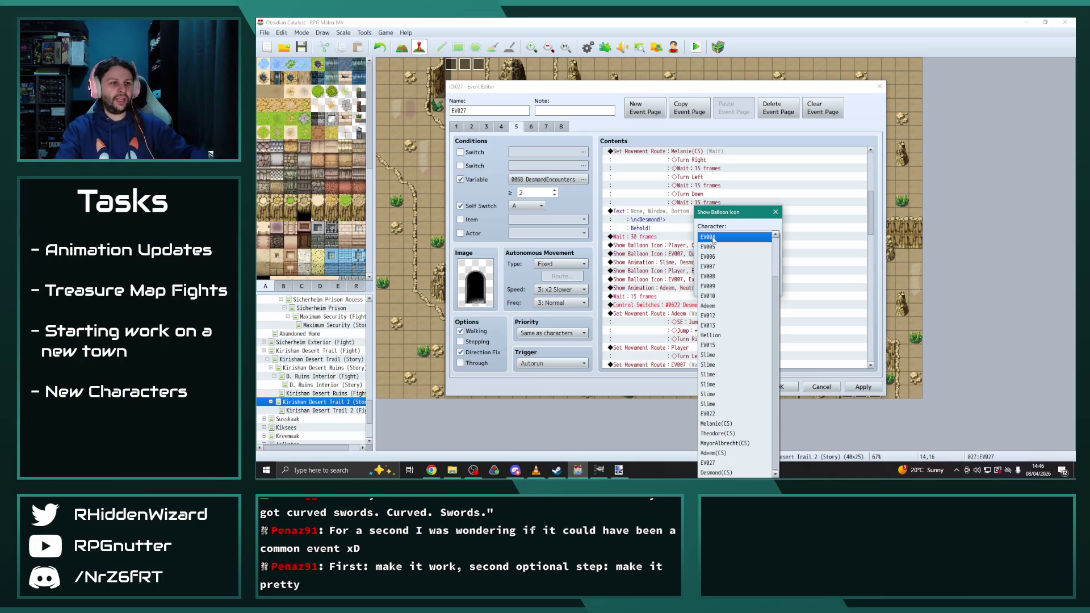
Step: Assign the question and exclamation balloons to Melanie(CS)
left_click(716, 424)
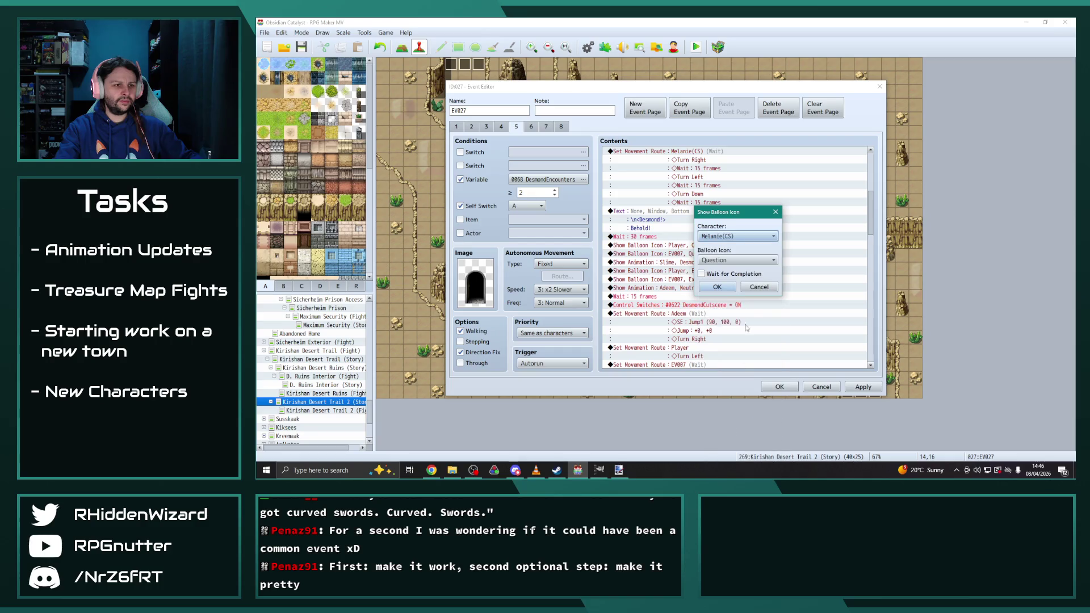
left_click(718, 286)
left_click(686, 279)
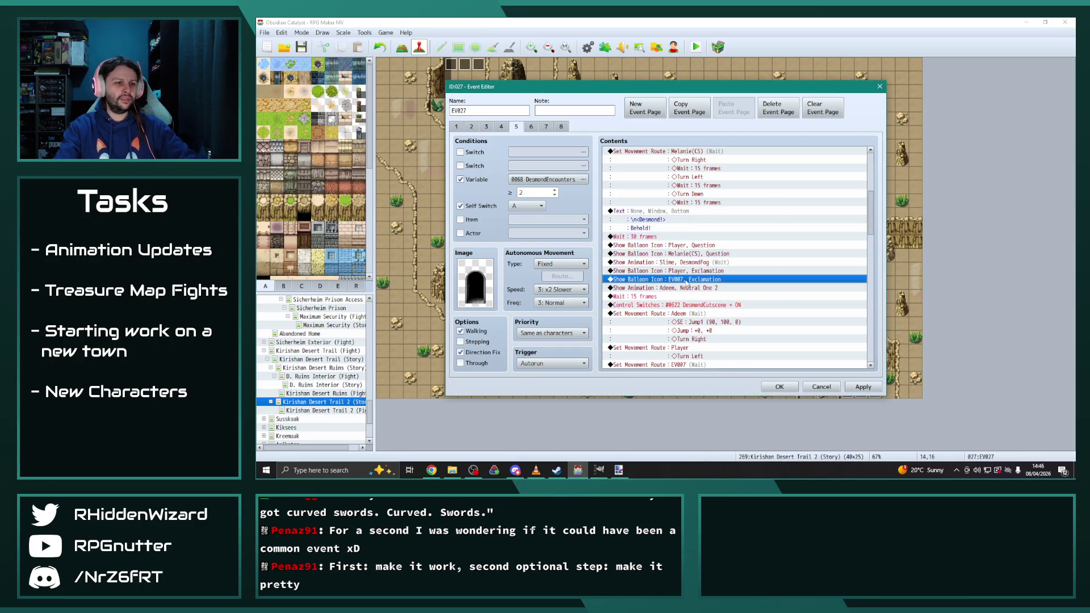
double_click(686, 280)
left_click(738, 236)
left_click(722, 428)
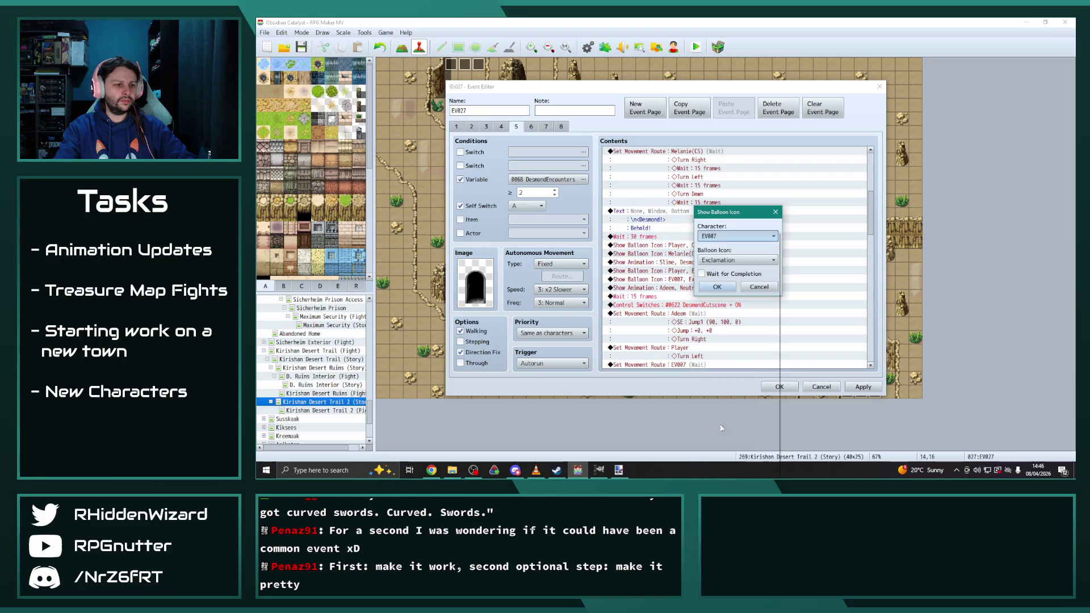
left_click(718, 287)
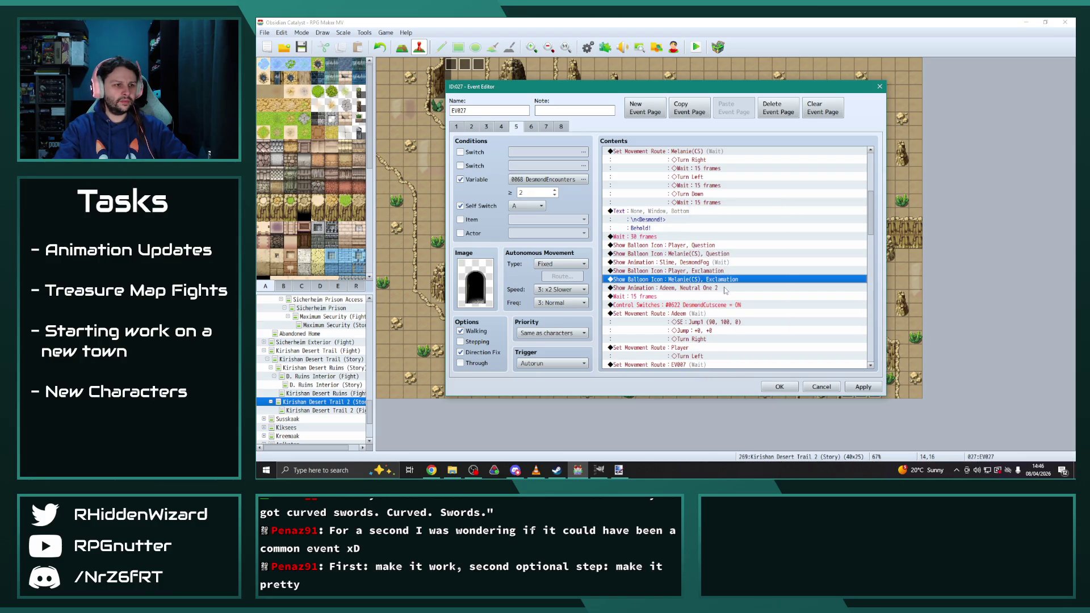
Step: Play the Neutral One 2 animation on Desmond(CS) instead of Adeem
scroll(716, 280, "down", 1)
double_click(698, 255)
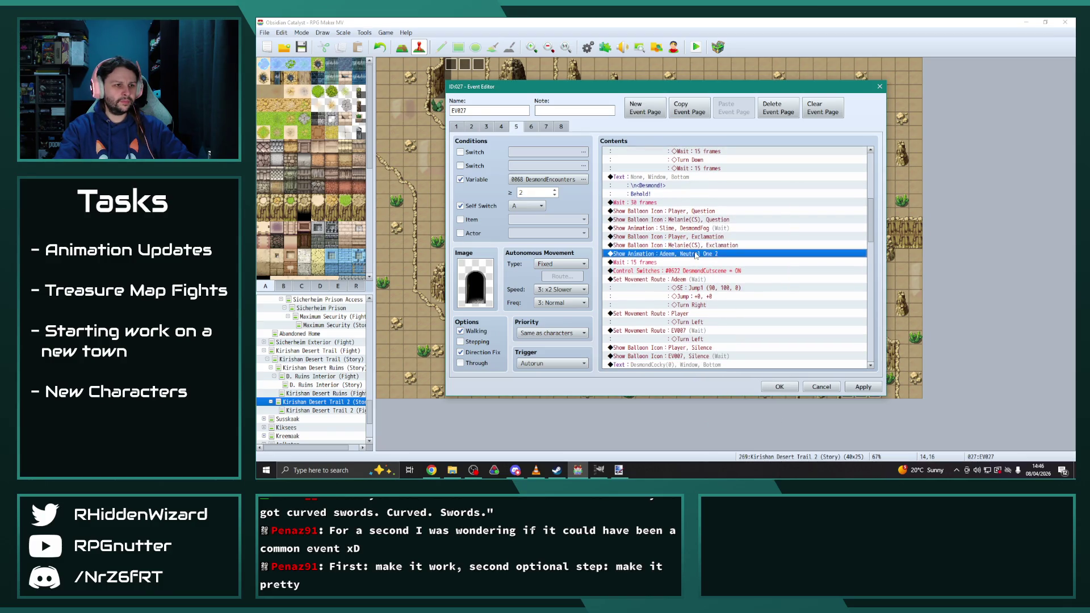
left_click(738, 235)
left_click(716, 472)
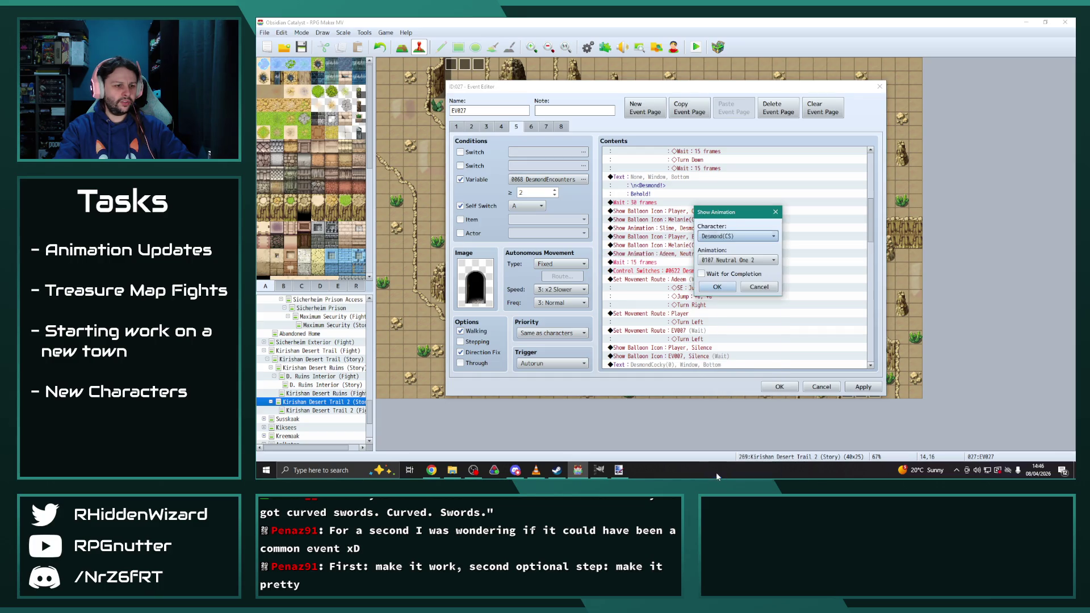
left_click(723, 288)
Step: Make Desmond(CS) perform Adeem's jump route
double_click(680, 279)
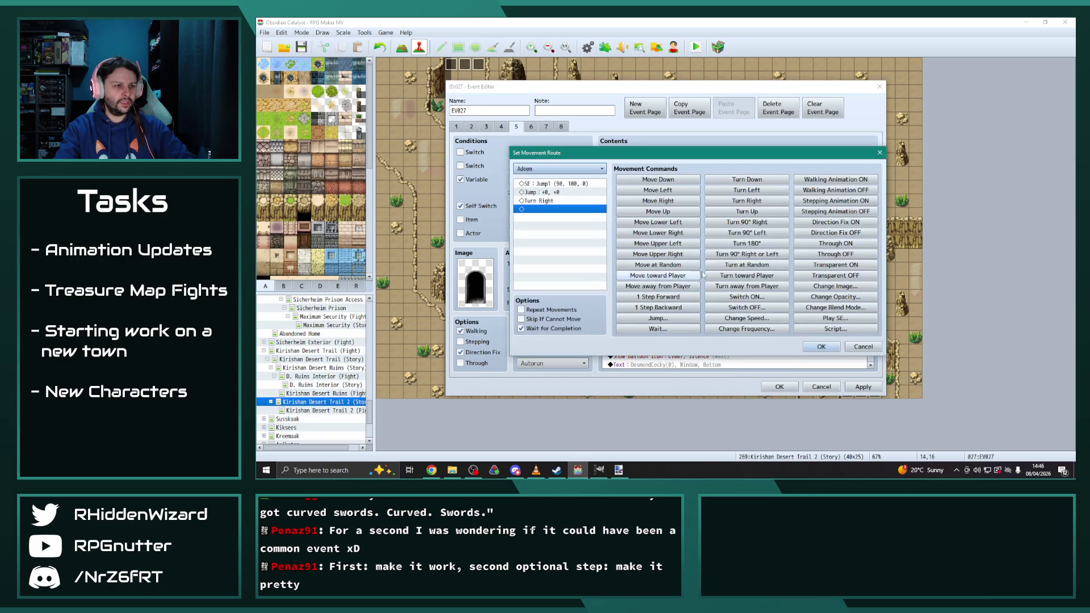
left_click(559, 169)
left_click(539, 417)
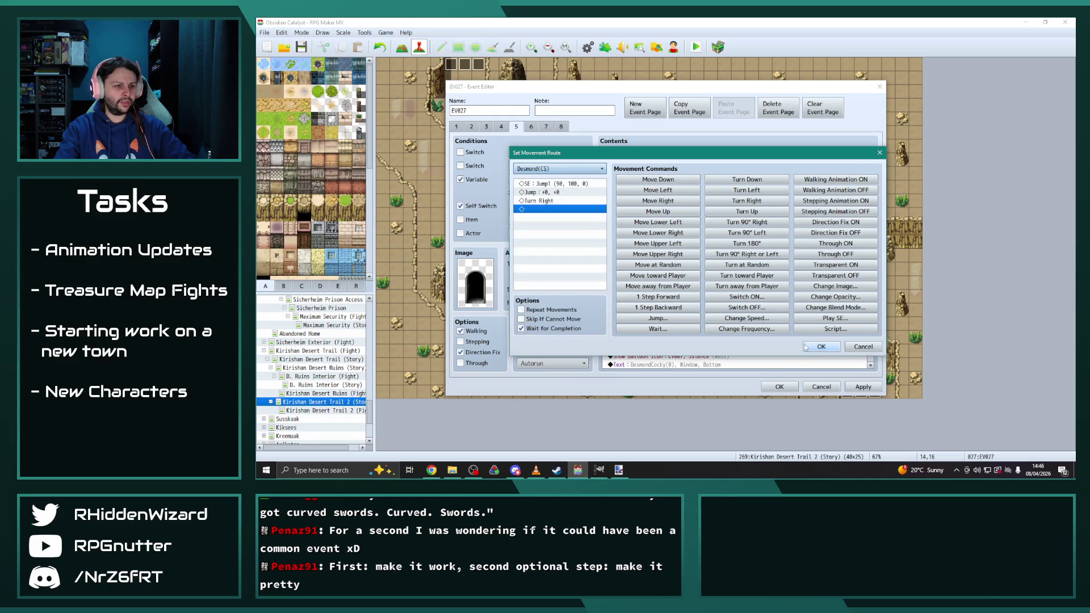
left_click(821, 347)
Step: Make Melanie(CS) perform EV007's Turn Left route
double_click(696, 288)
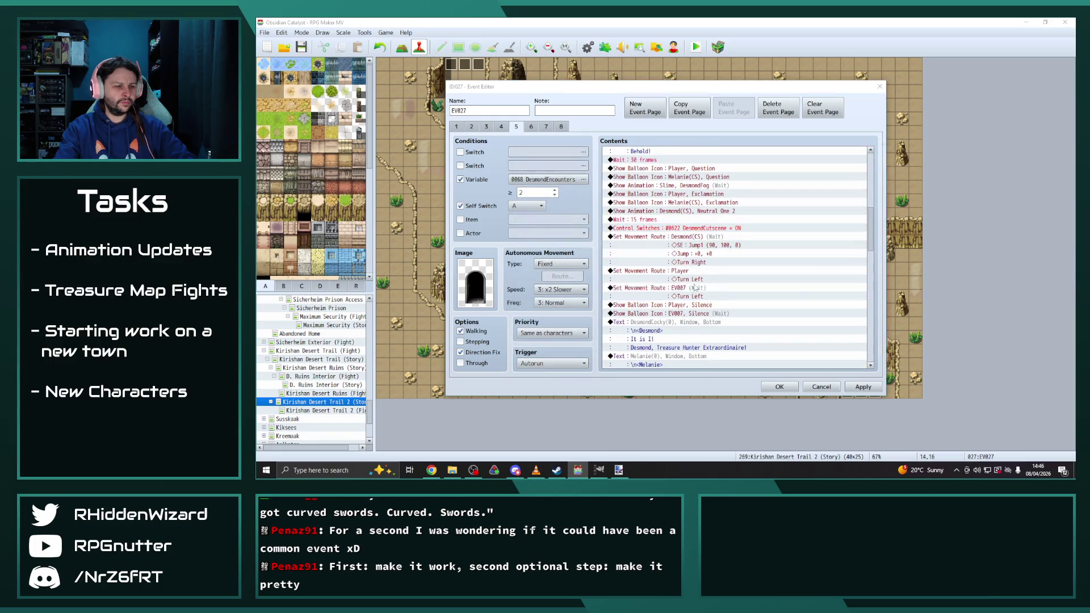
left_click(559, 168)
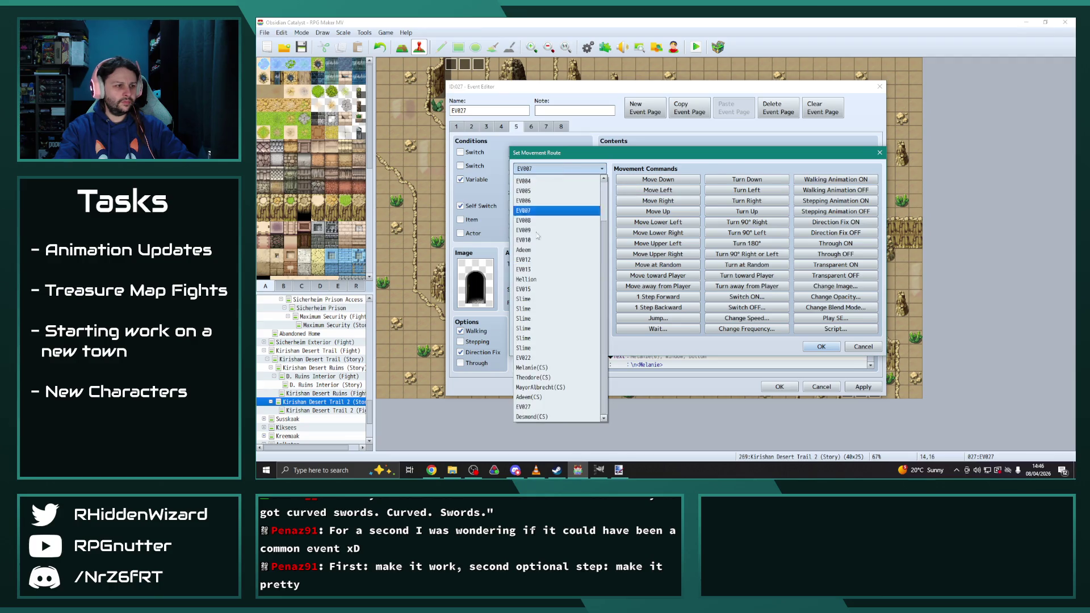
left_click(550, 369)
left_click(821, 346)
left_click(705, 314)
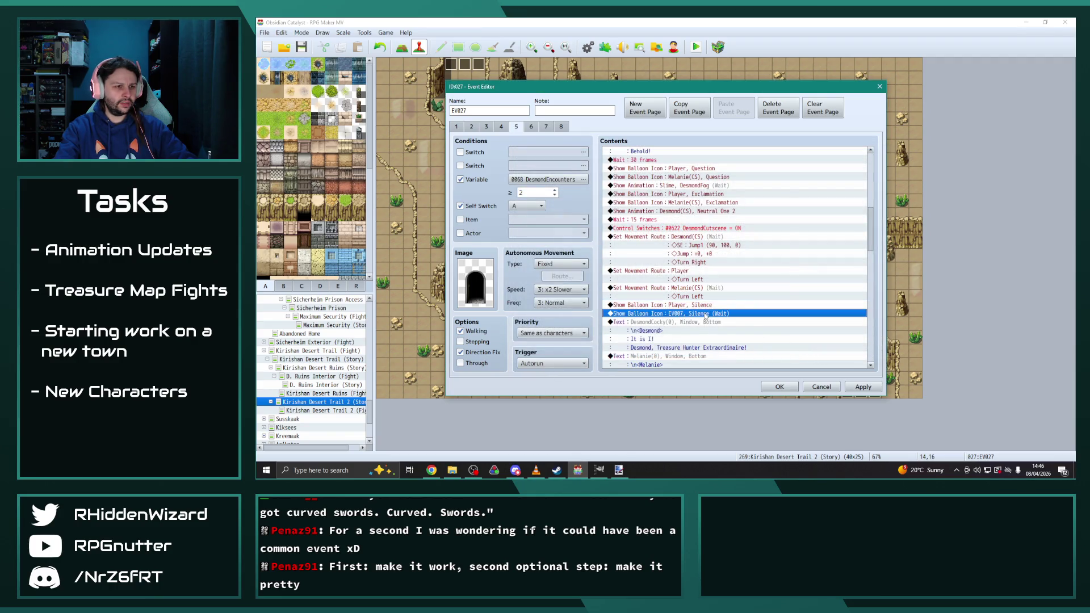
Step: Switch the next two EV007 balloon commands to show over Melanie(CS)
double_click(705, 314)
left_click(735, 238)
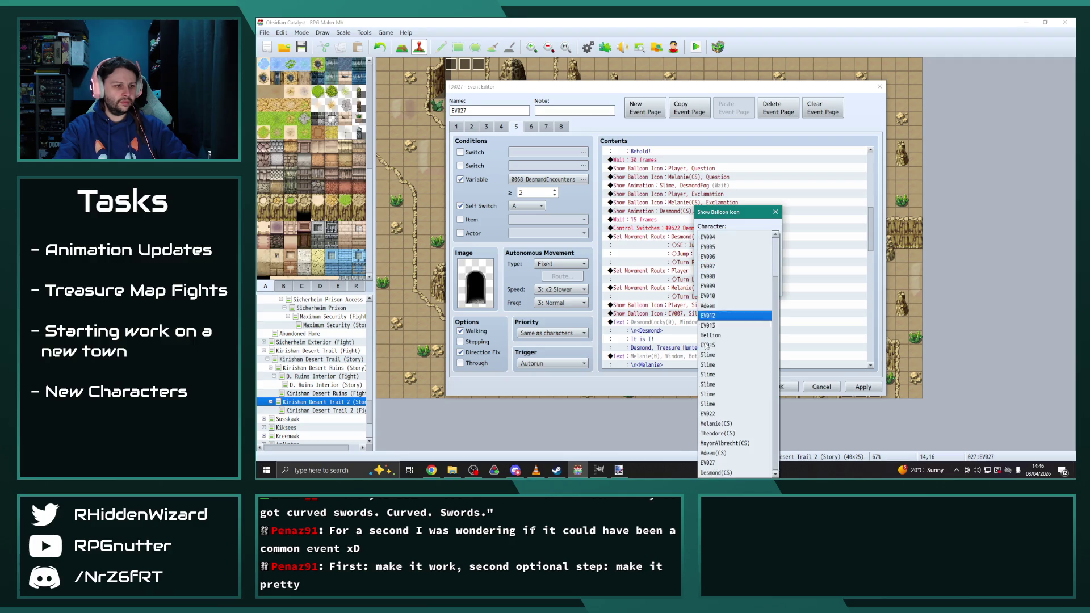
left_click(724, 424)
left_click(727, 293)
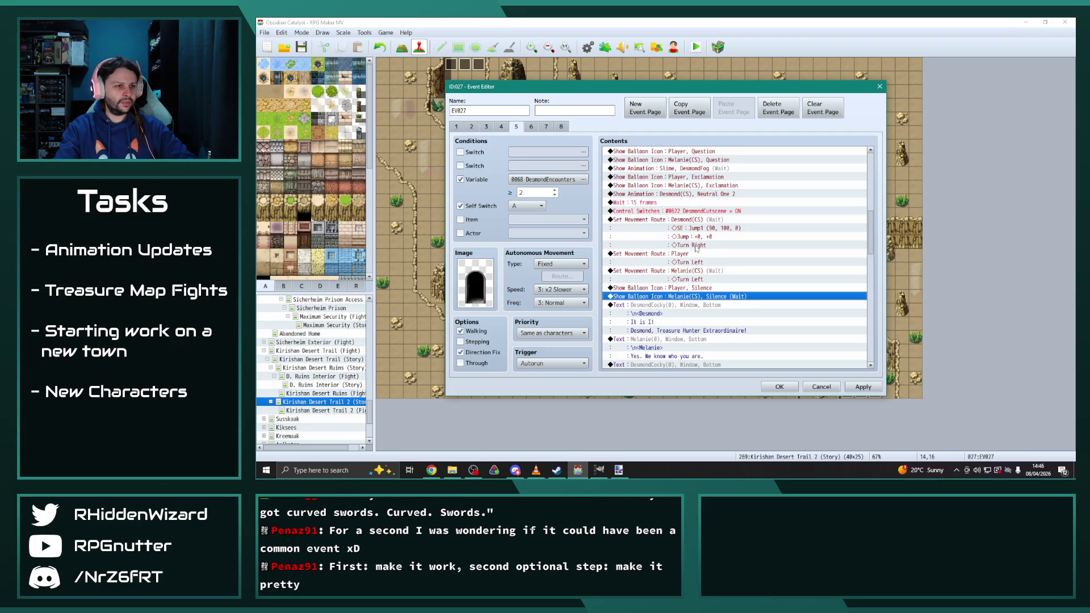
scroll(687, 238, "down", 7)
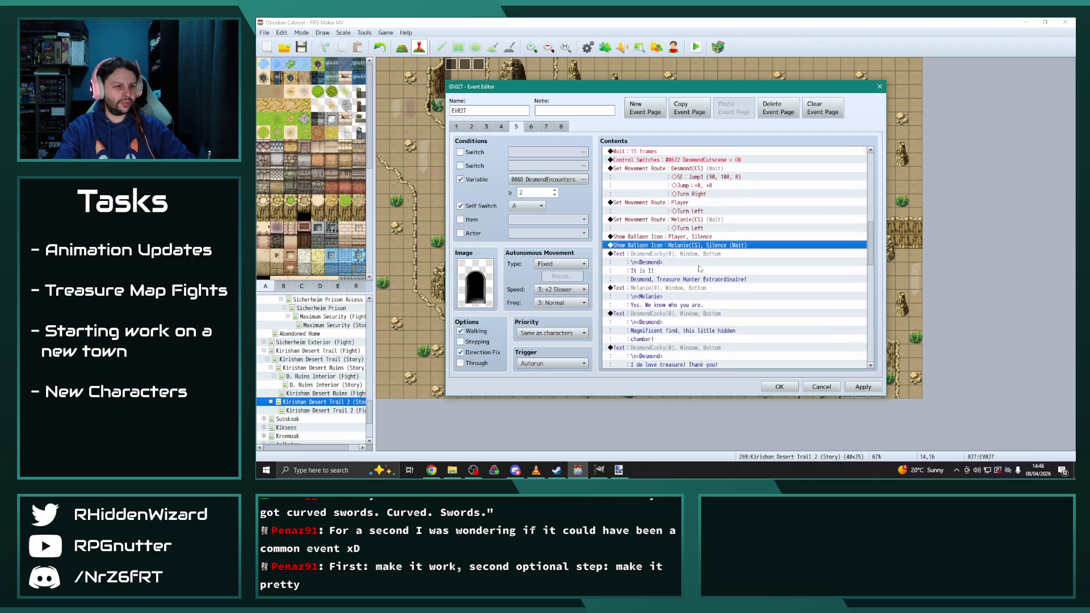
double_click(684, 255)
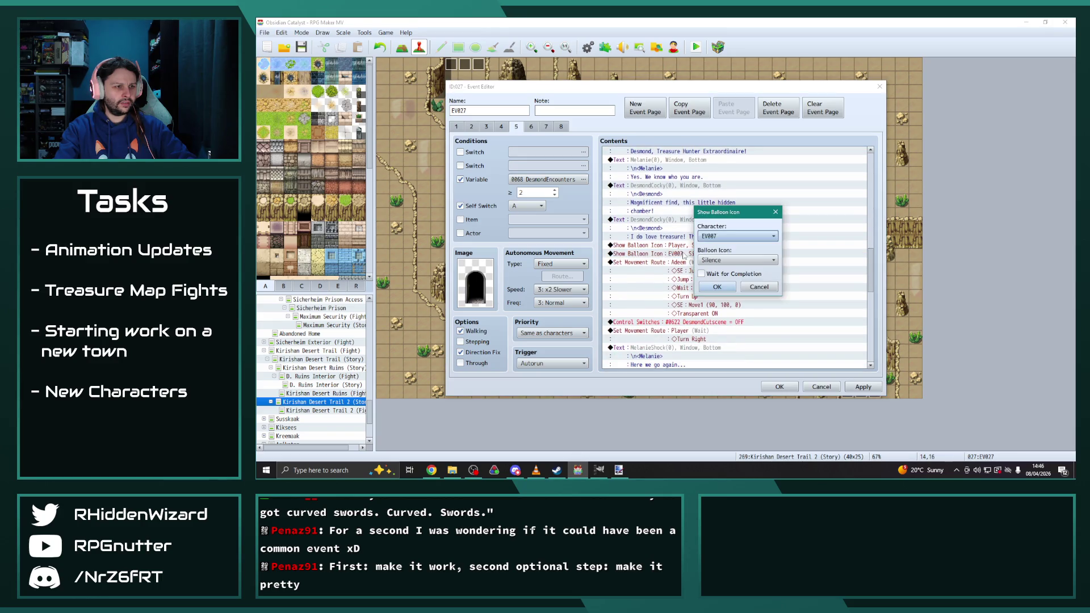
left_click(732, 235)
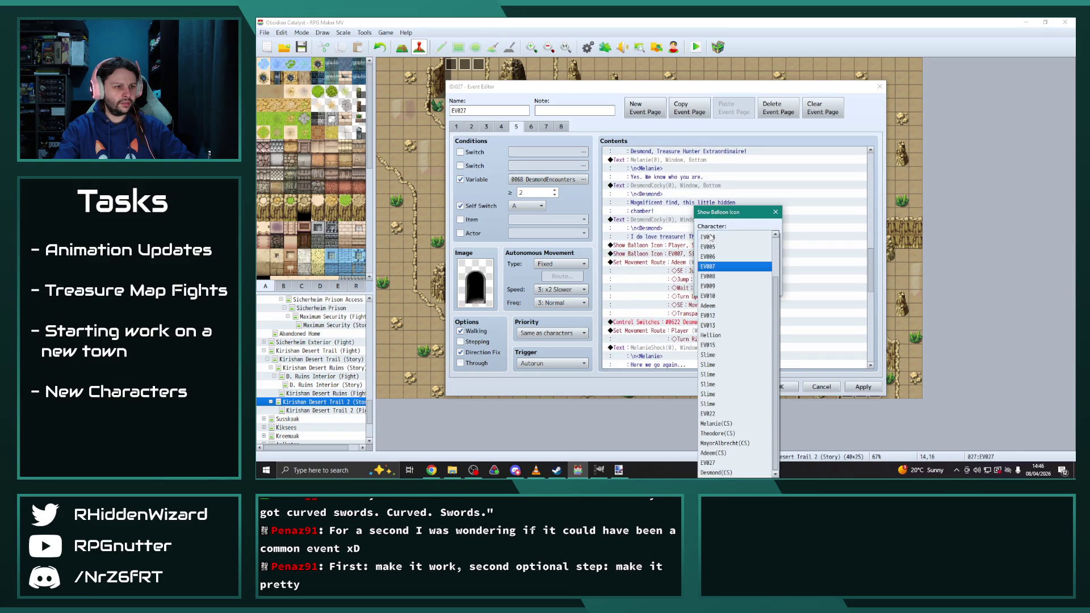
left_click(716, 424)
left_click(725, 290)
Step: Make Desmond(CS) perform Adeem's movement route
left_click(687, 263)
double_click(687, 264)
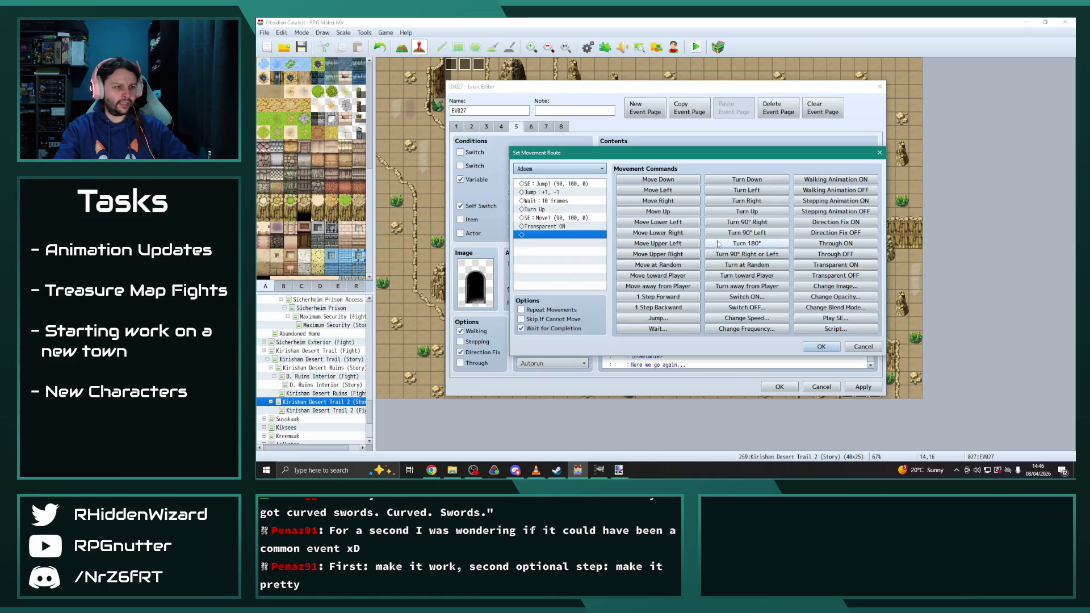
left_click(562, 169)
left_click(554, 419)
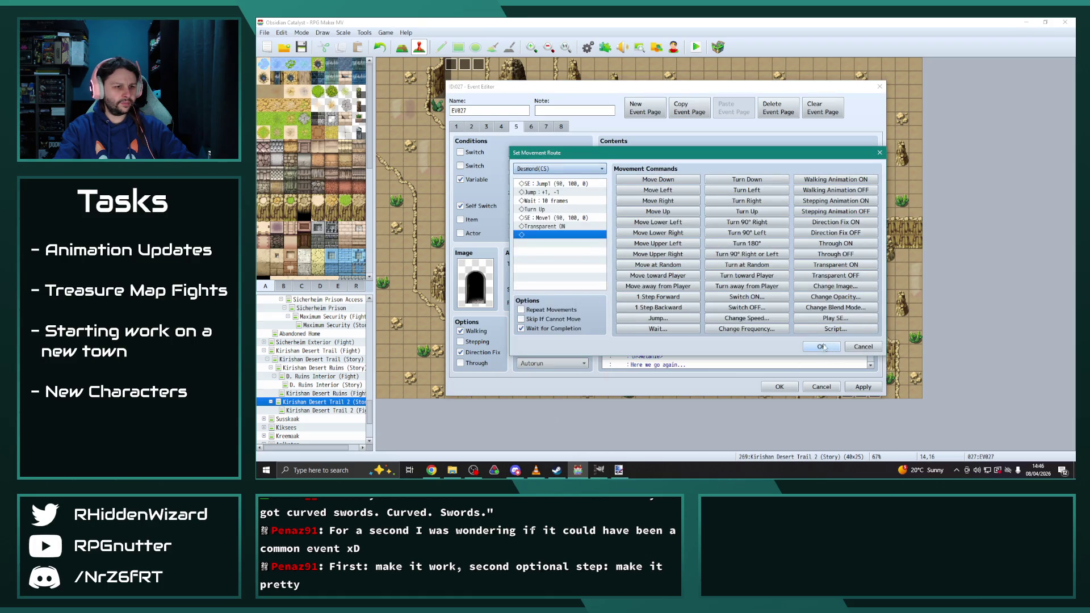
left_click(820, 346)
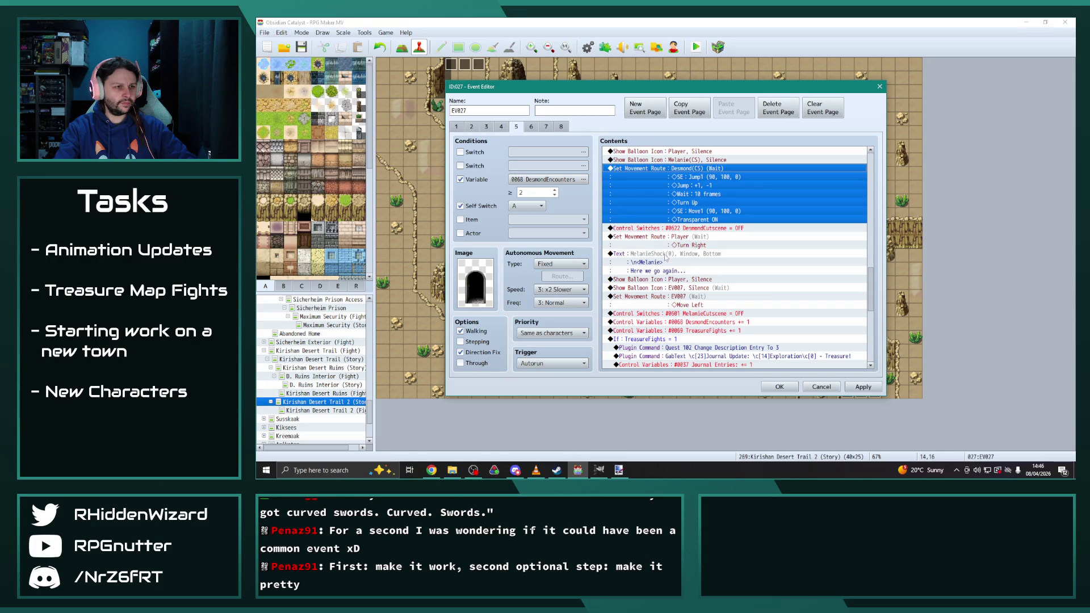
Step: Give the Silence balloon and Move Left route to Melanie(CS) instead of EV007
double_click(690, 287)
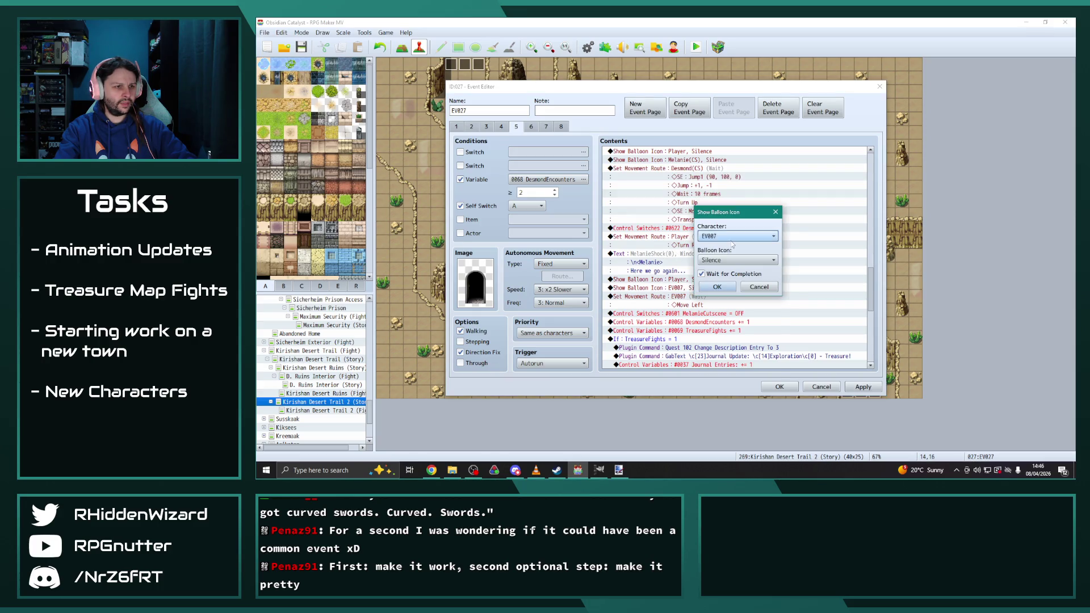
left_click(736, 236)
left_click(733, 425)
left_click(716, 287)
double_click(689, 296)
left_click(568, 169)
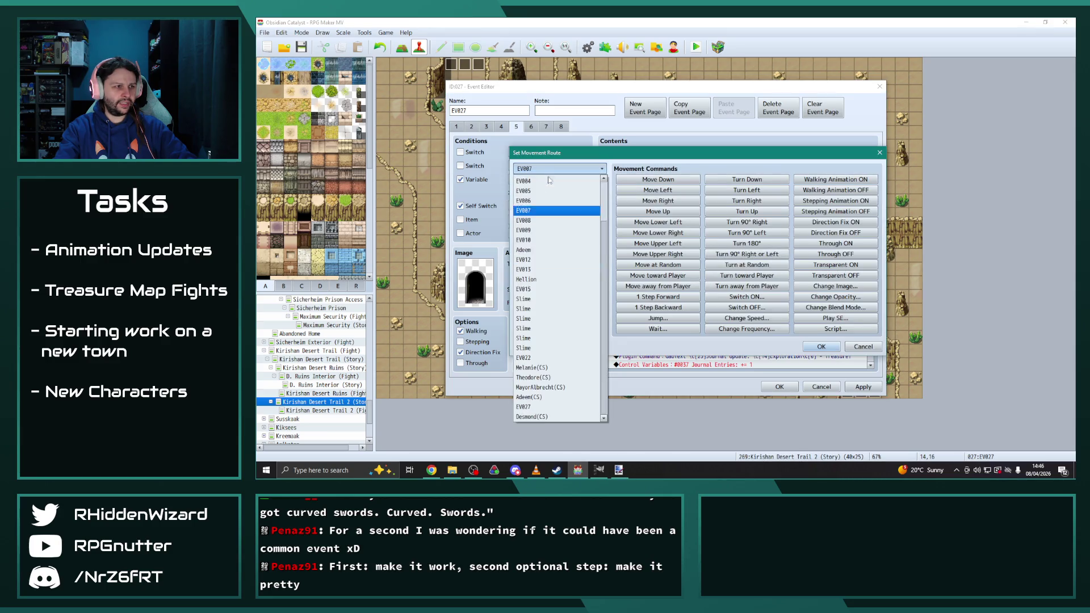
left_click(557, 368)
left_click(821, 346)
scroll(762, 336, "down", 4)
scroll(763, 336, "down", 5)
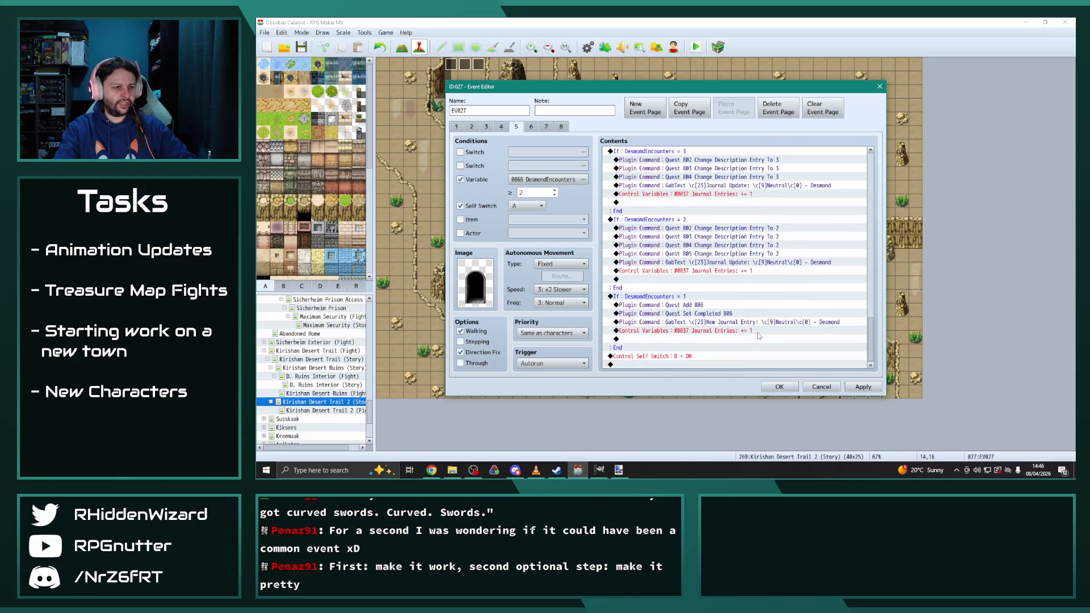
double_click(705, 305)
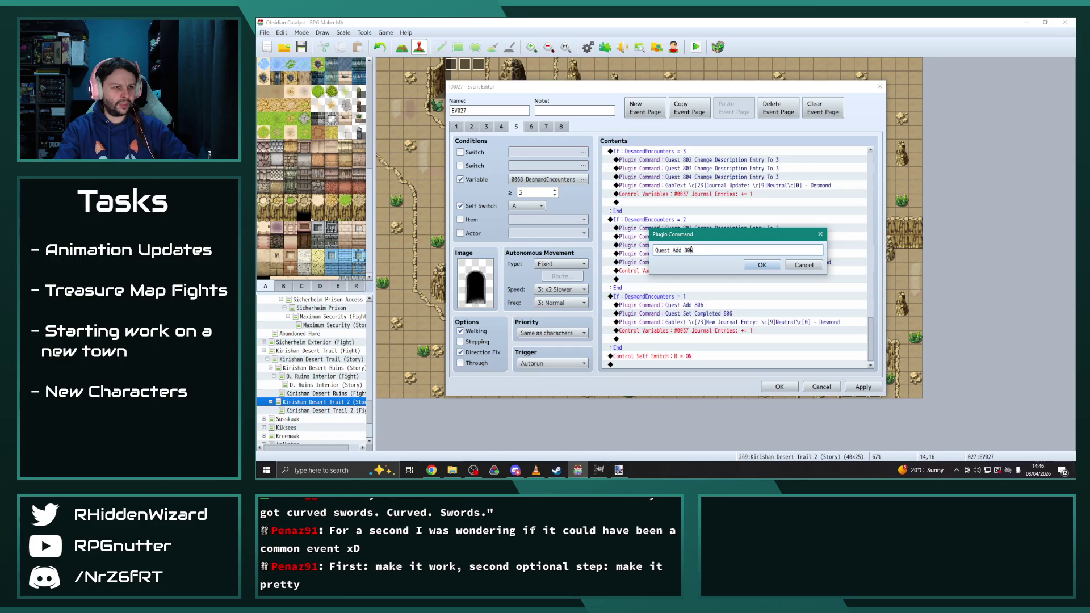
Step: Change the Quest Add and quest completion commands from 806 to 808
key("BackSpace")
type("8")
key("Return")
key("Down")
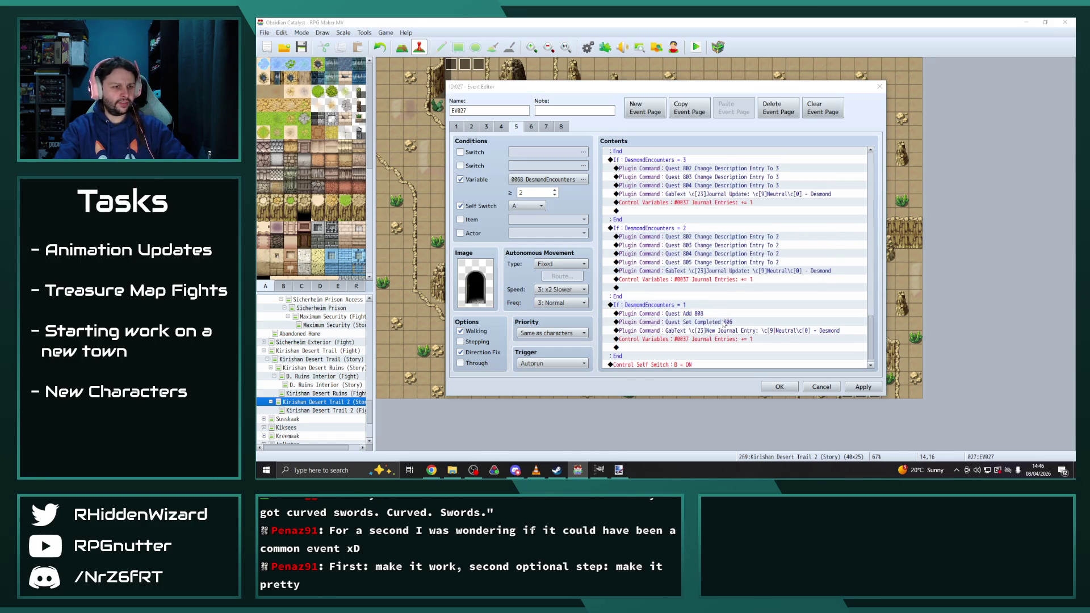
key("Return")
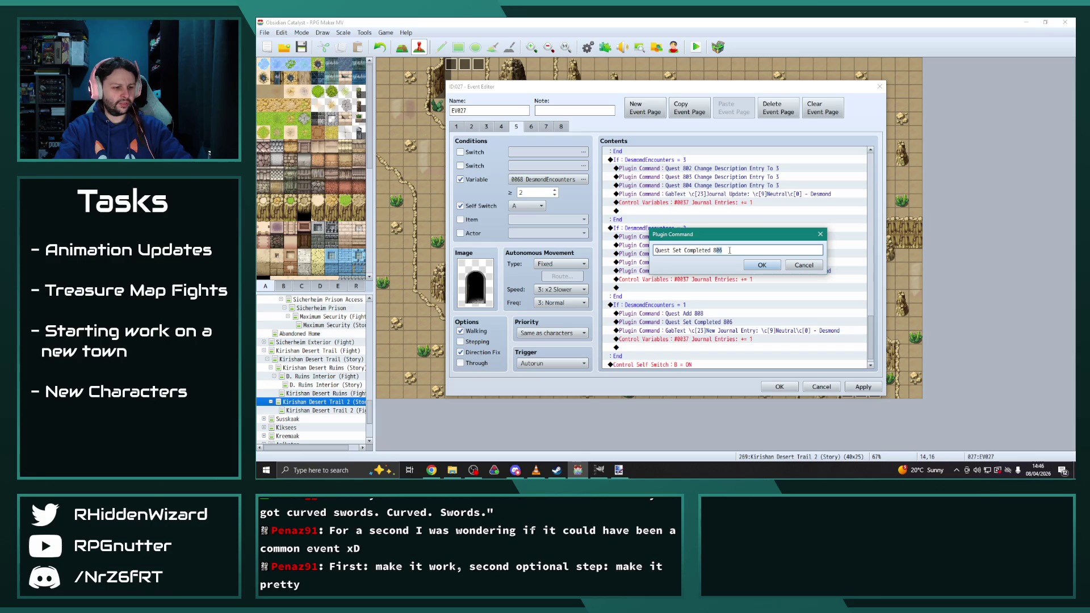
key("Return")
Step: Duplicate the Quest 005 description update and renumber the copies to quests 006 and 007
left_click(707, 263)
key("ctrl+c")
key("ctrl+v")
key("ctrl+v")
double_click(707, 279)
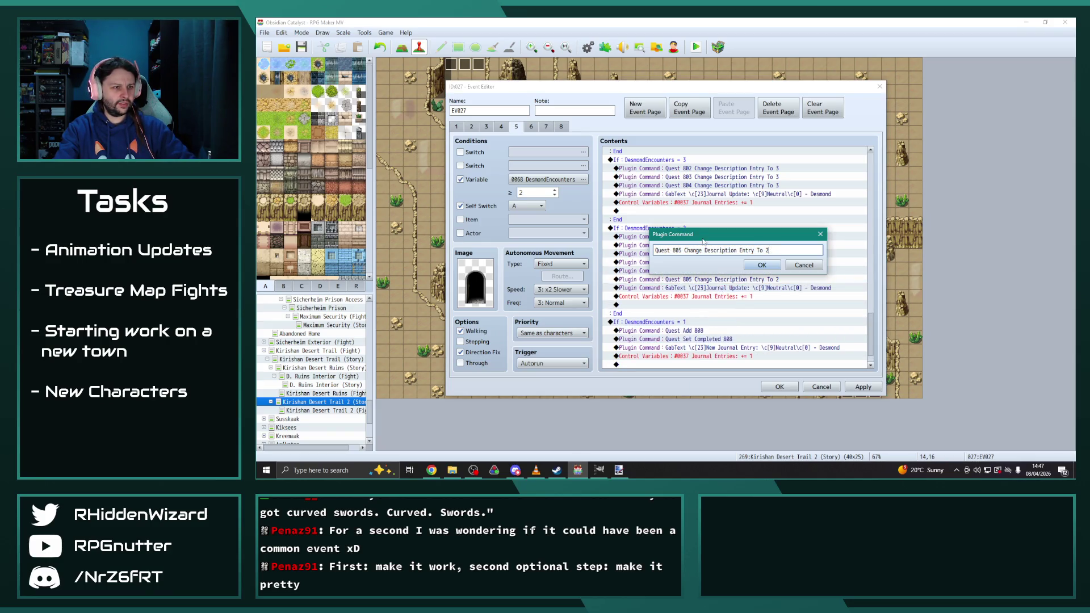
left_click(762, 265)
double_click(695, 280)
left_click(682, 250)
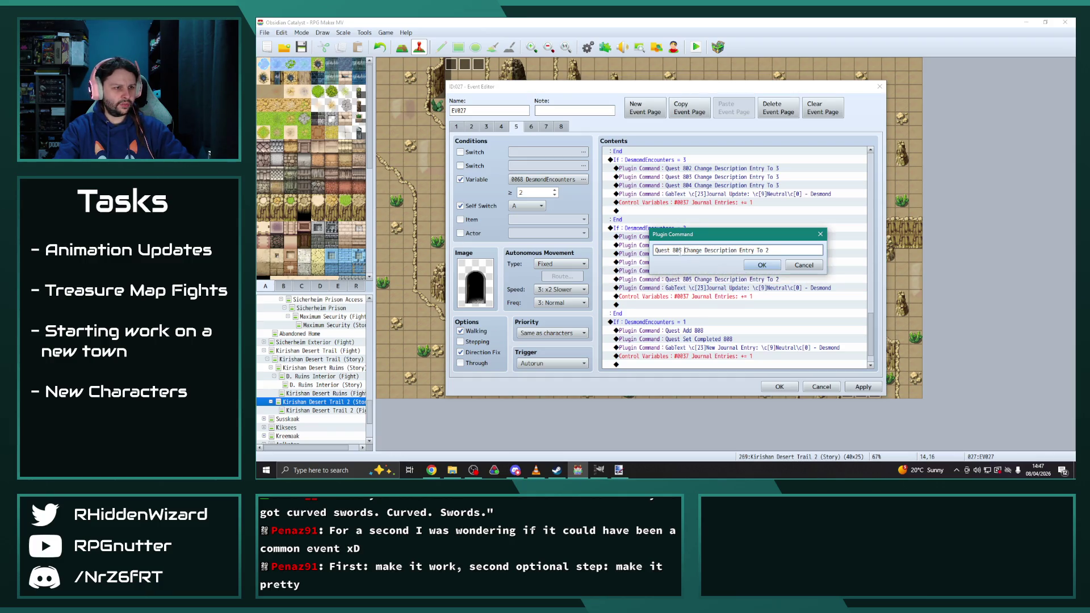
type("7")
left_click(762, 265)
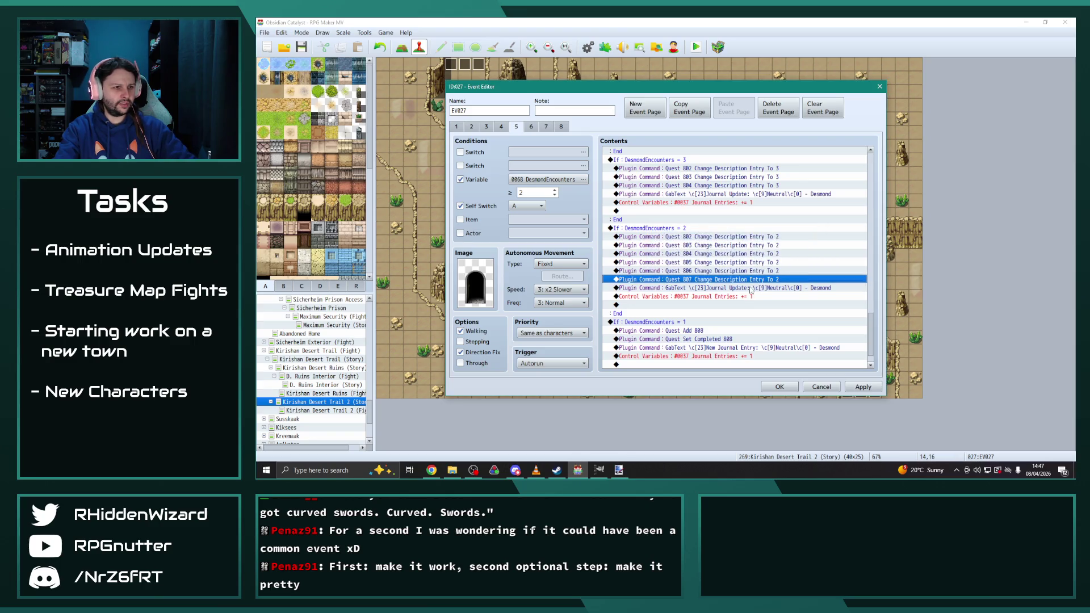
Step: Duplicate the third-encounter Quest 004 description line as updates for quests 005 and 006
left_click(701, 186)
key("ctrl+c")
key("ctrl+v")
key("ctrl+v")
double_click(697, 195)
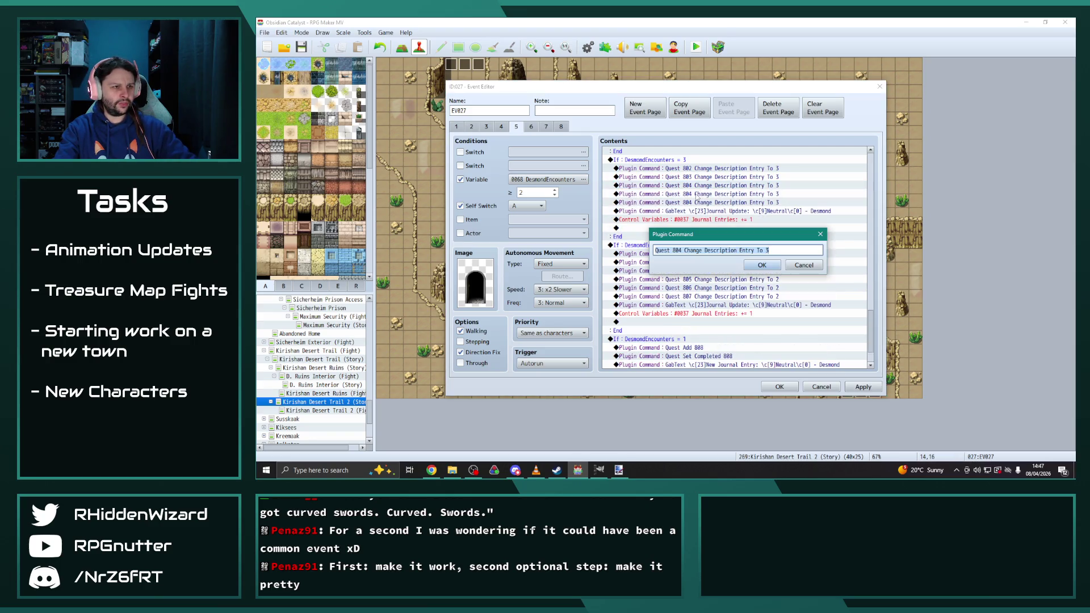
left_click(677, 250)
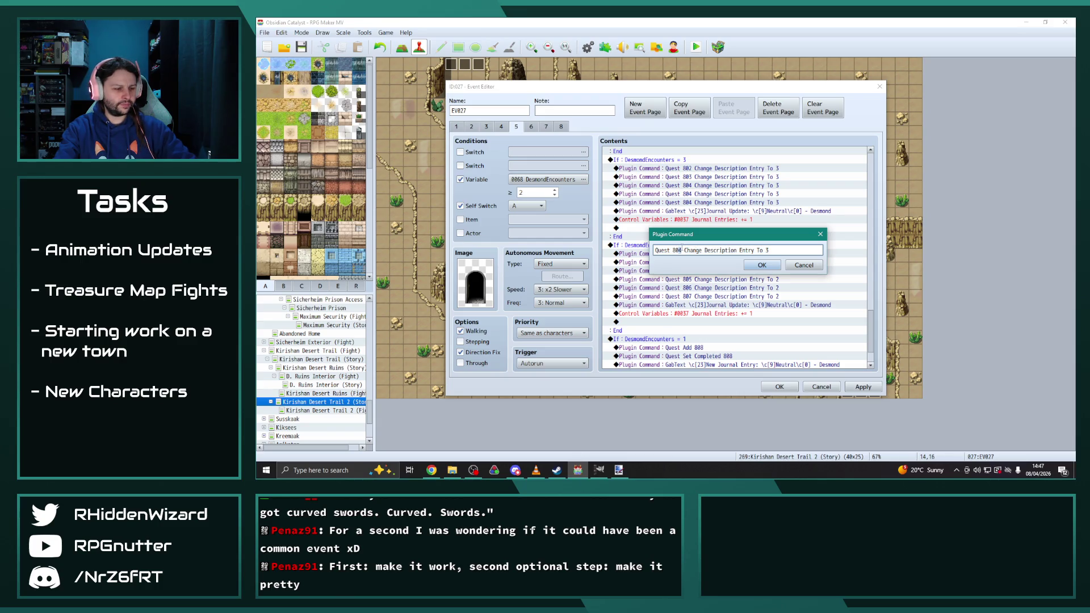
type("5")
left_click(757, 265)
double_click(688, 203)
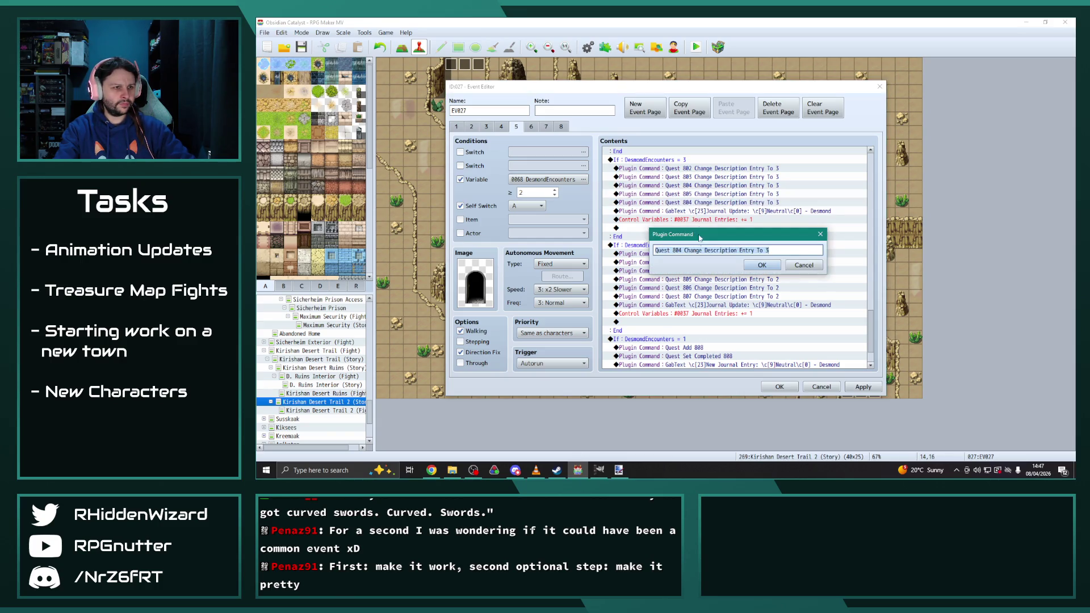
left_click(760, 265)
Step: Apply the changes and close the event editor
scroll(806, 318, "down", 2)
left_click(859, 387)
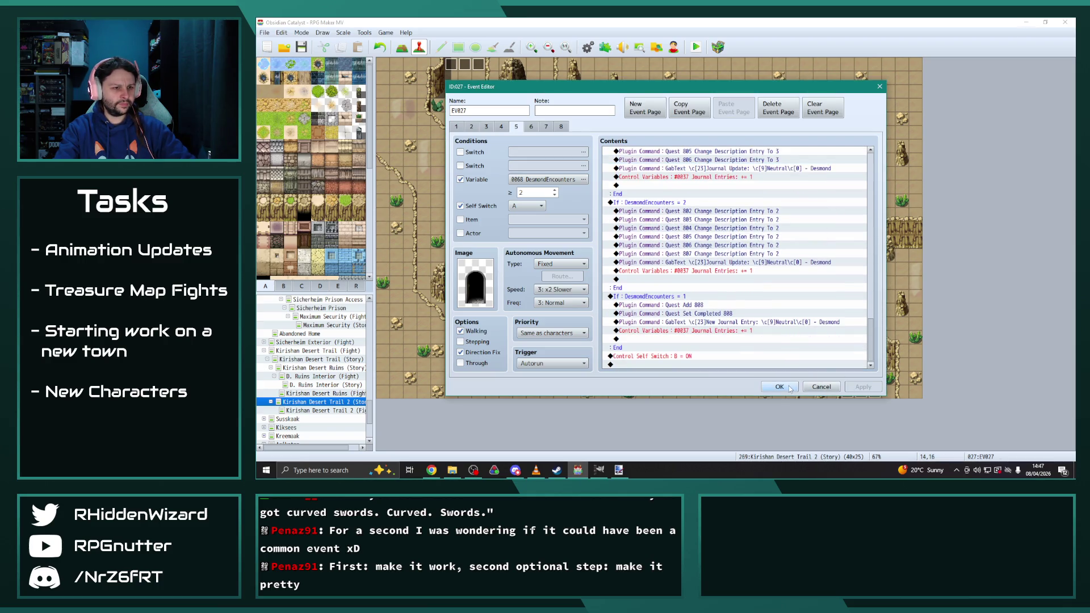
left_click(779, 387)
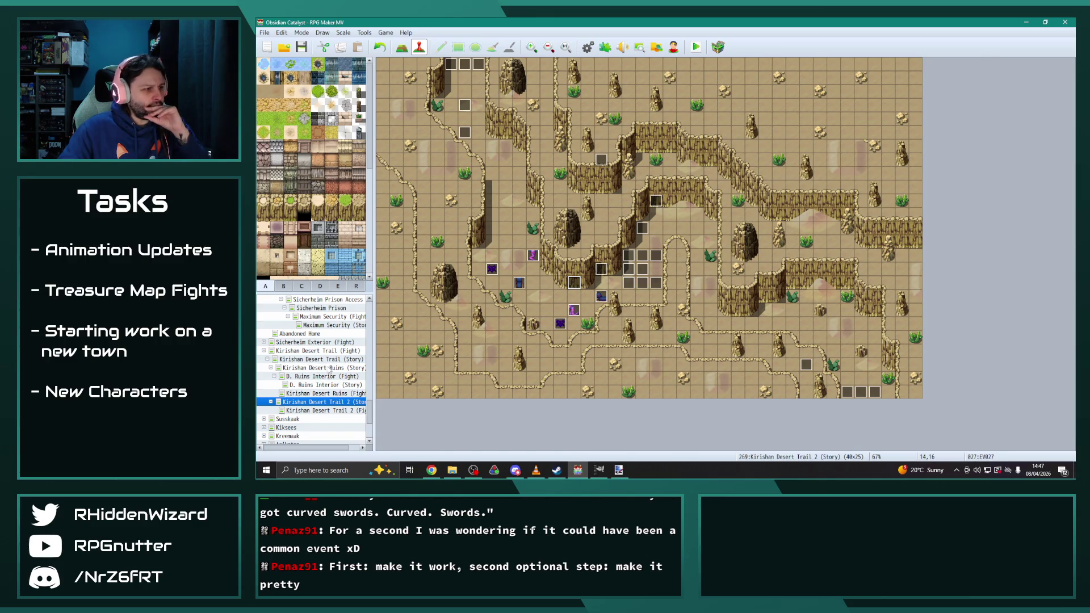
left_click(330, 368)
left_click(331, 385)
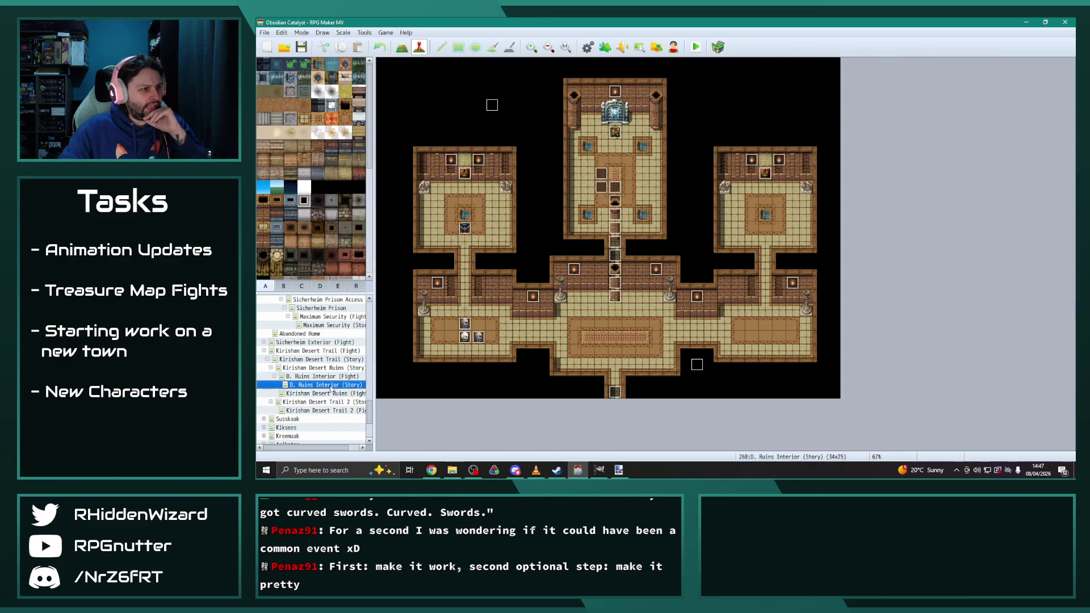
right_click(331, 390)
left_click(350, 359)
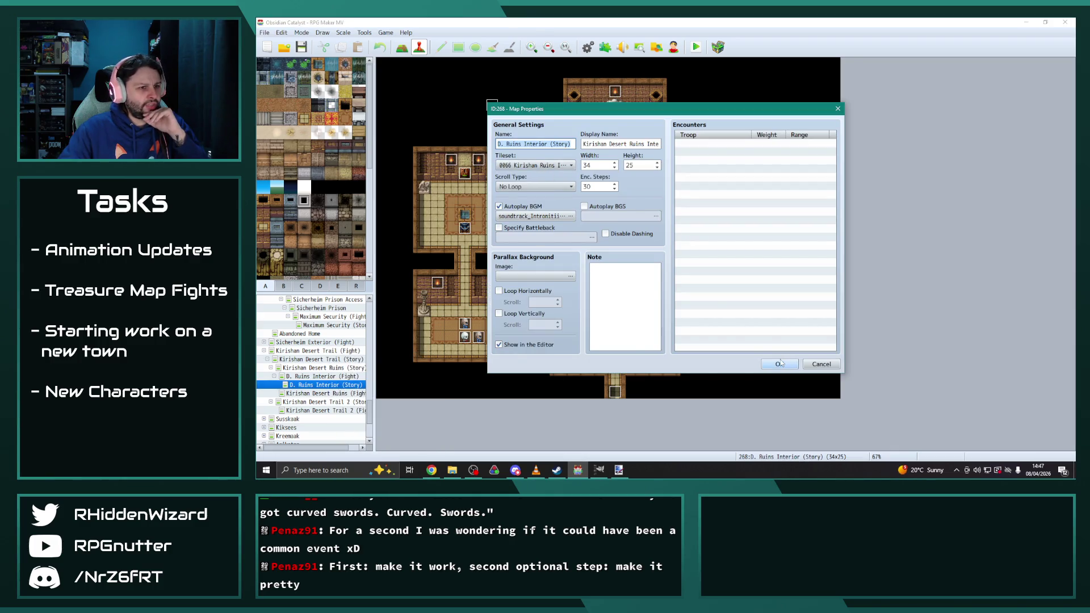
key("Escape")
double_click(615, 296)
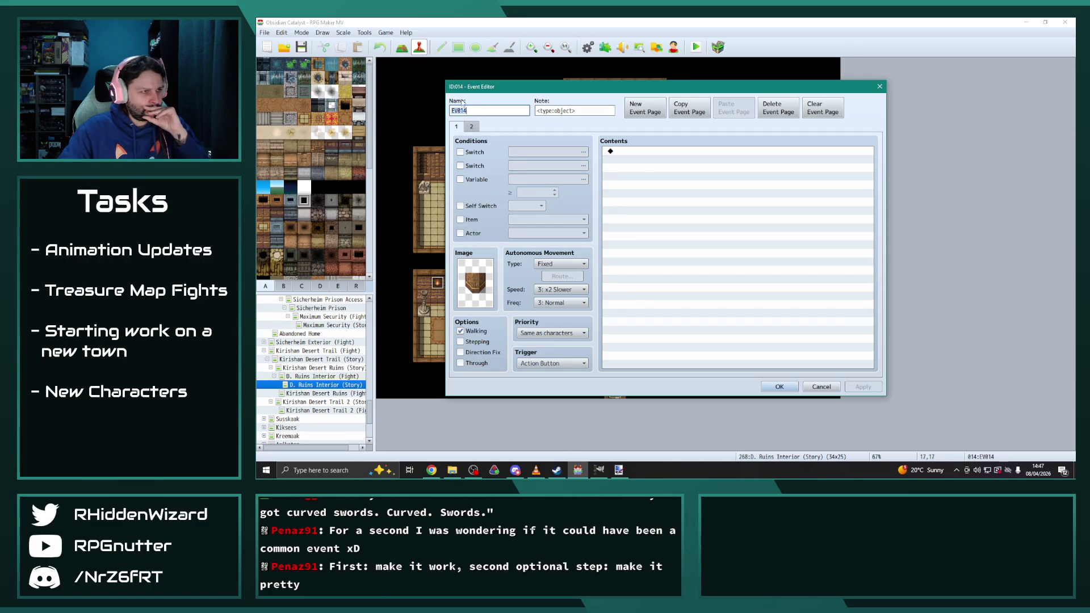
left_click(473, 126)
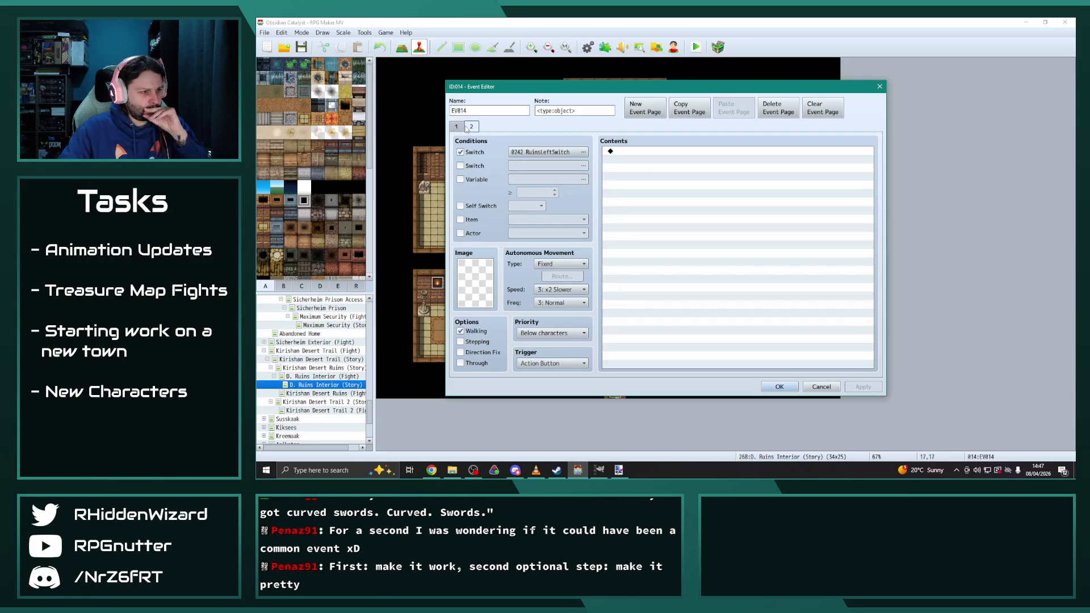
left_click(457, 127)
left_click(473, 127)
left_click(457, 127)
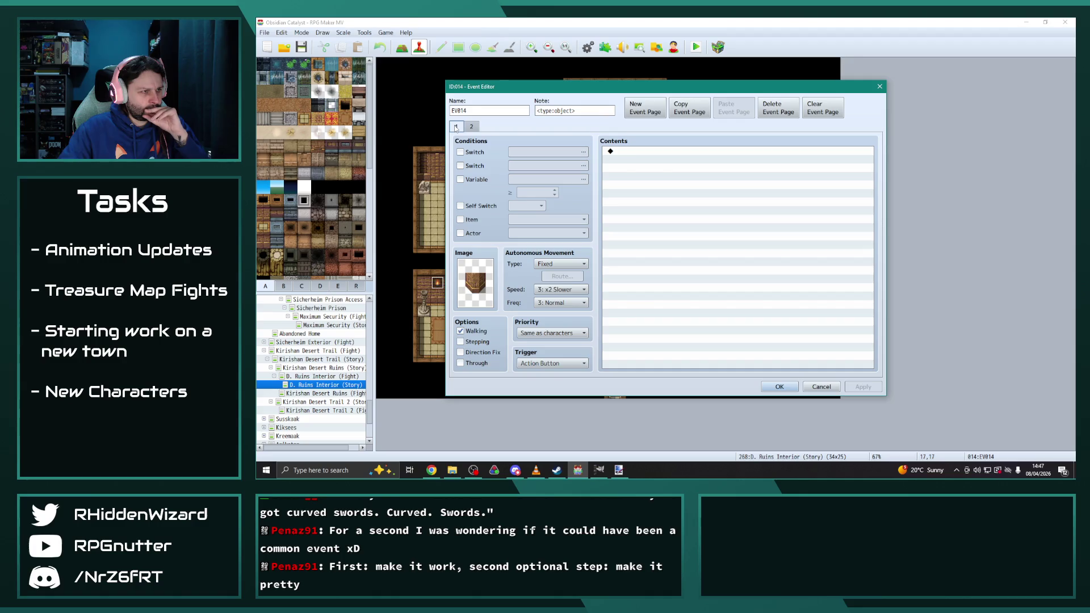
left_click(472, 127)
left_click(458, 127)
left_click(472, 127)
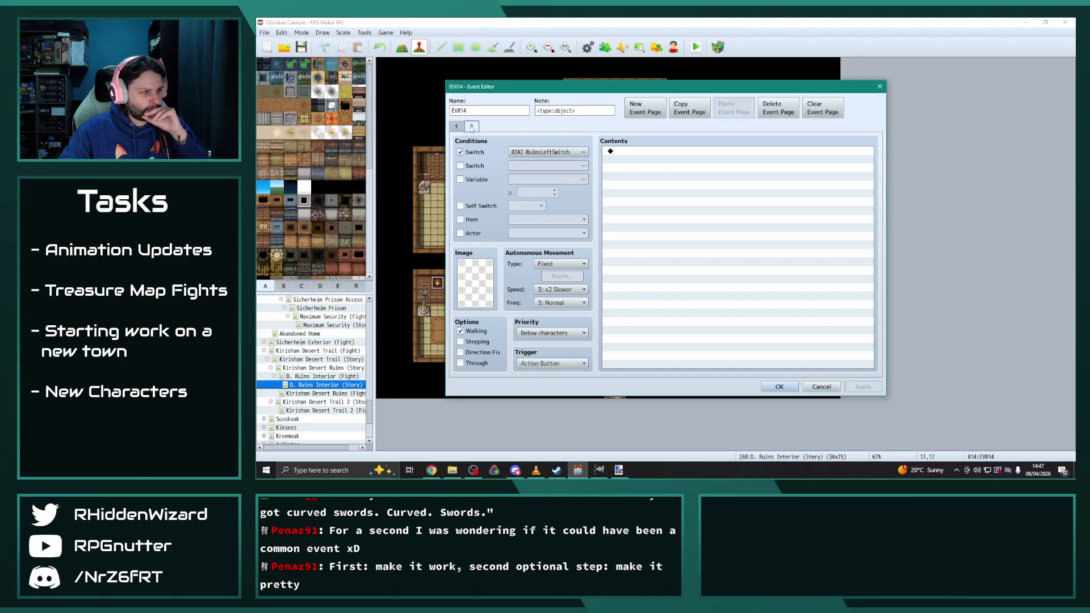
left_click(459, 127)
left_click(471, 127)
left_click(457, 127)
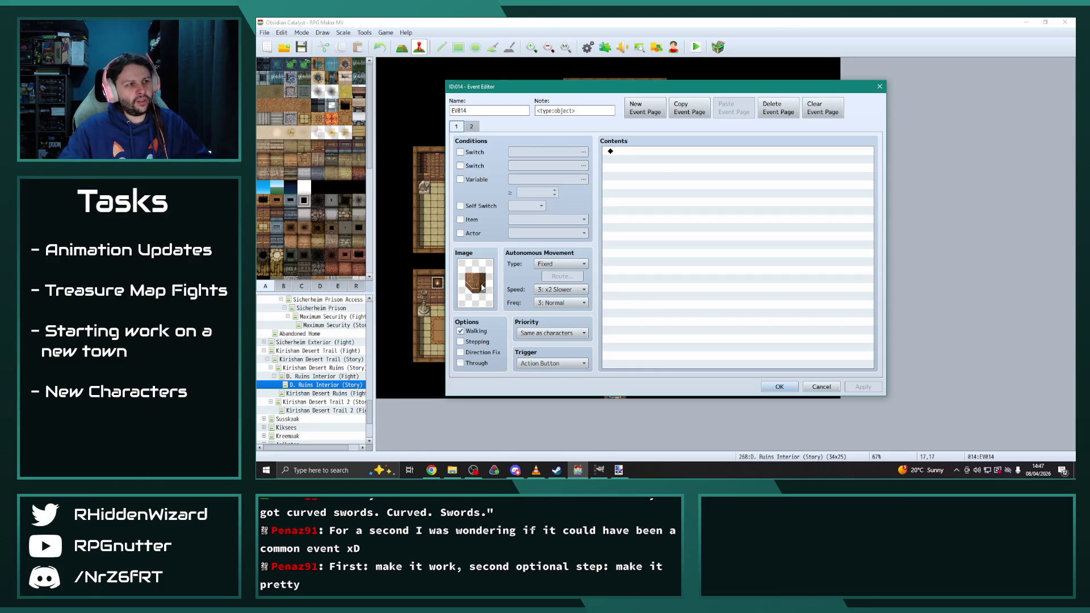
left_click(471, 126)
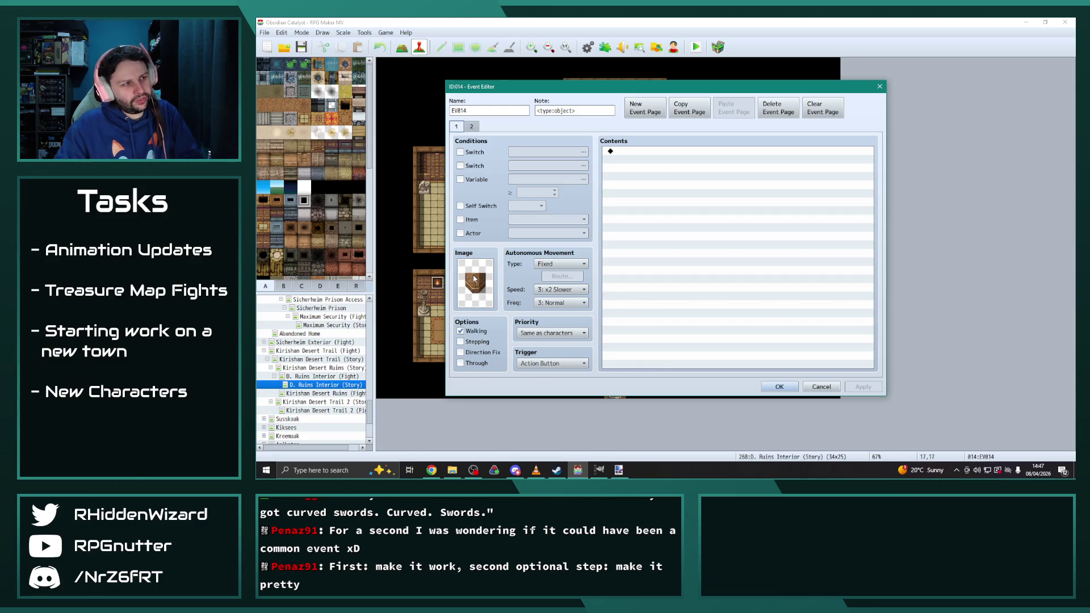
left_click(457, 126)
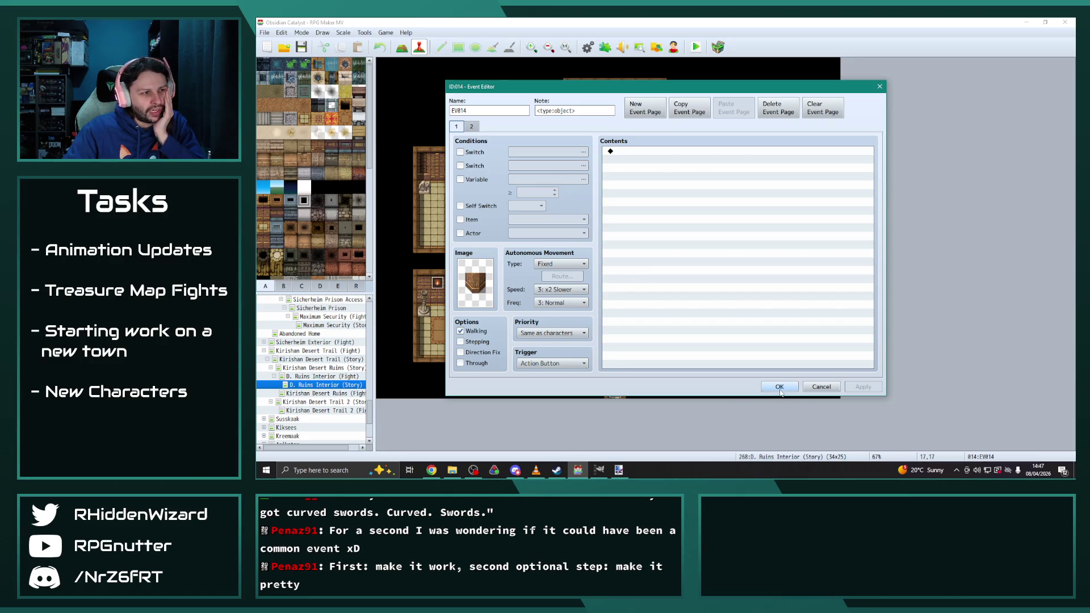
left_click(779, 389)
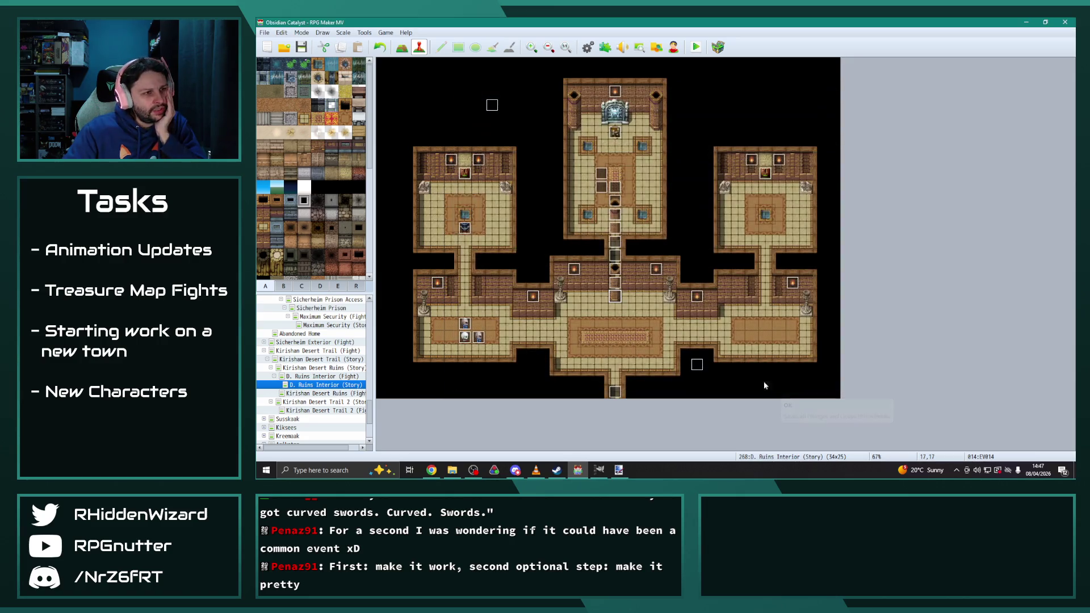
left_click(644, 301)
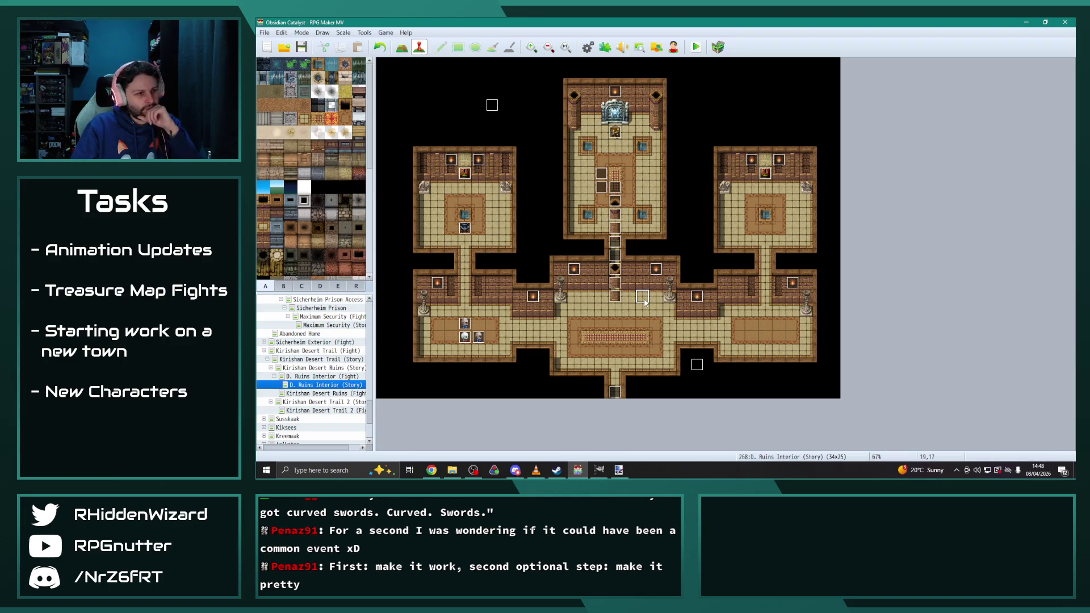
Step: Check EV017's RuinsLeftSwitch page, then switch to the Kirishan Desert Trail 2 (Story) map
double_click(645, 303)
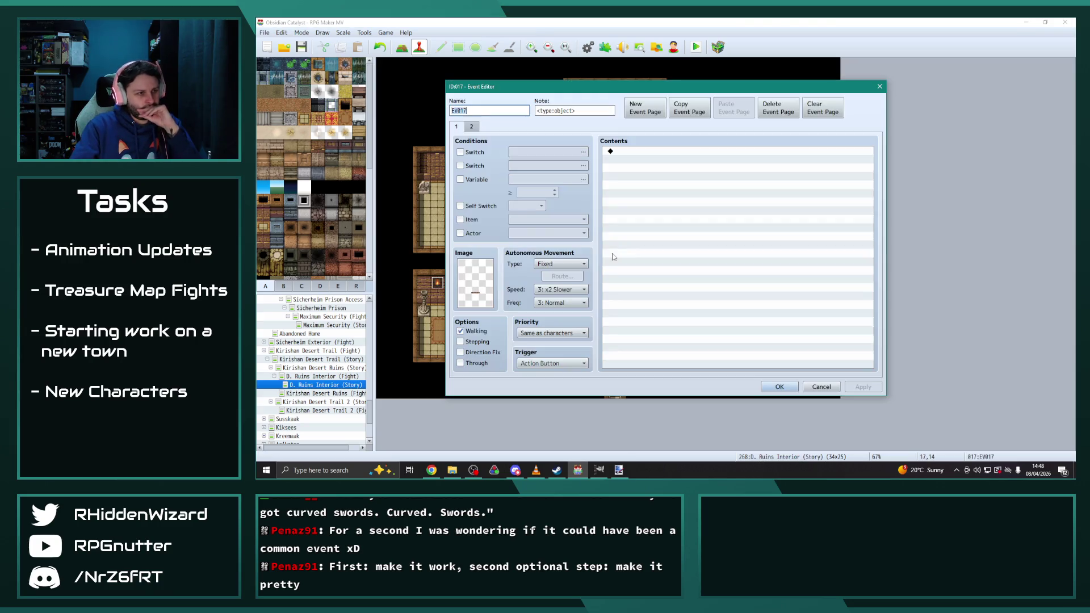
left_click(459, 127)
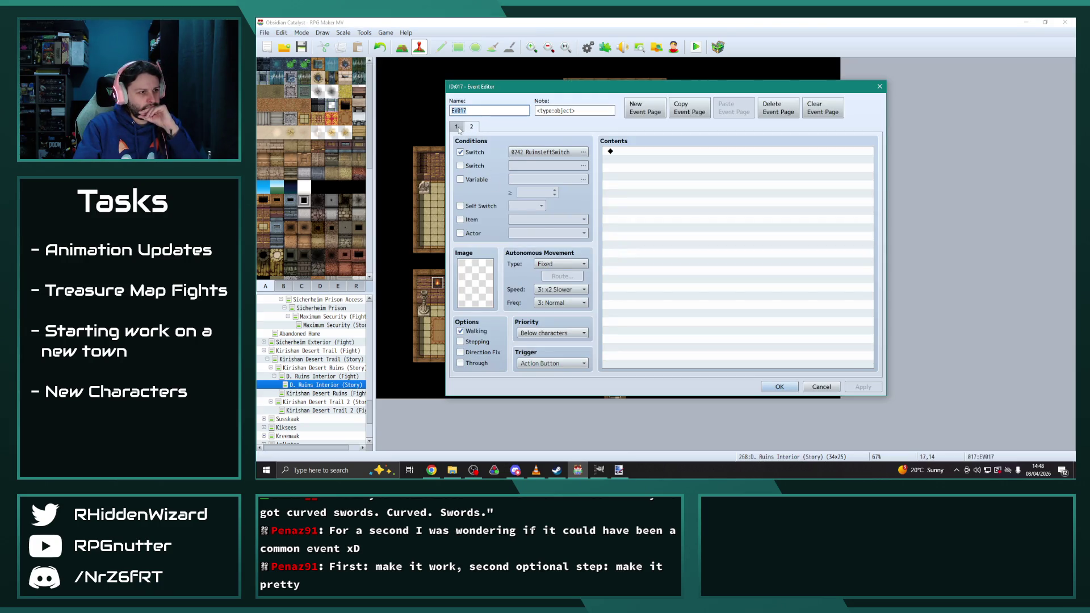
left_click(780, 387)
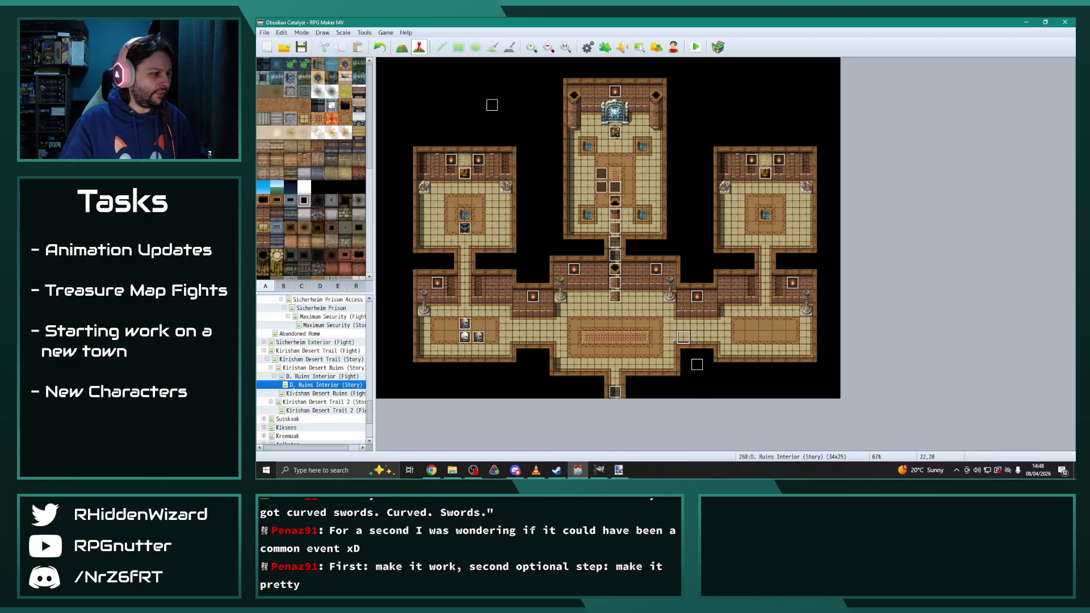
left_click(329, 402)
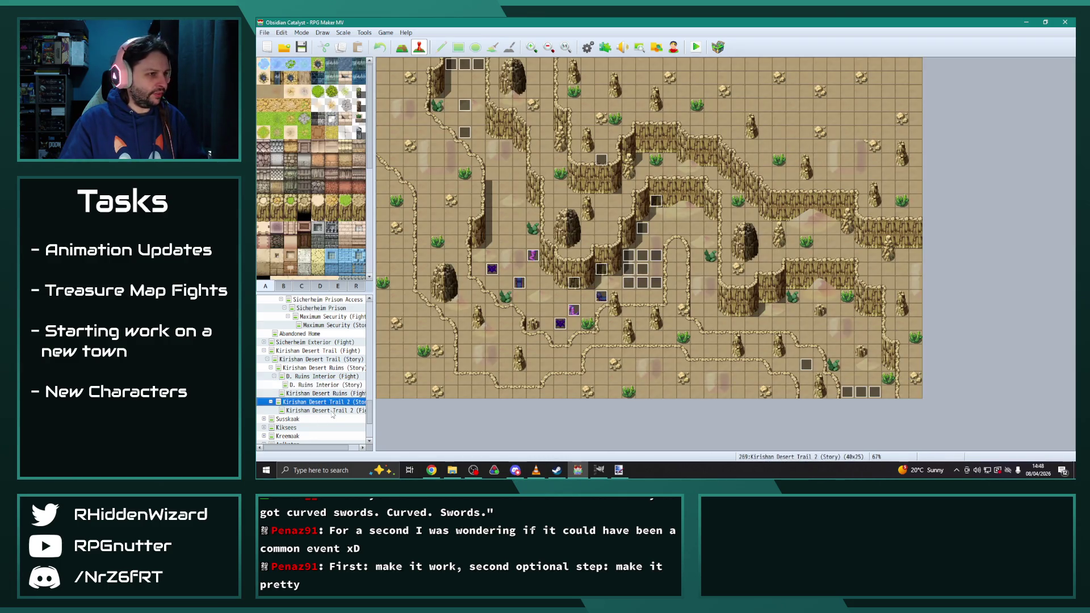
Step: Create a new 25×21 Desert Treasure Chamber map using the Kirishan Ruins Interior tileset
left_click(333, 411)
left_click(328, 402)
right_click(328, 402)
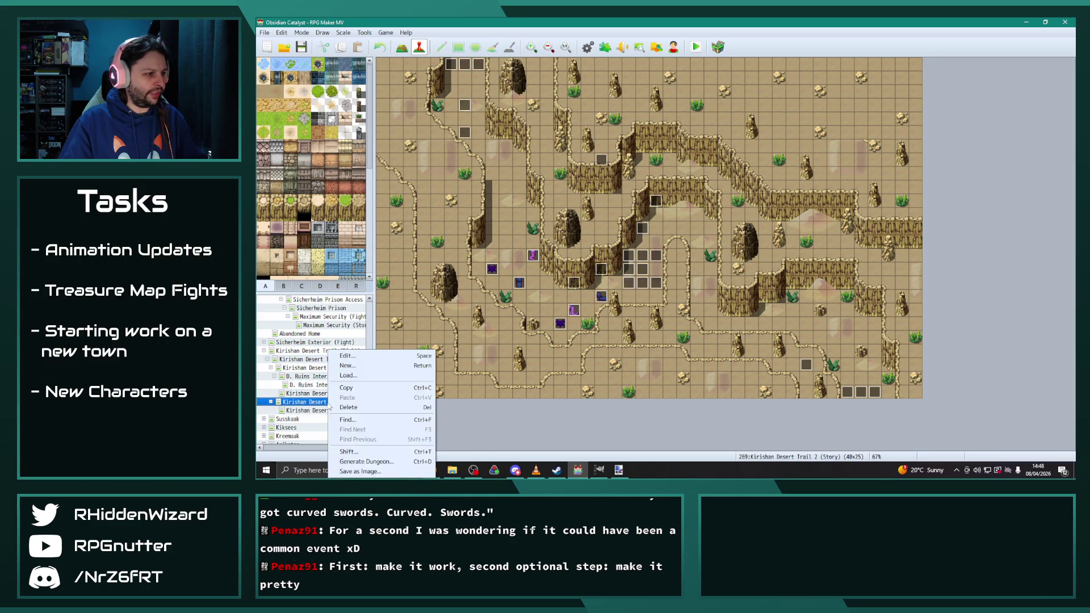
left_click(369, 355)
type("Desert Treasure Chamber")
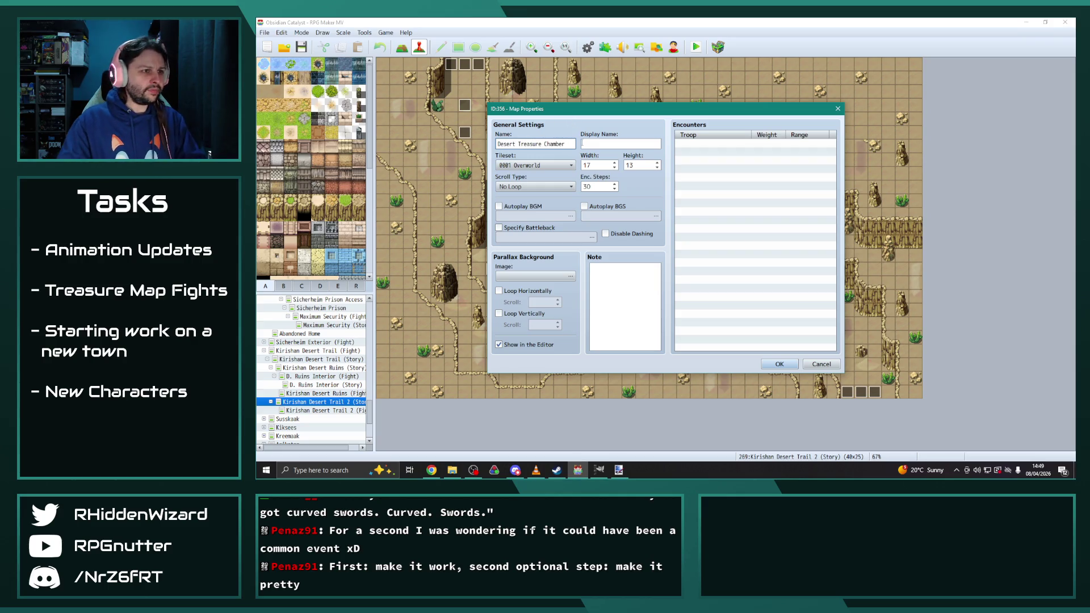
double_click(594, 166)
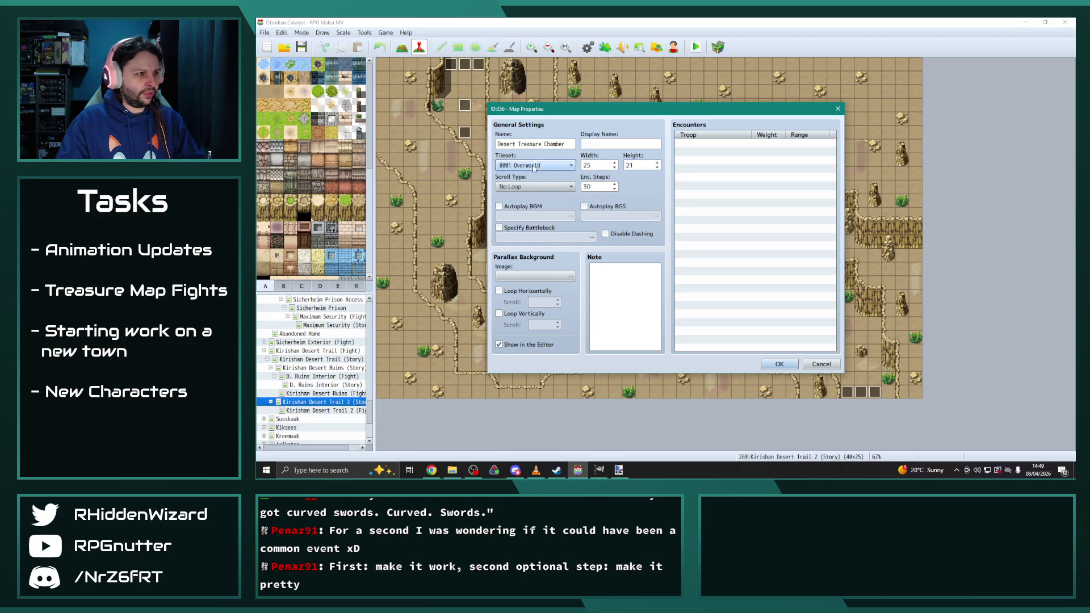
left_click(564, 165)
scroll(541, 369, "down", 6)
scroll(541, 369, "down", 6)
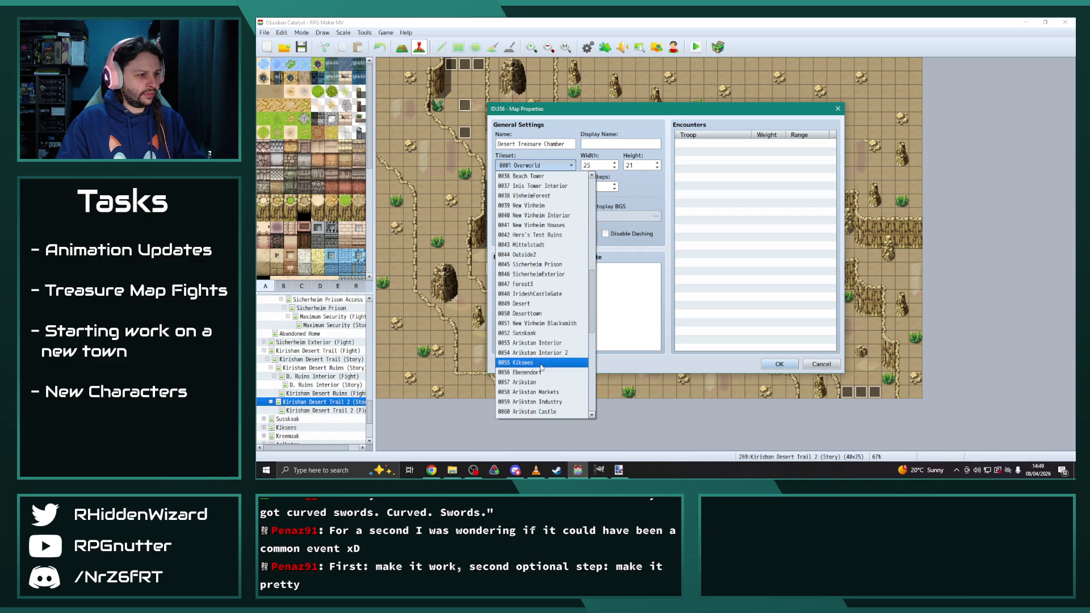
left_click(545, 394)
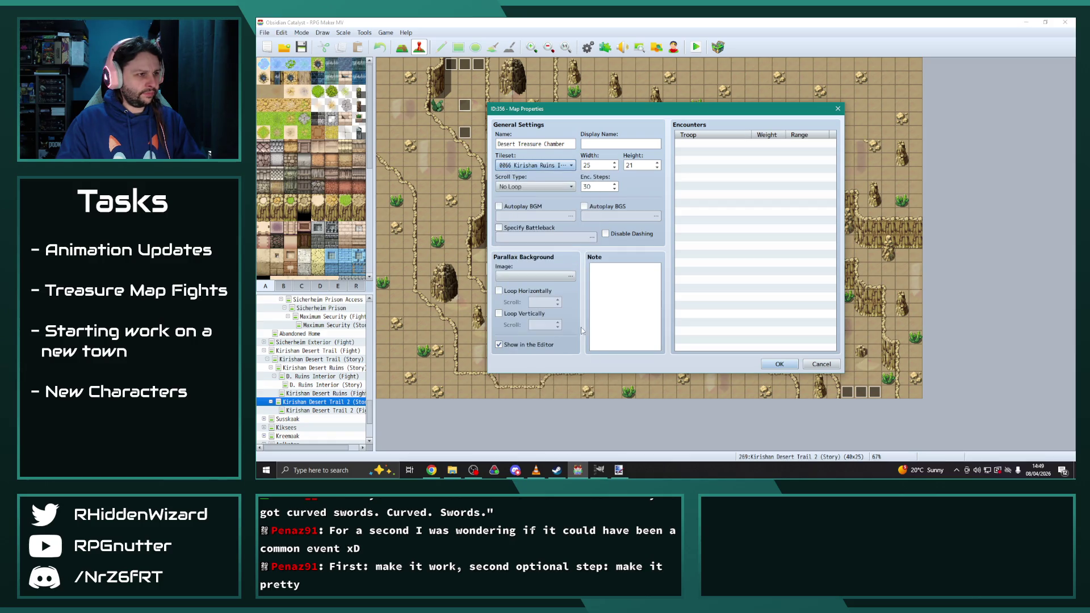
Step: Autoplay The Highlands as the map's BGM and enable a custom battle background
left_click(498, 206)
left_click(570, 216)
scroll(636, 256, "down", 5)
scroll(655, 285, "down", 5)
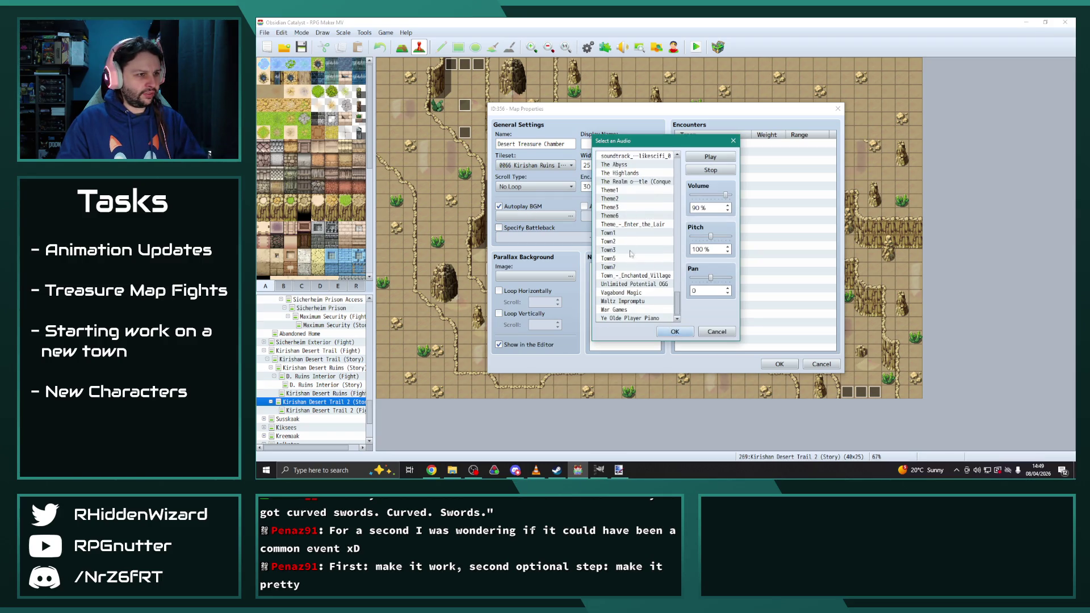
left_click(624, 173)
left_click(675, 331)
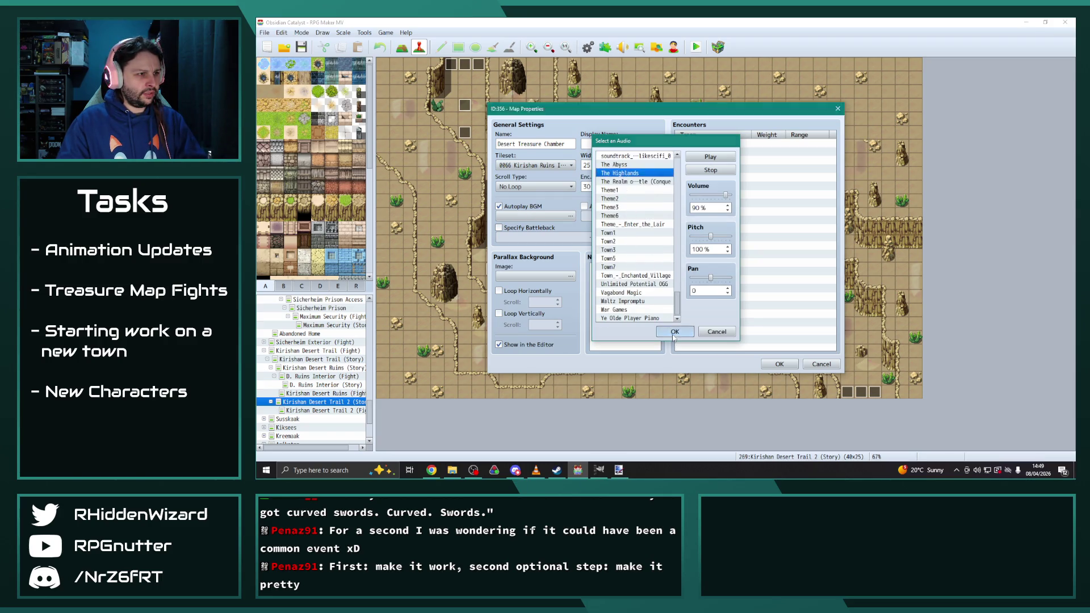
left_click(499, 228)
left_click(653, 237)
Step: Preview the upper-layer backdrops in the battleback picker and settle on the Stone1 wall
left_click(518, 199)
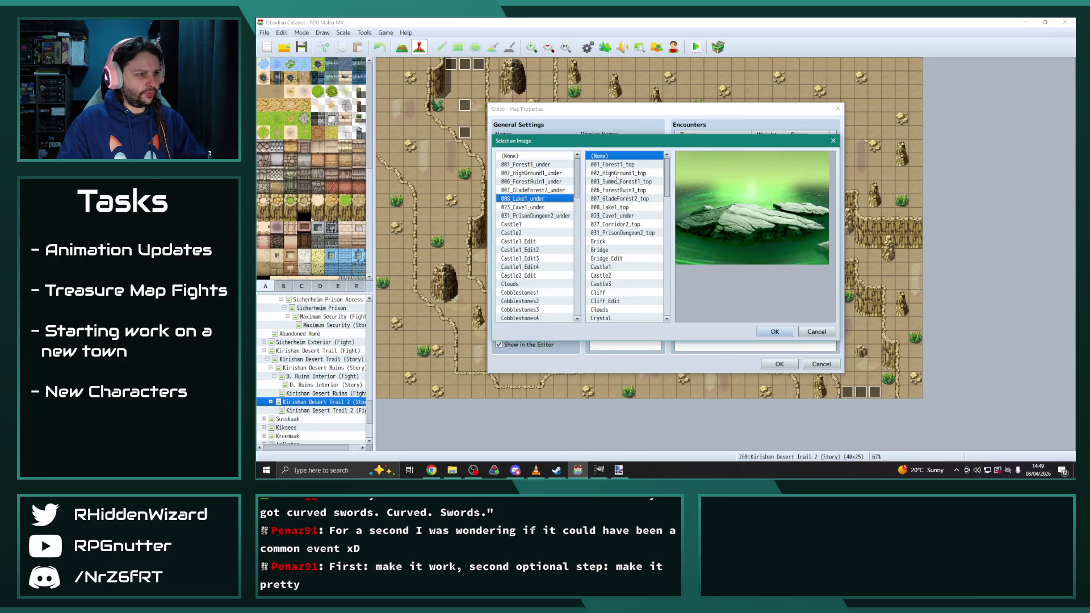
left_click(621, 198)
left_click(626, 224)
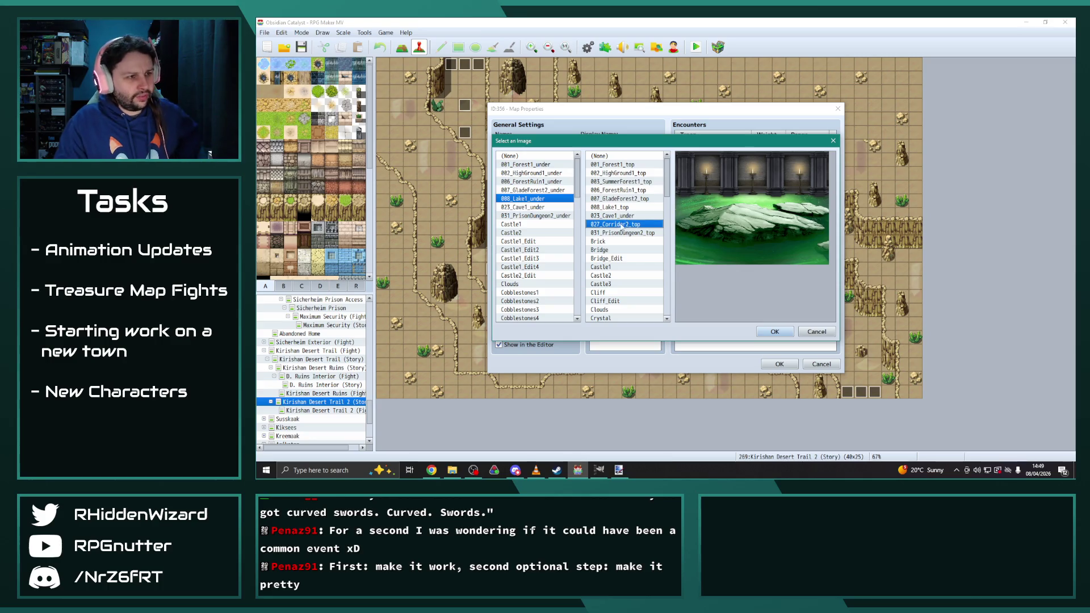
left_click(624, 232)
scroll(633, 244, "down", 4)
left_click(636, 241)
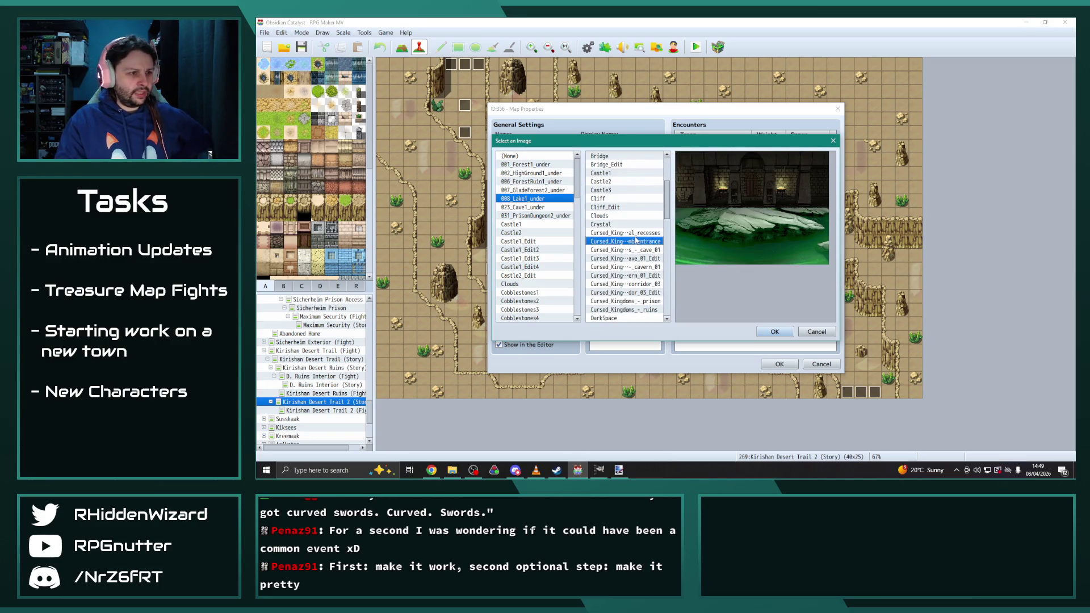
key("Down")
key("Down")
key("Down")
key("Down")
key("Down")
key("Down")
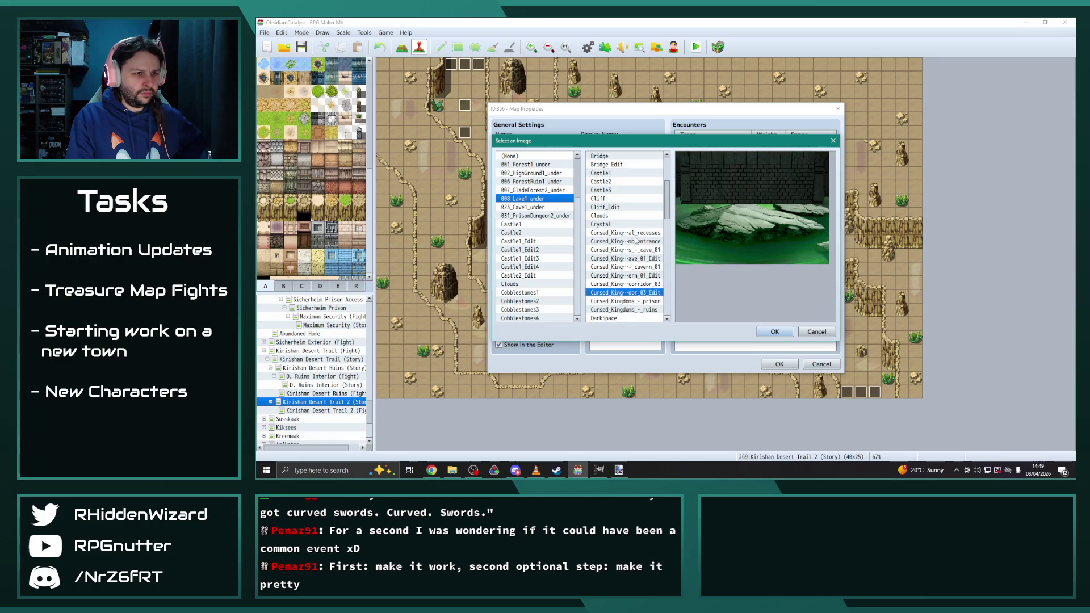
key("Up")
key("Up")
key("Up")
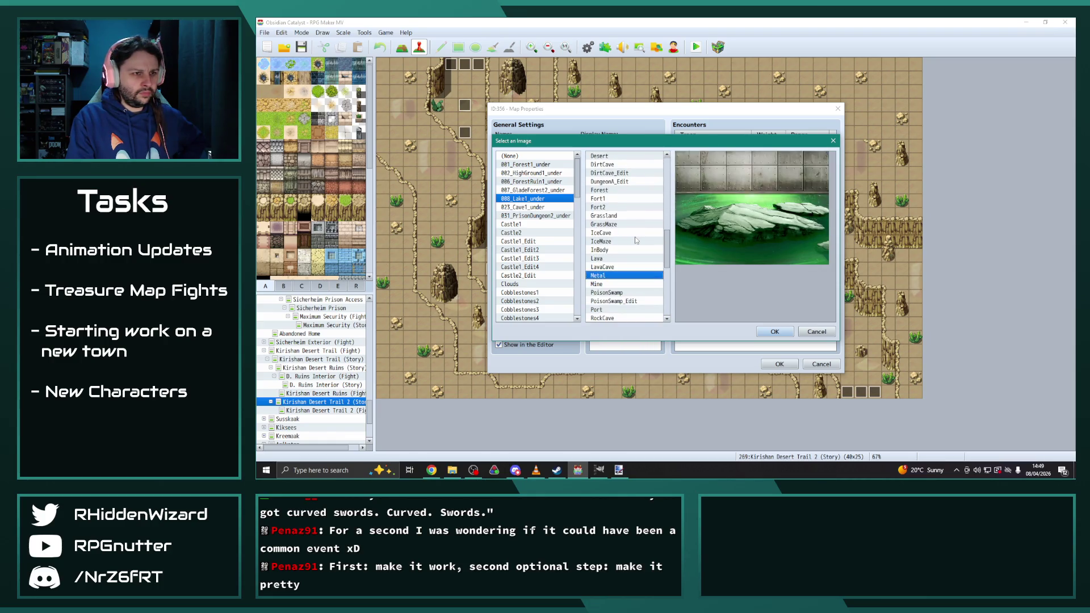
key("Up")
key("Up")
key("Up")
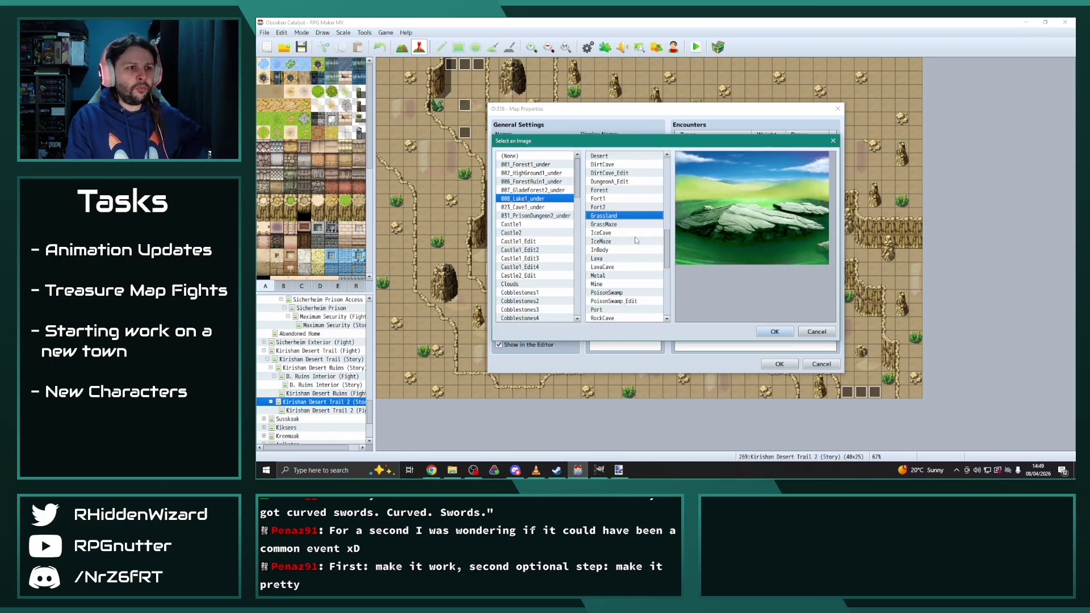
key("Up")
key("Up")
key("Up")
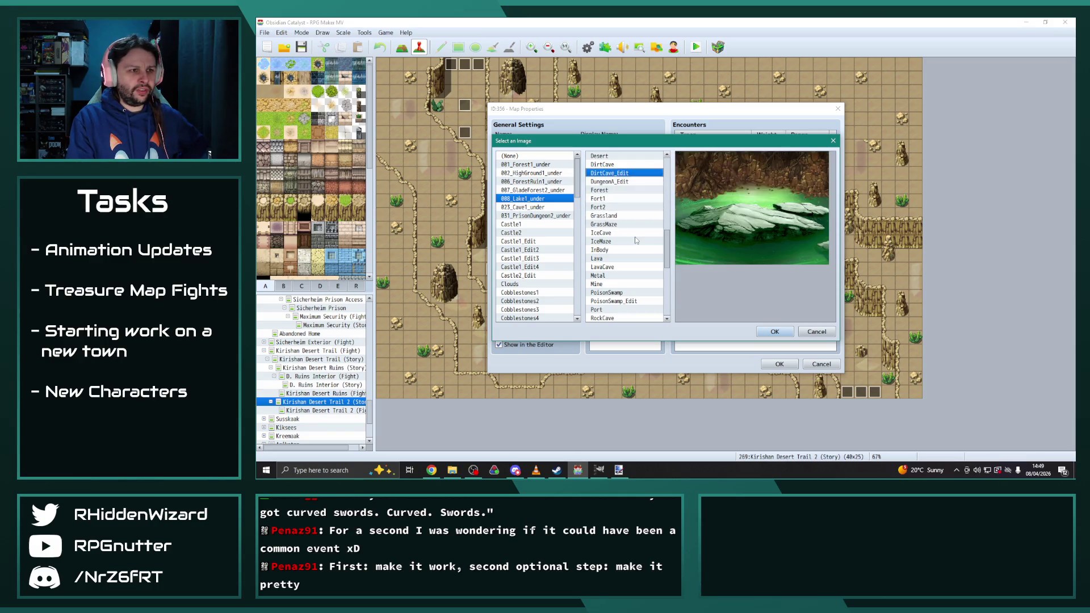
key("Down")
key("Down")
key("Down")
key("Down")
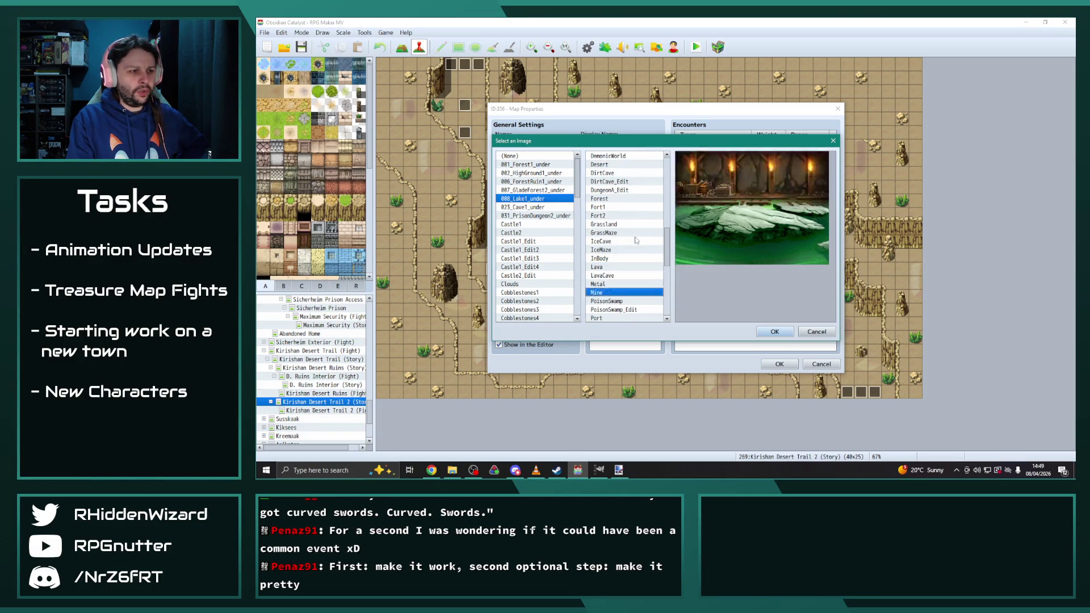
key("Up")
key("Up")
key("Up")
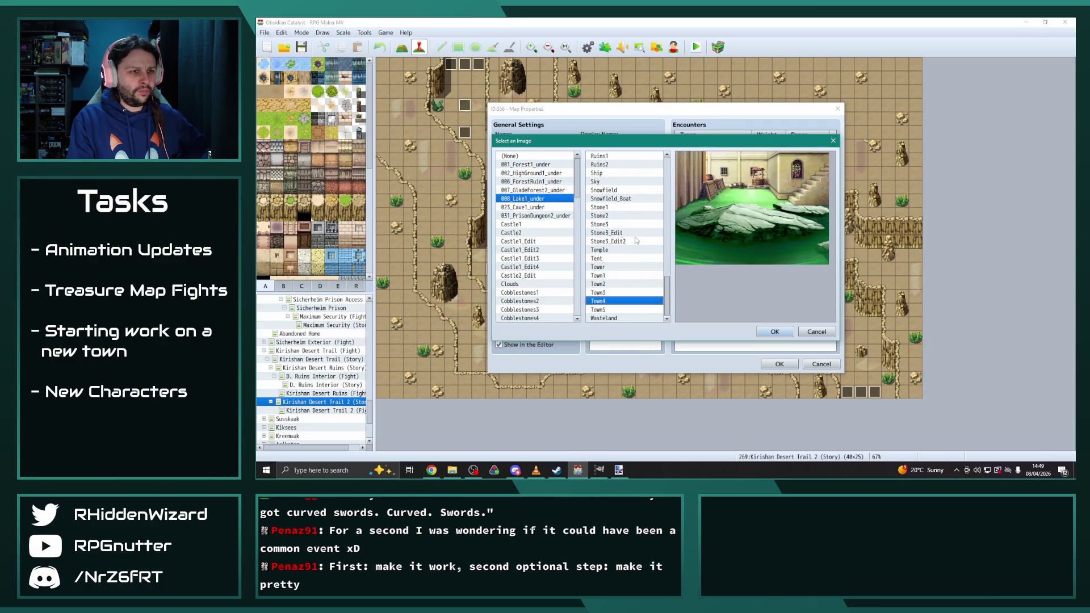
key("Up")
key("Up")
key("Up")
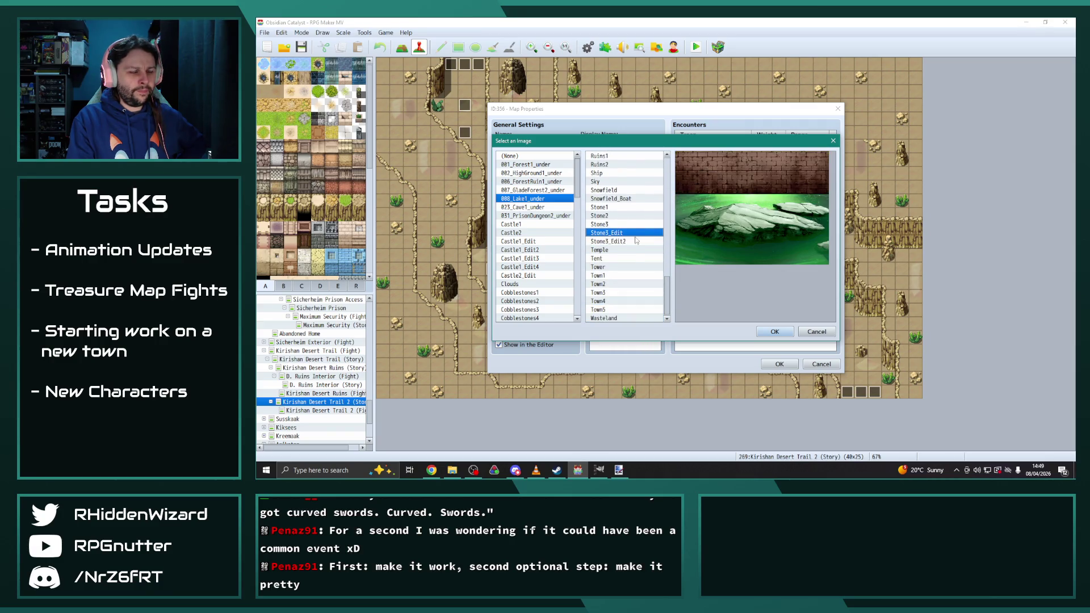
key("Up")
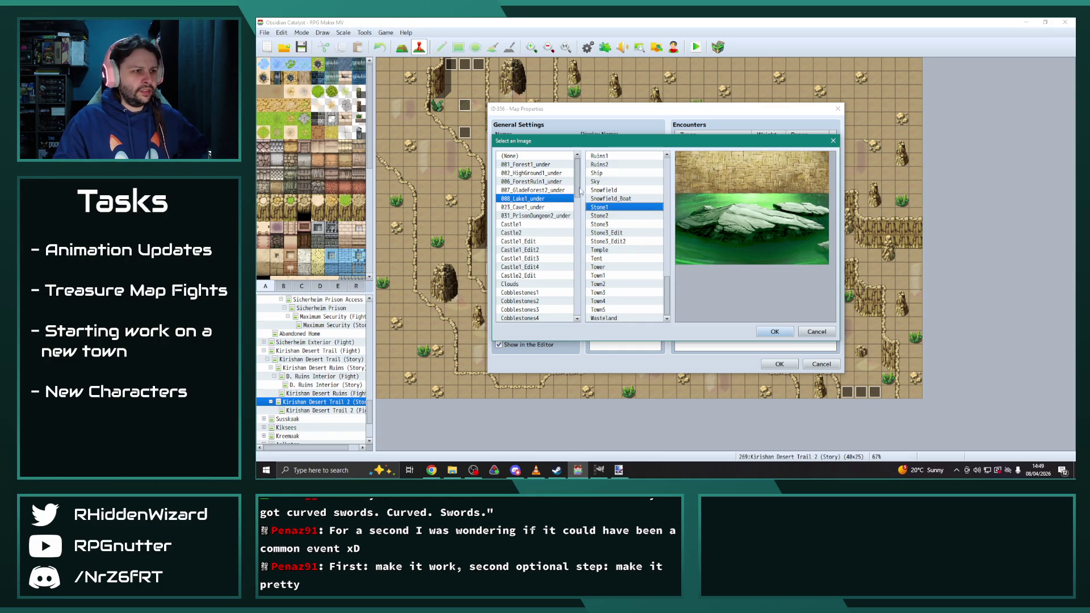
Step: Browse the floor backgrounds, pick Castle1_Edit4, and confirm it with Stone1
left_click_drag(577, 170, 584, 322)
left_click(518, 164)
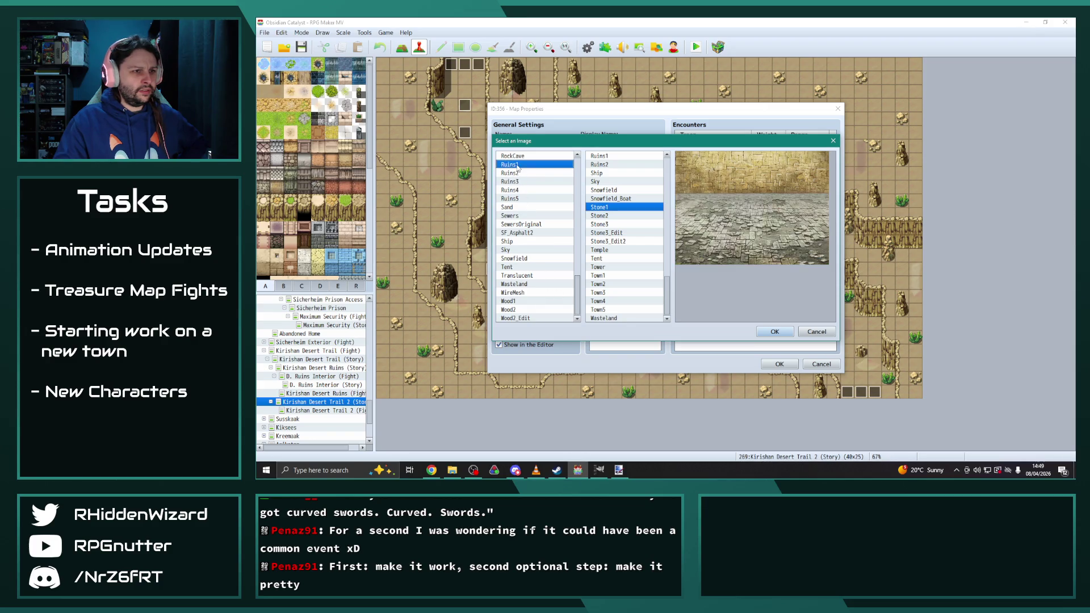
key("Down")
key("Down")
key("Down")
key("Down")
key("Down")
key("Down")
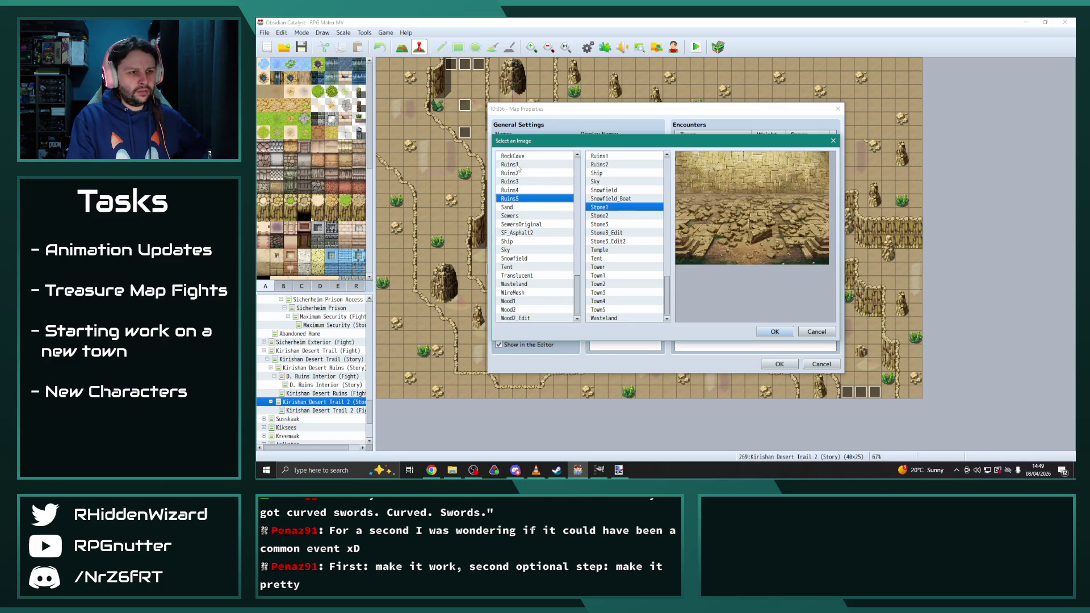
key("Down")
key("Down")
key("Down")
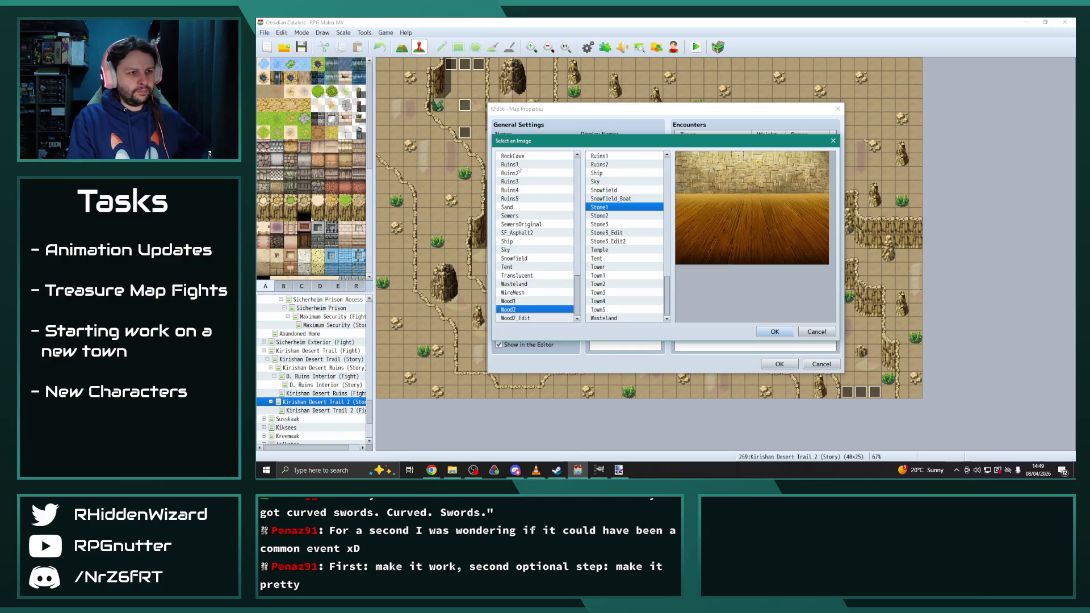
key("Down")
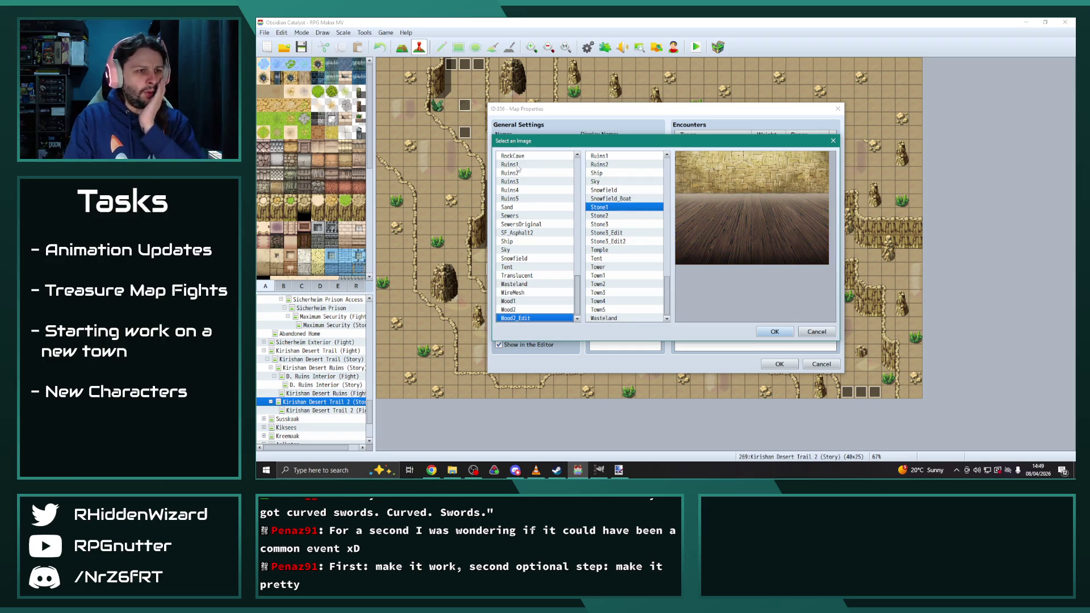
key("Up")
key("Up")
key("Up")
key("Up")
key("Up")
key("Up")
key("Up")
key("Up")
key("Up")
key("Down")
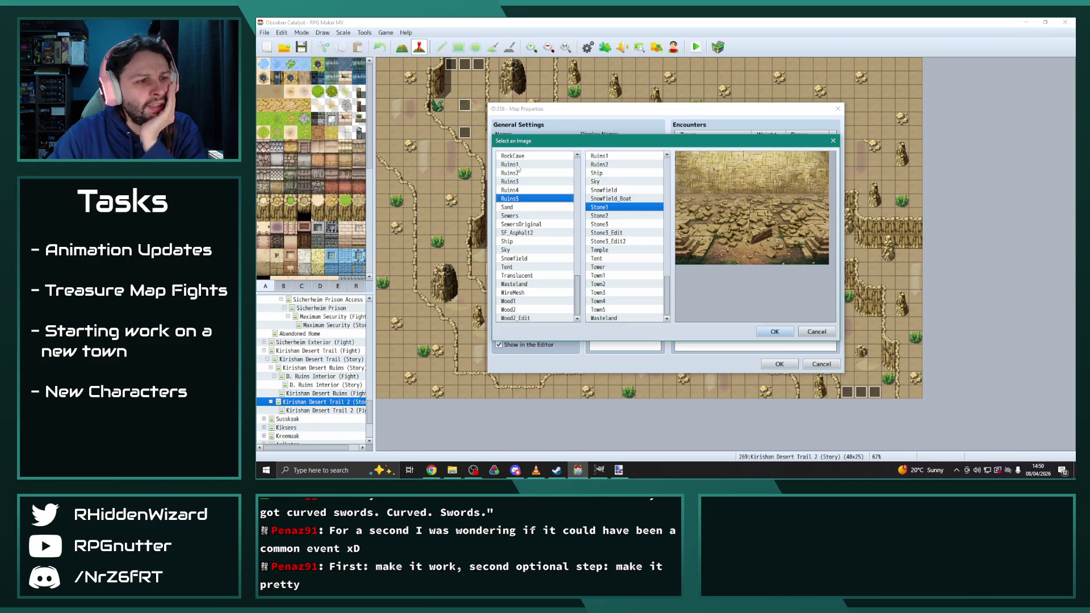
key("Up")
key("Up")
key("Up")
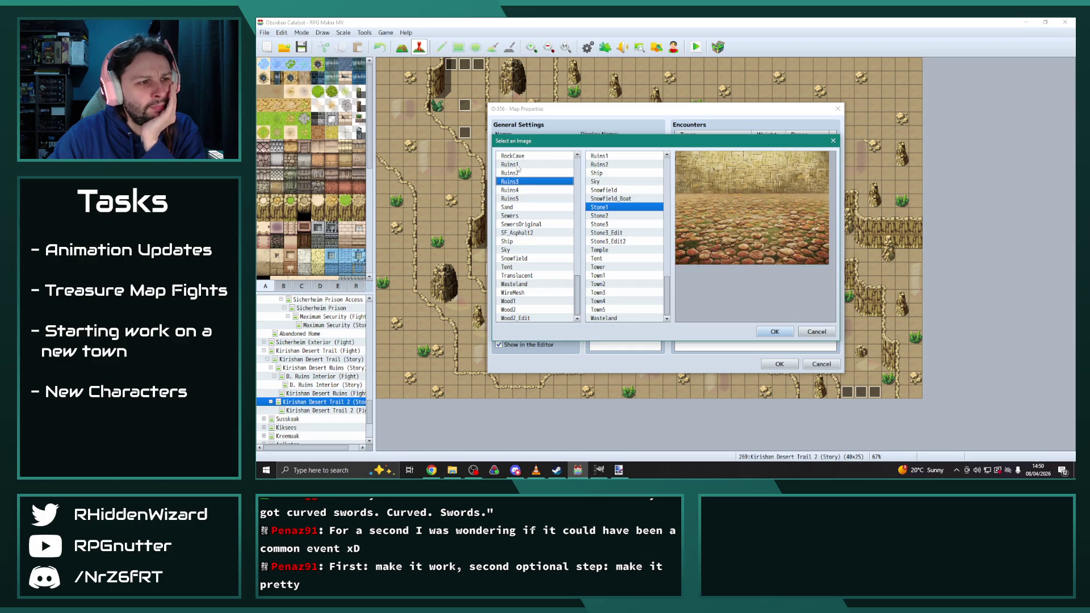
key("Up")
key("Up")
key("Up")
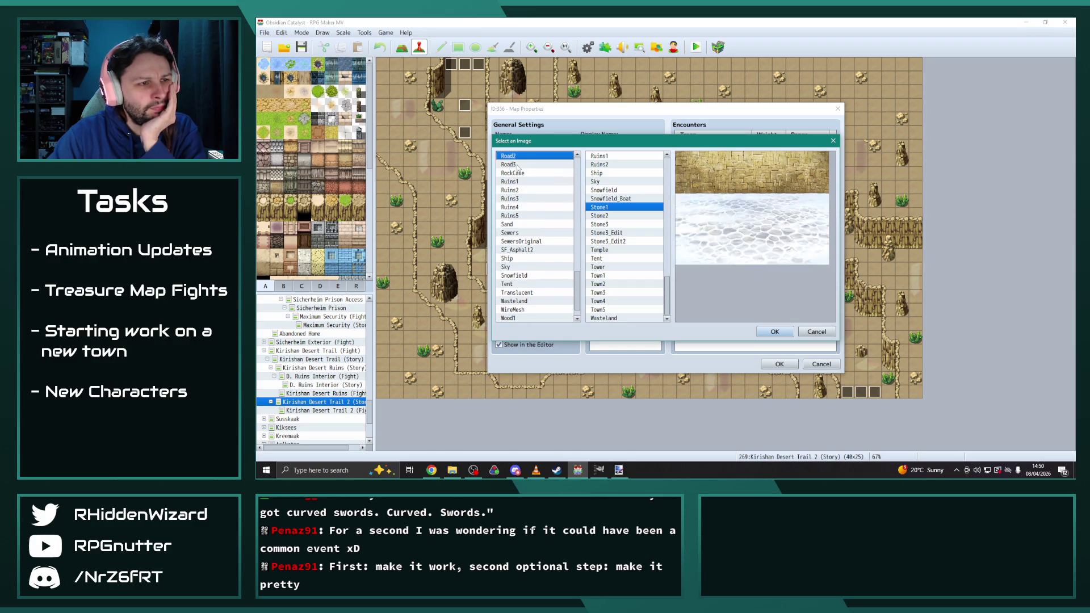
key("Up")
key("Up")
key("Up")
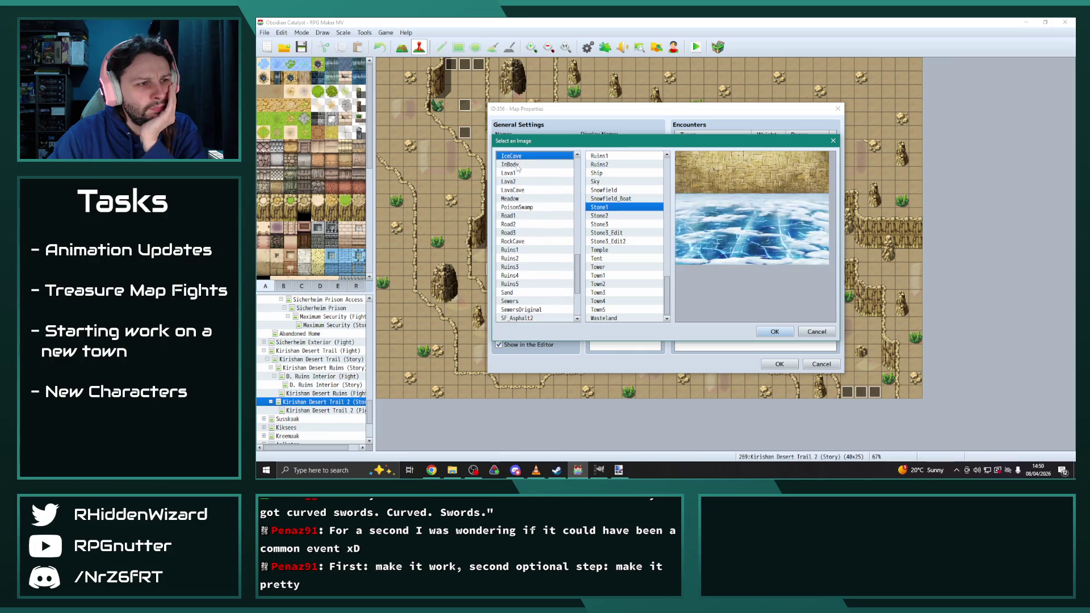
key("Up")
key("Up")
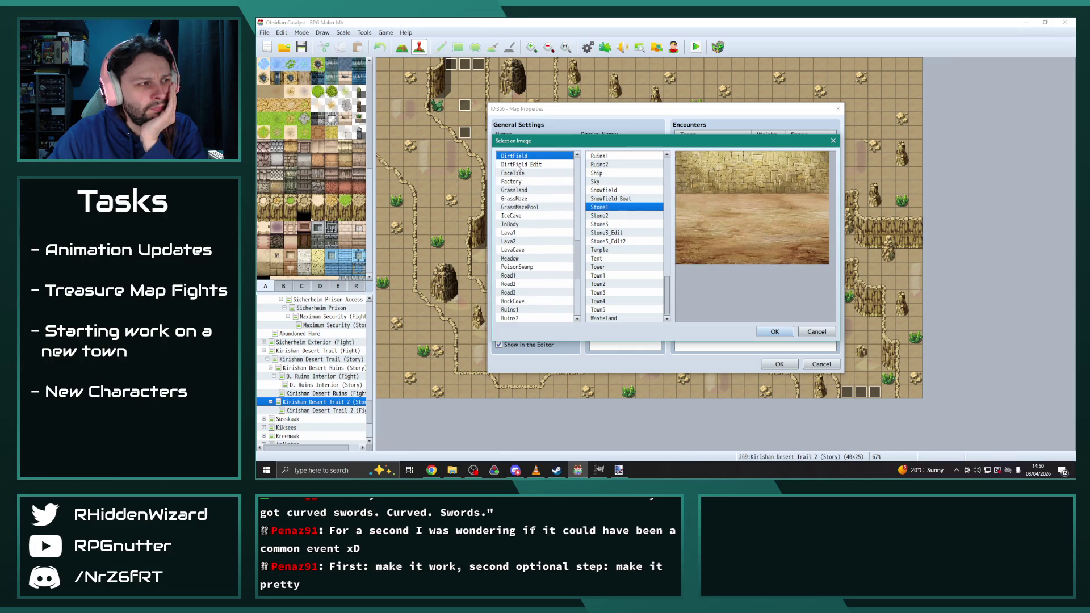
key("Up")
key("Up")
key("Up")
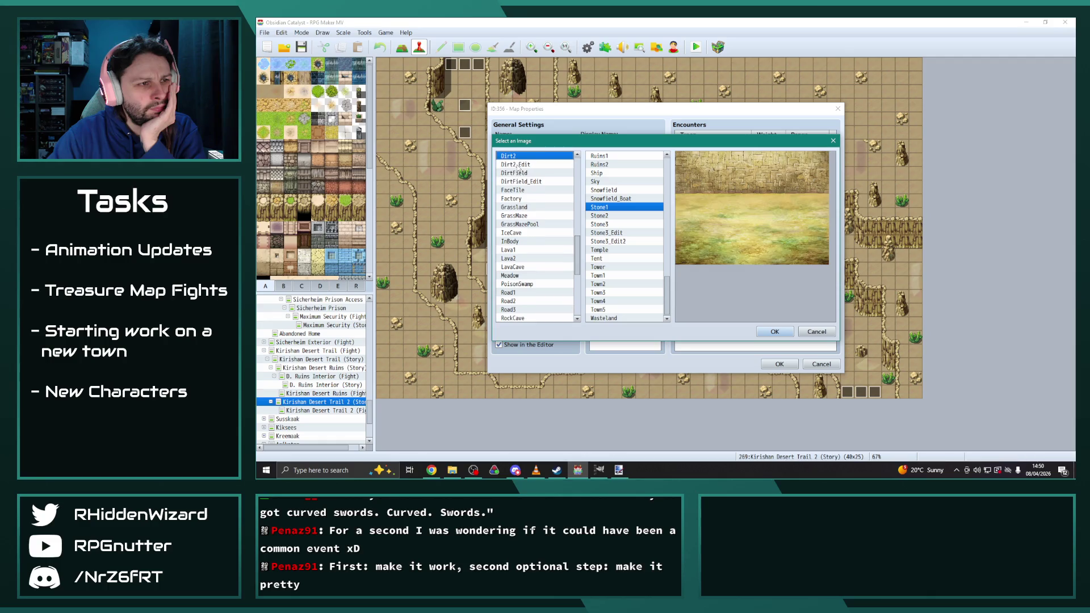
key("Up")
key("Up")
key("Up")
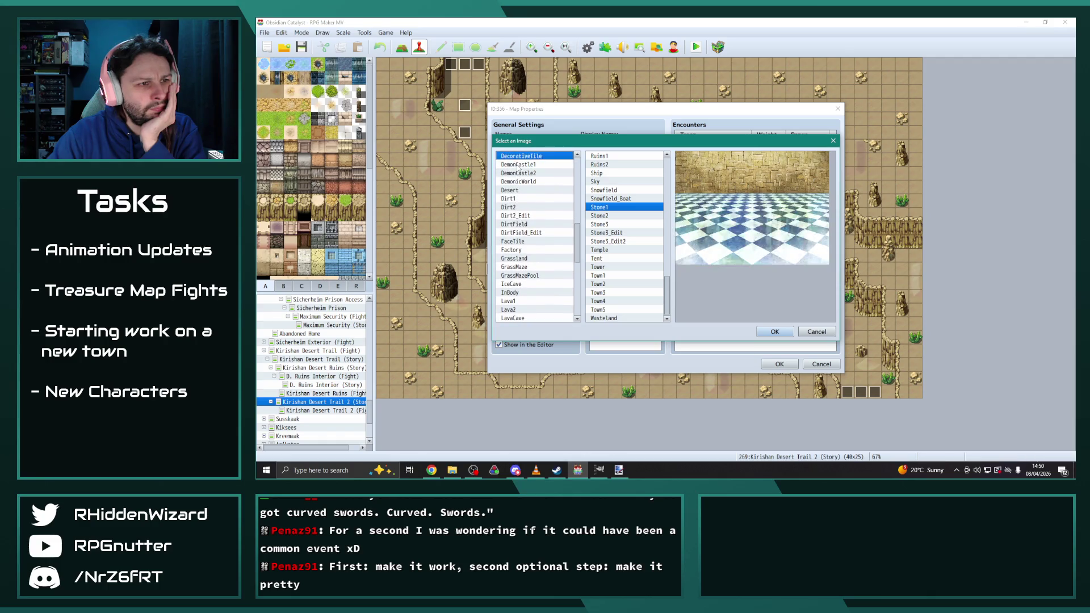
key("Up")
key("Up")
key("Up")
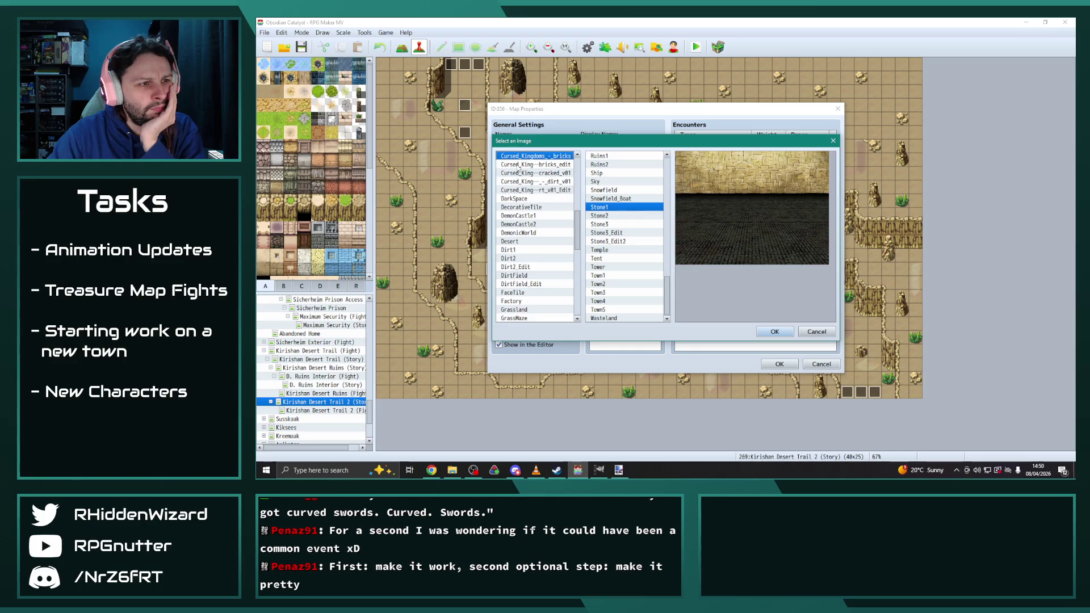
key("Up")
key("Up")
key("Up")
key("Up")
key("Up")
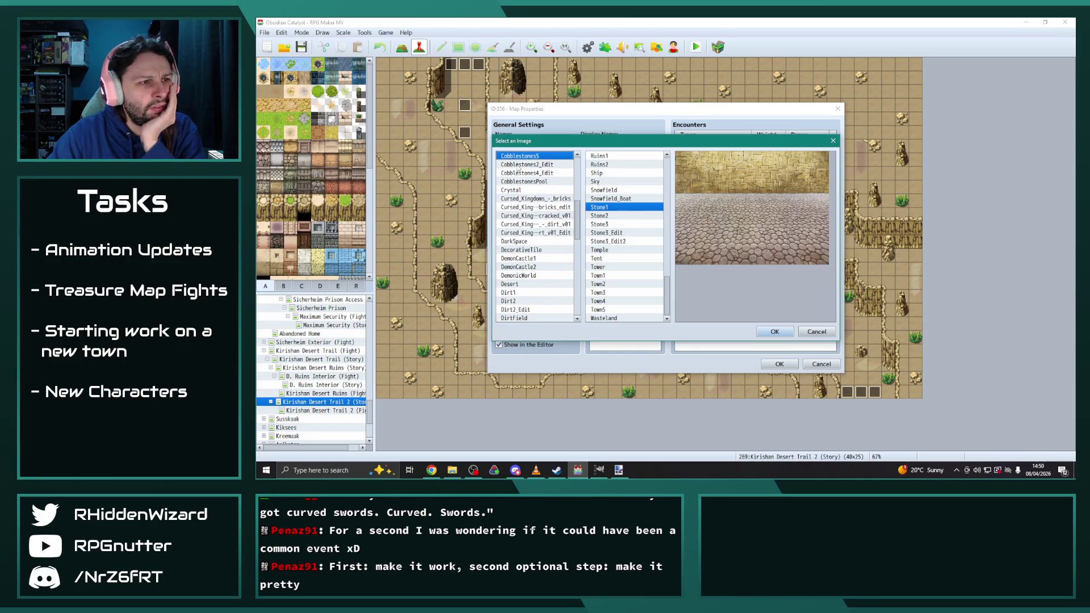
key("Up")
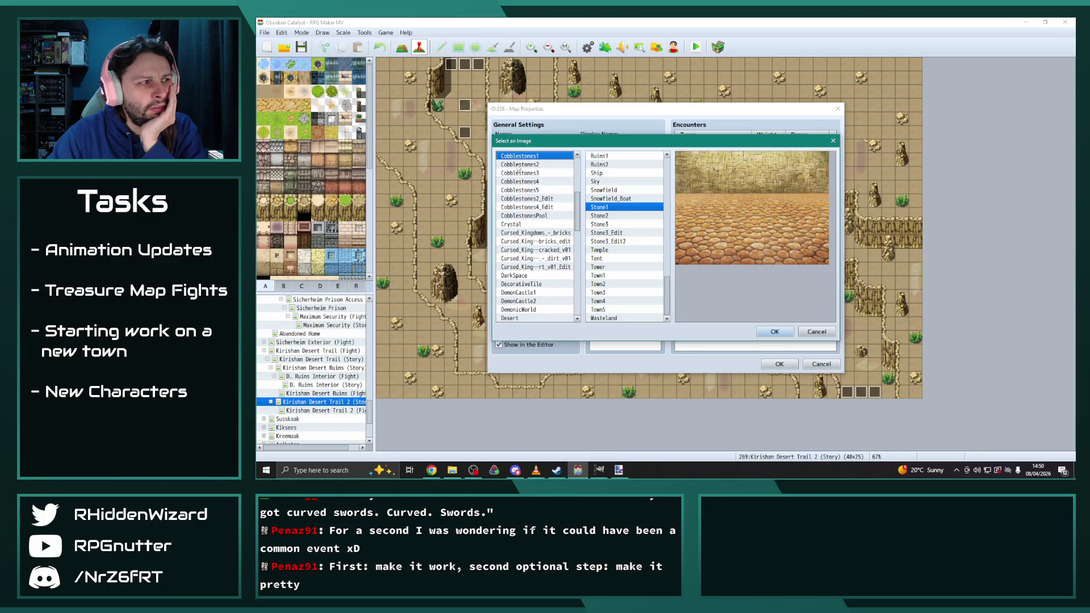
key("Up")
key("Up")
key("Up")
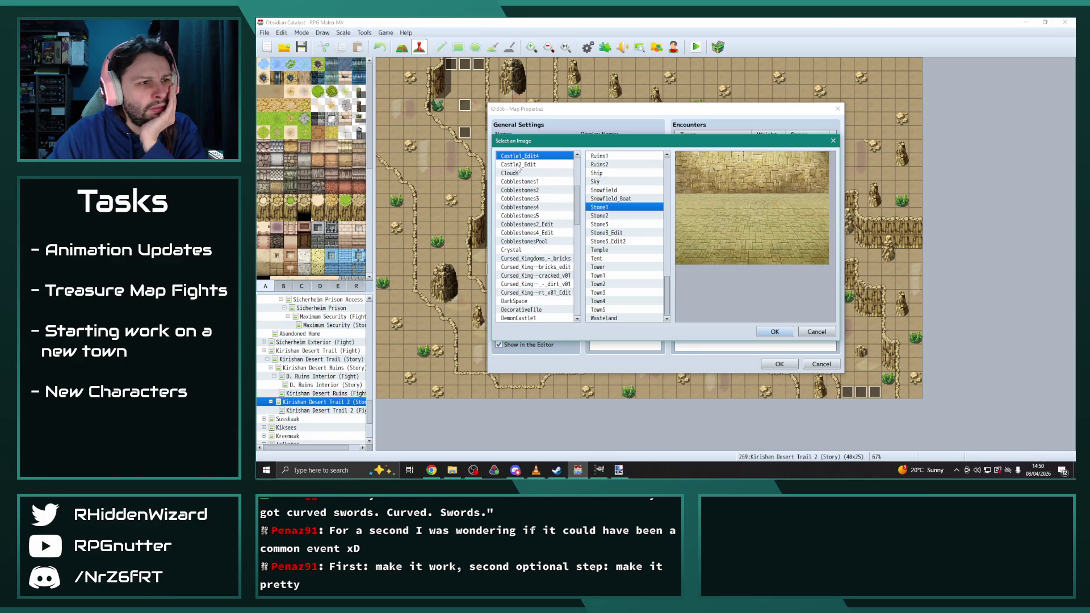
key("Up")
key("Up")
key("Up")
key("Up")
key("Down")
key("Down")
key("Down")
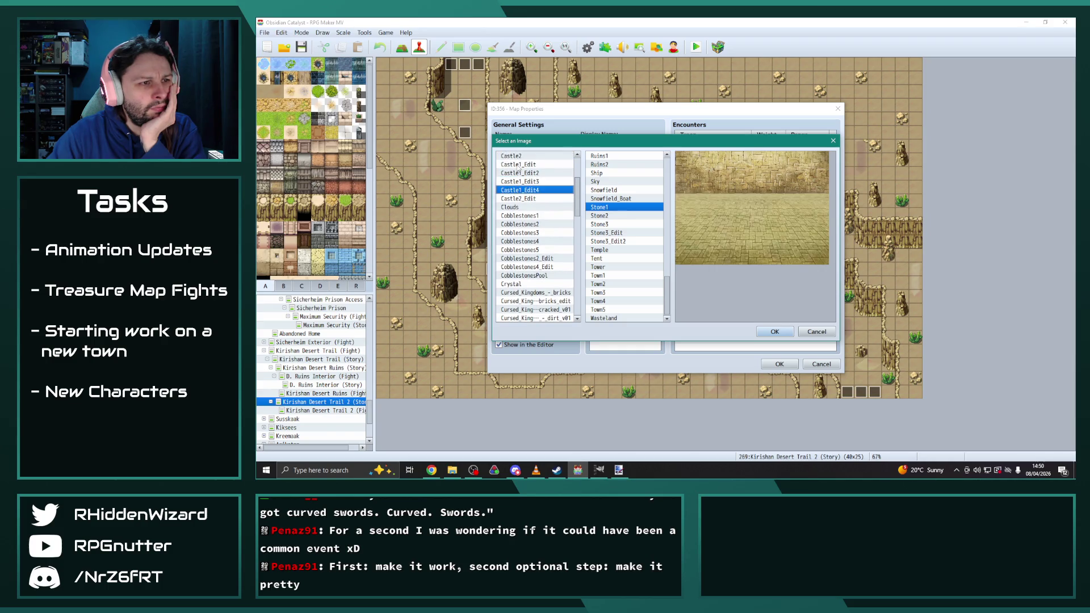
key("Up")
key("Up")
key("Up")
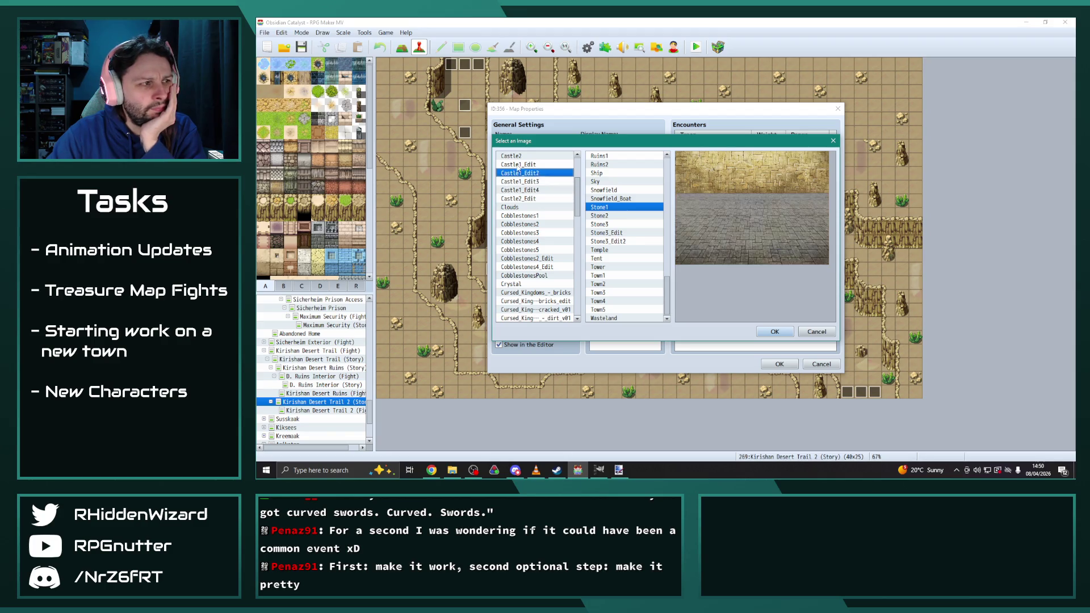
key("Up")
key("Up")
key("Up")
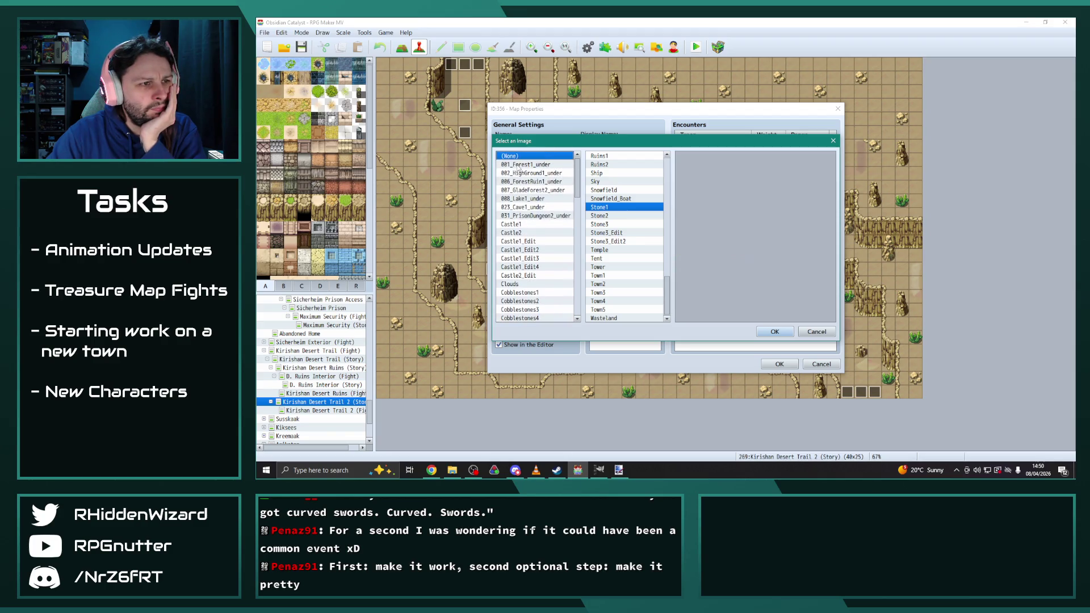
key("Down")
key("Down")
key("Down")
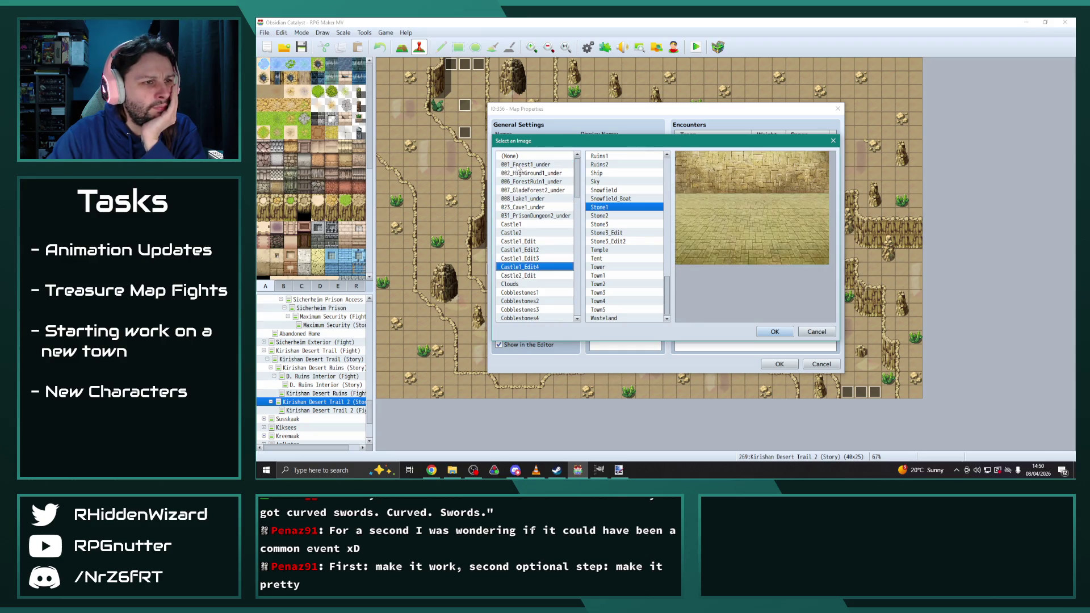
left_click(774, 331)
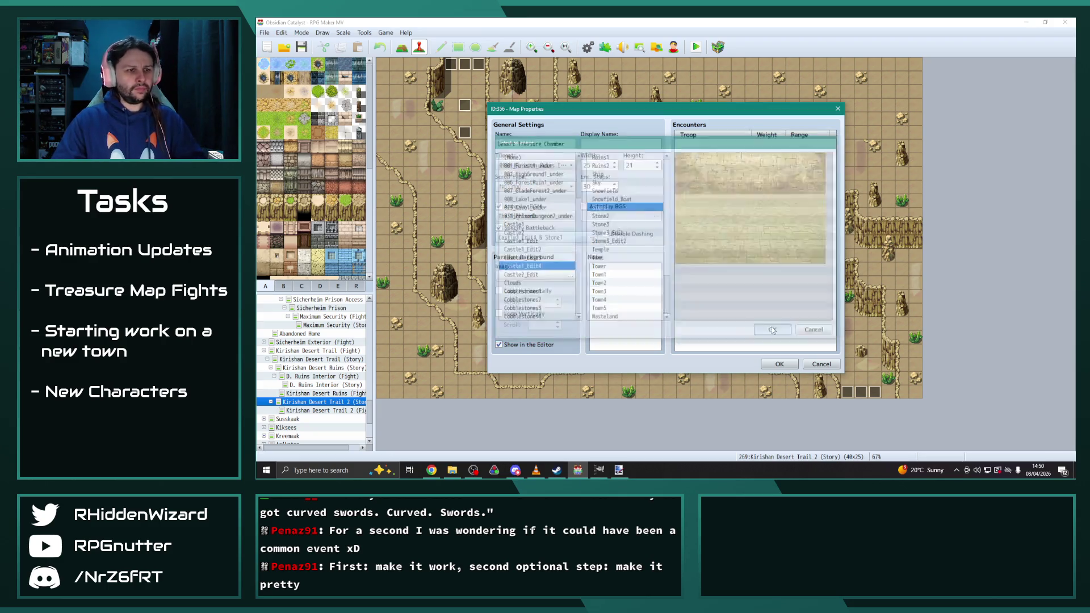
Step: Copy the map name into the display name field and confirm the map properties
left_click(583, 144)
triple_click(545, 144)
key("ctrl+c")
left_click(614, 144)
key("ctrl+v")
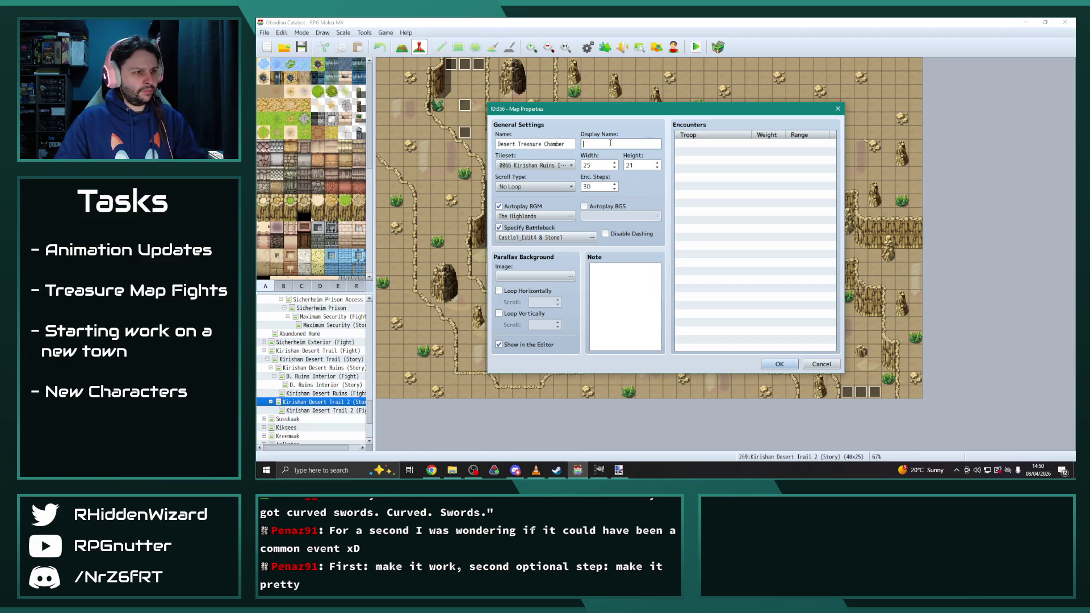
left_click(779, 365)
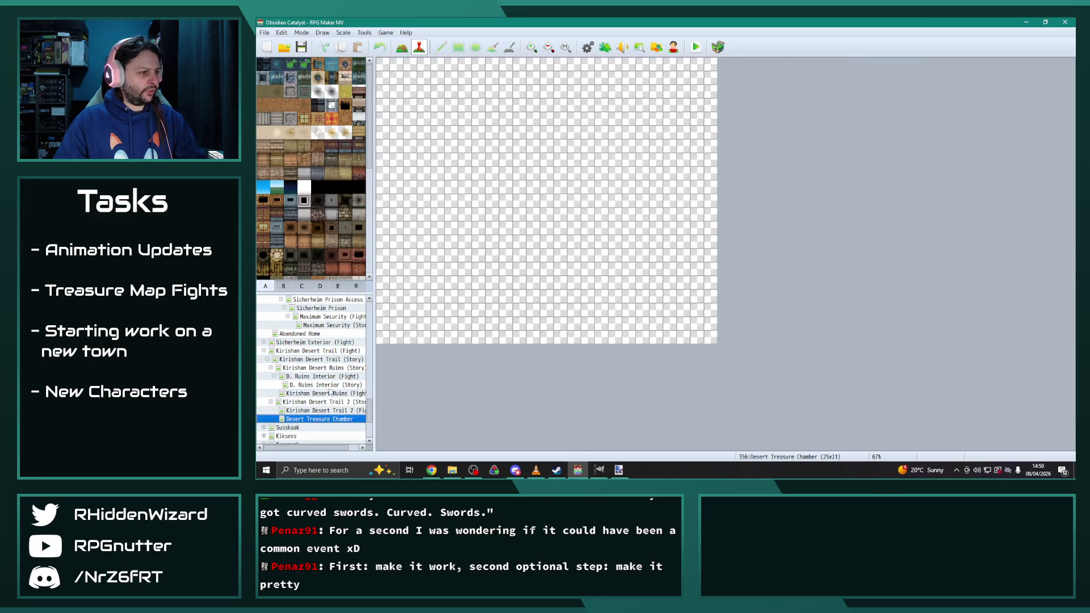
Step: Review the D. Ruins Interior Story and Fight map properties, then select Desert Treasure Chamber
right_click(320, 385)
left_click(340, 356)
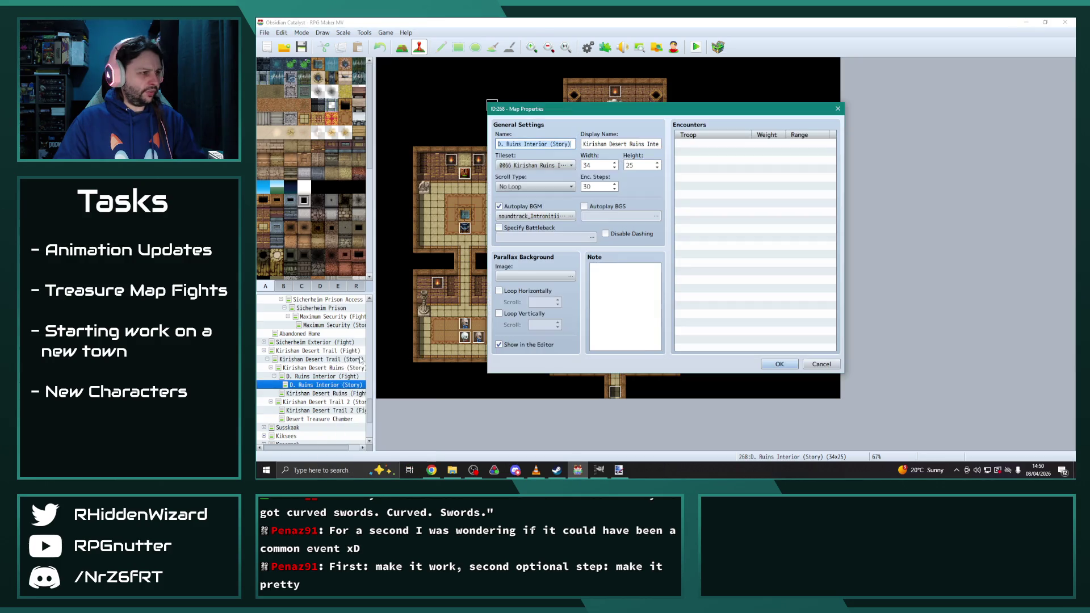
left_click(778, 365)
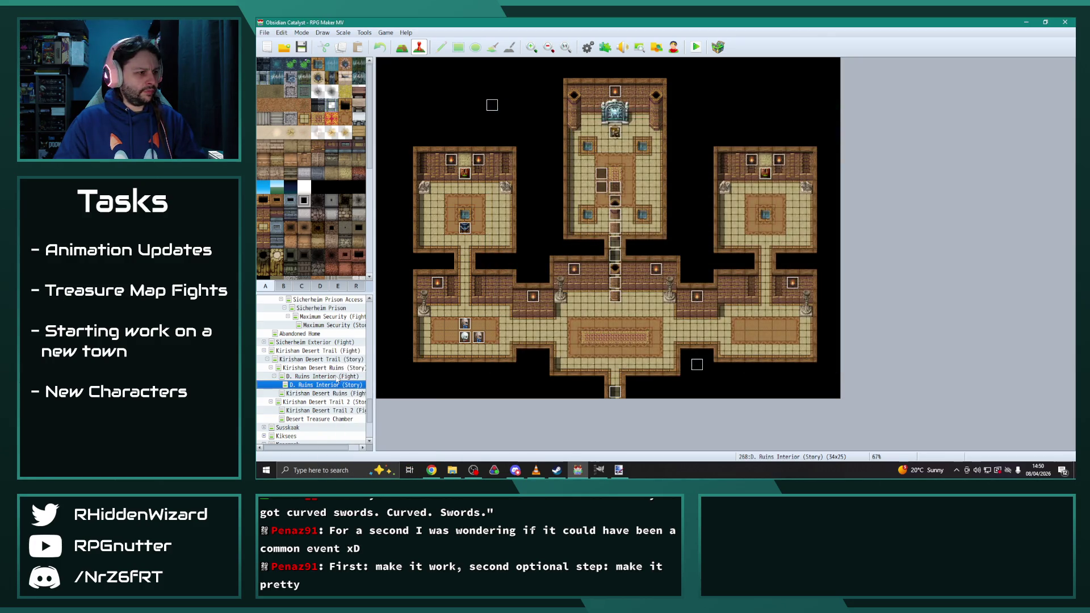
right_click(335, 376)
left_click(347, 358)
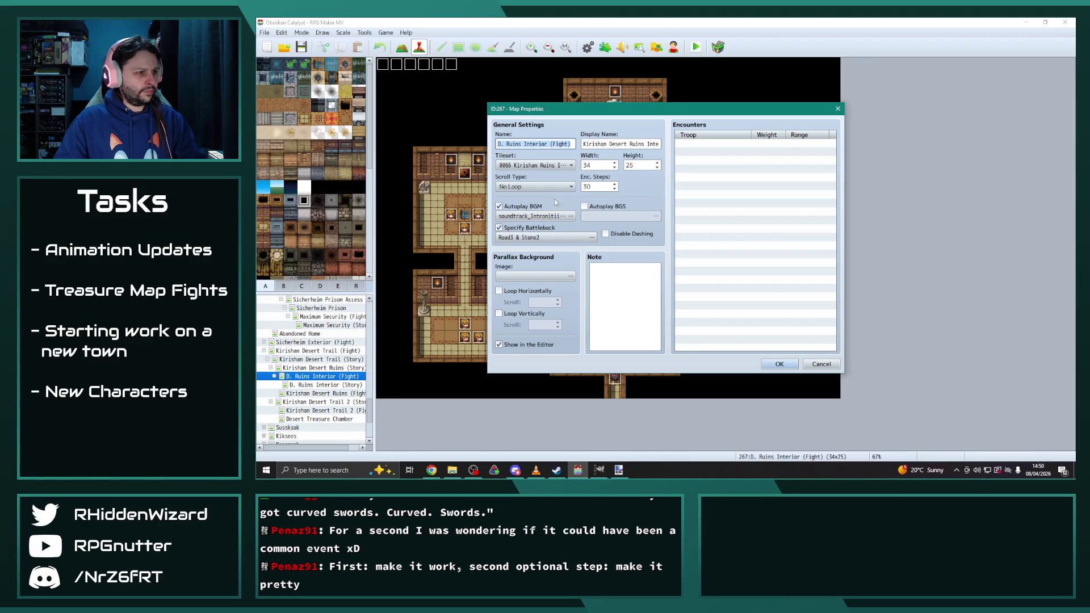
left_click(779, 364)
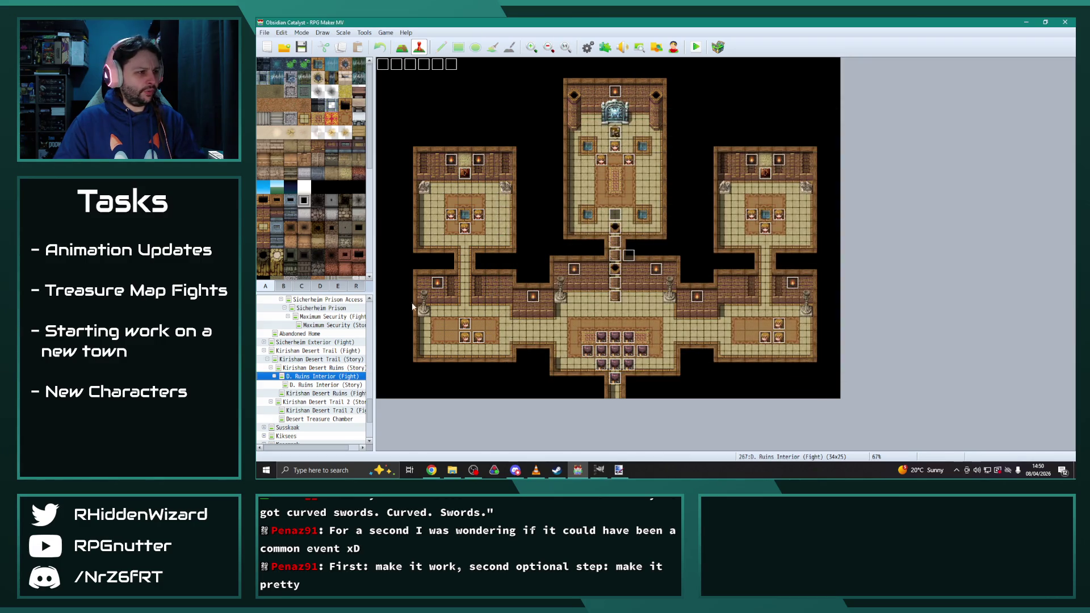
left_click(333, 419)
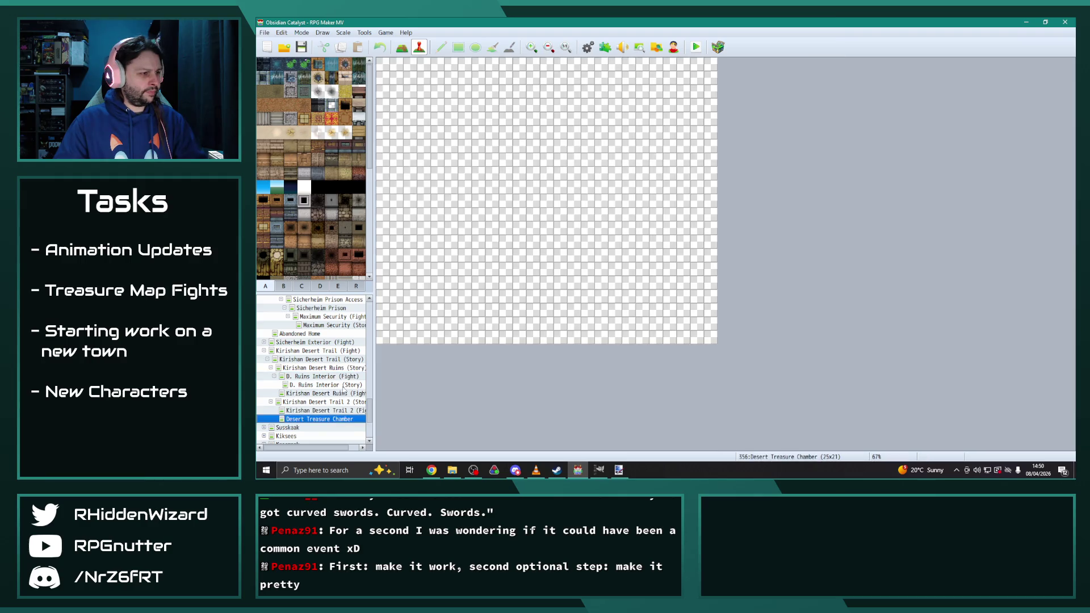
right_click(339, 423)
Step: After previewing Road and Stone options, set the battleback to Castle1_Edit4 and Stone1, and close properties
left_click(355, 352)
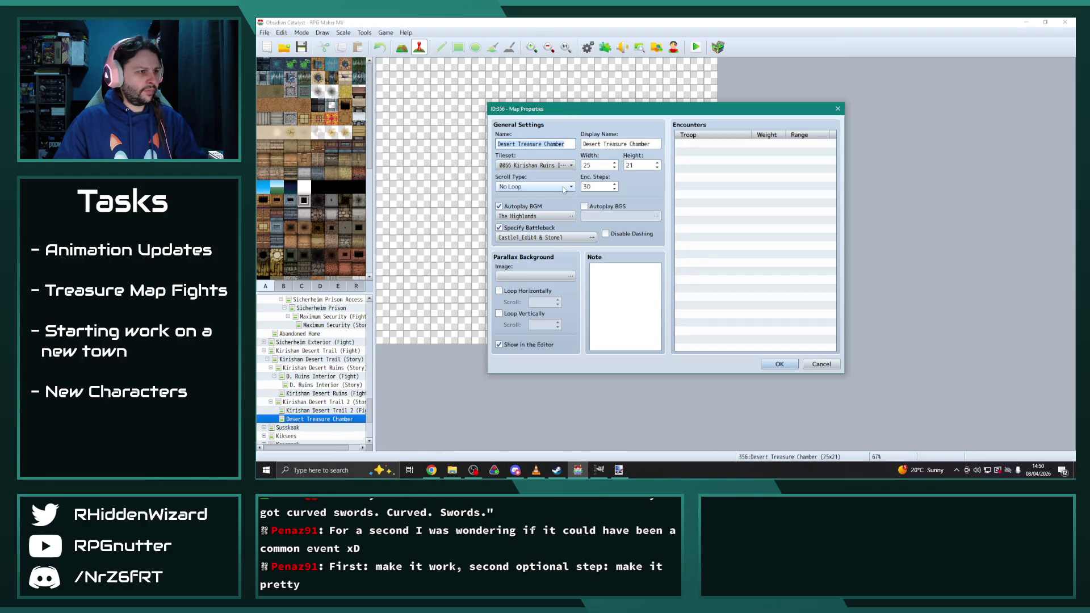
left_click(565, 238)
left_click(602, 245)
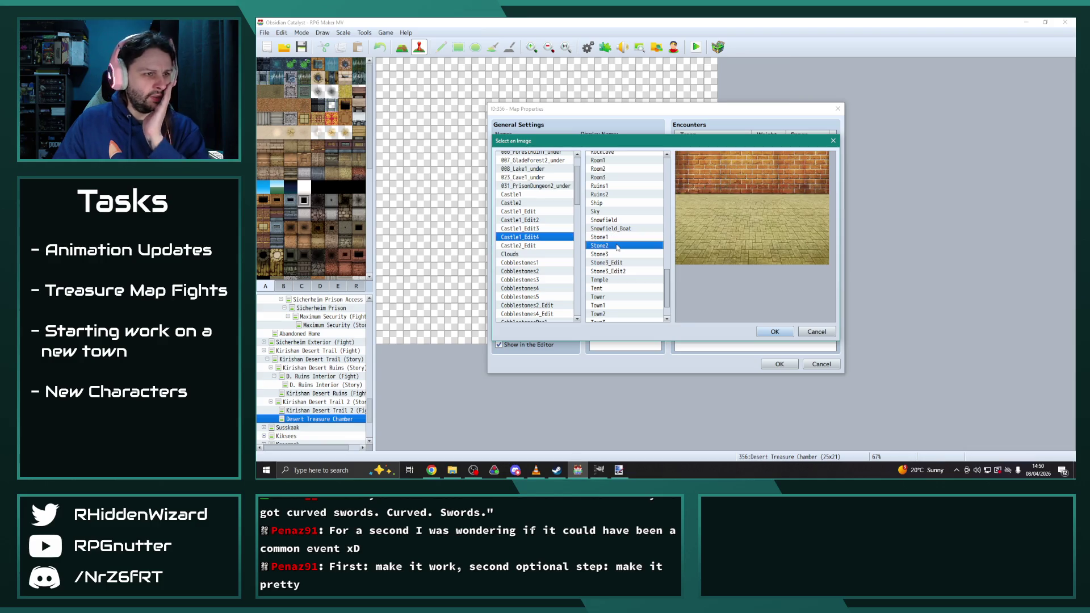
scroll(562, 284, "down", 15)
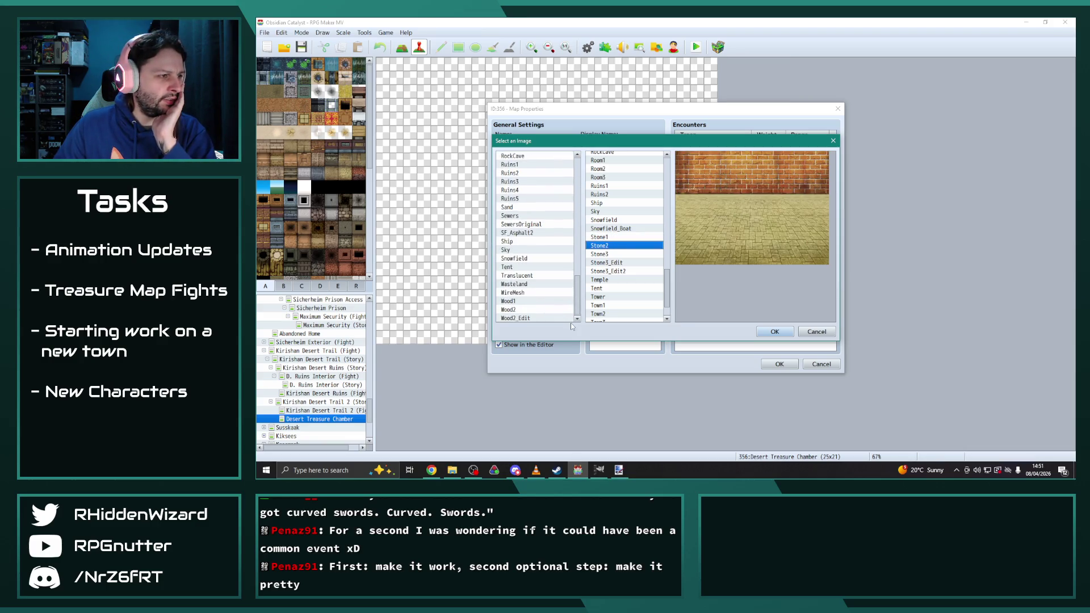
scroll(522, 214, "up", 2)
left_click(518, 181)
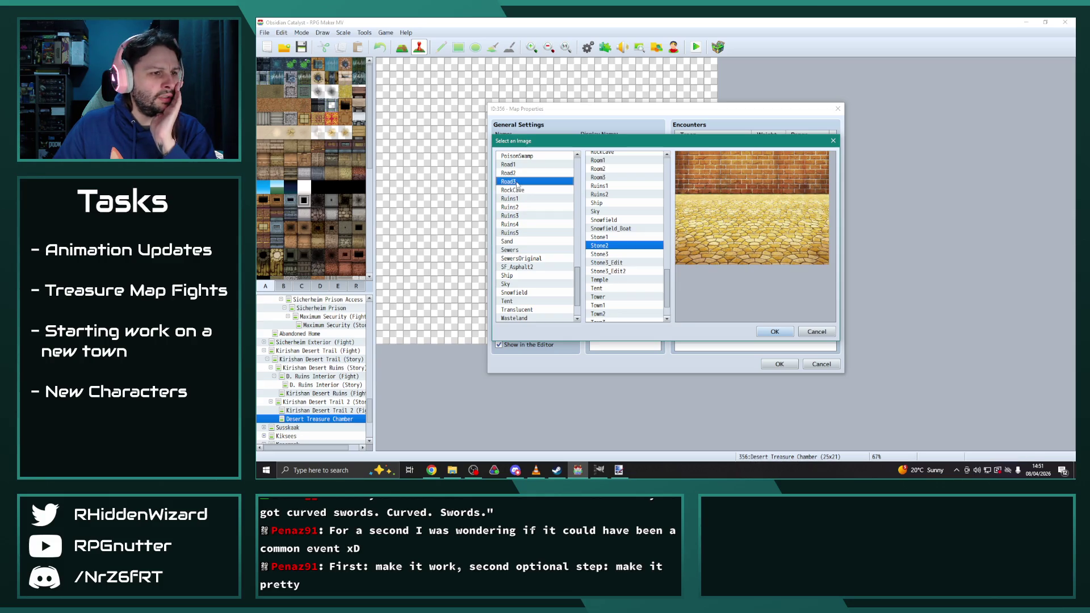
left_click(608, 237)
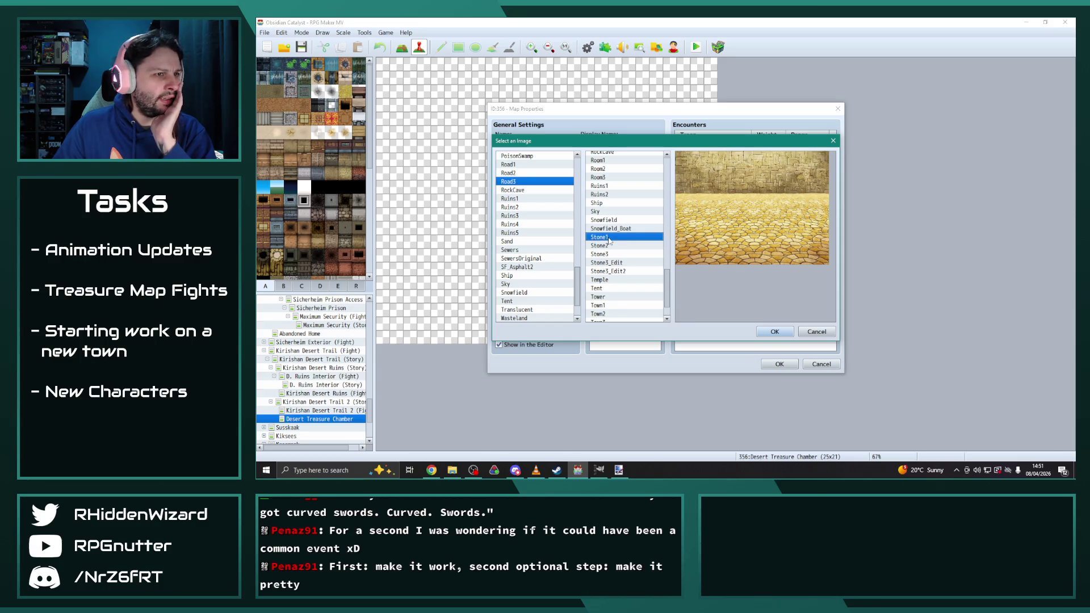
left_click(608, 245)
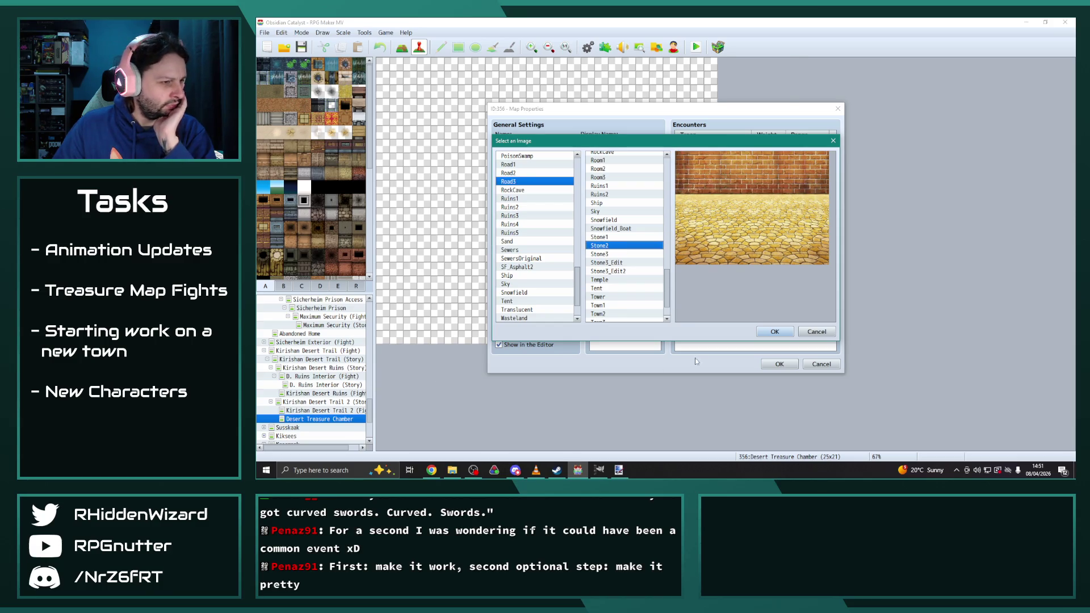
left_click(503, 173)
scroll(573, 259, "up", 15)
left_click(534, 267)
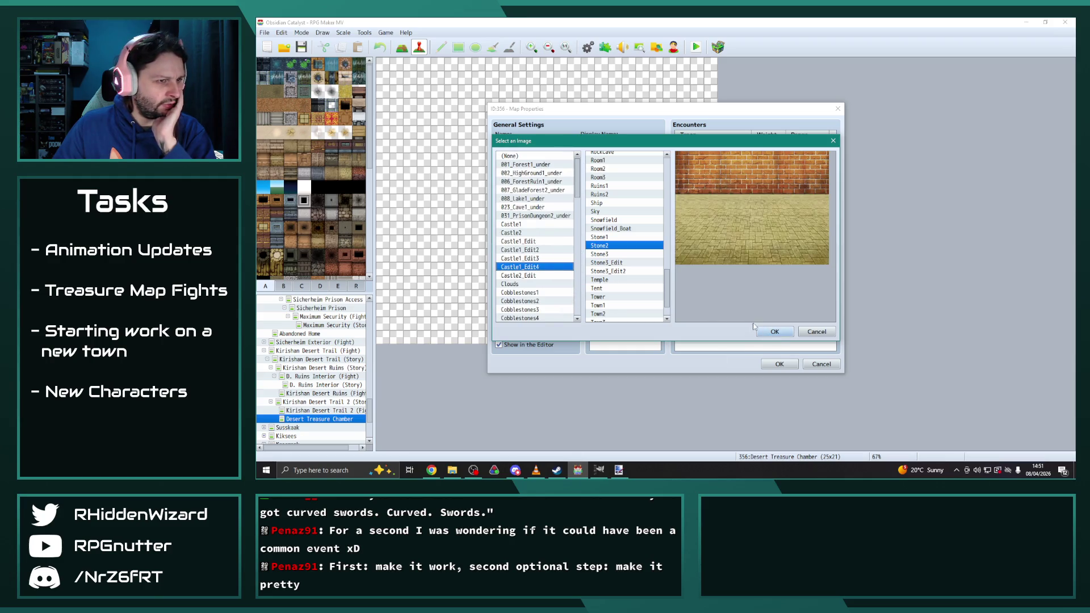
left_click(599, 237)
left_click(775, 332)
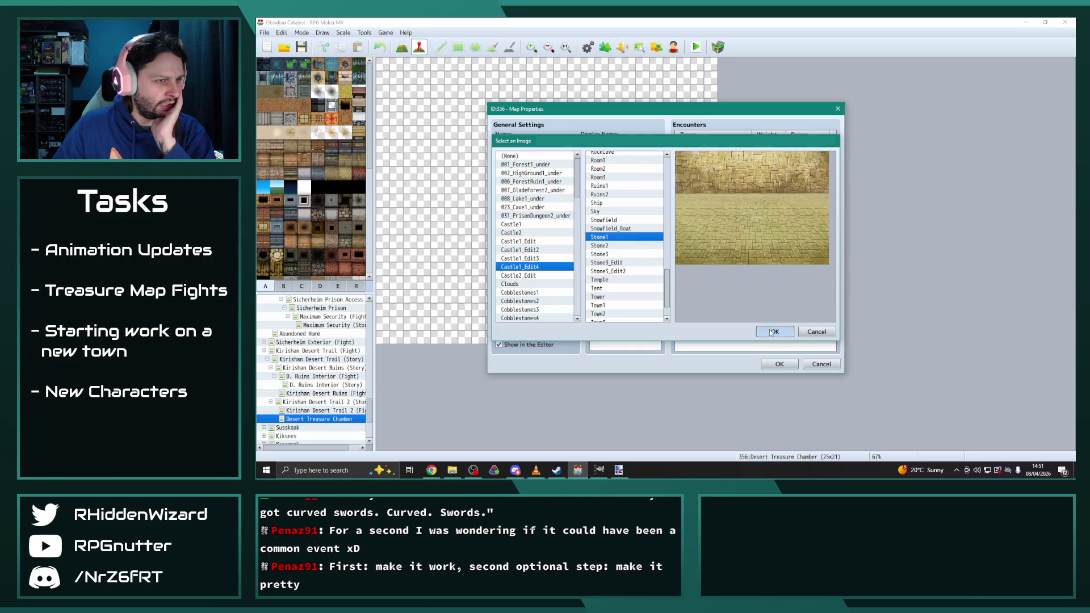
left_click(780, 364)
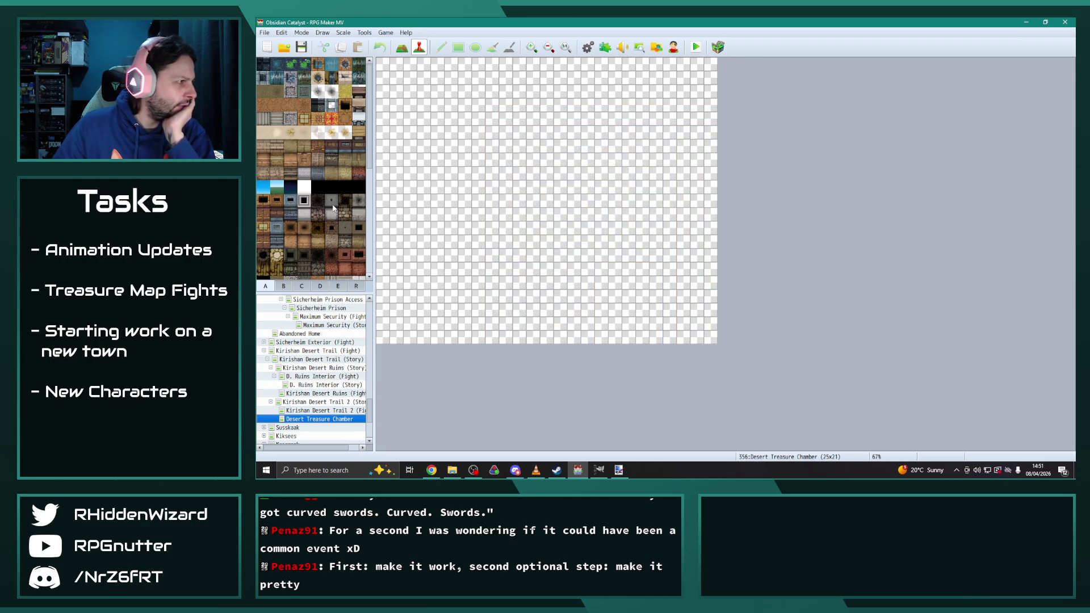
Step: Paint brown wall tiles along the map's top row with the Pencil
scroll(335, 227, "down", 2)
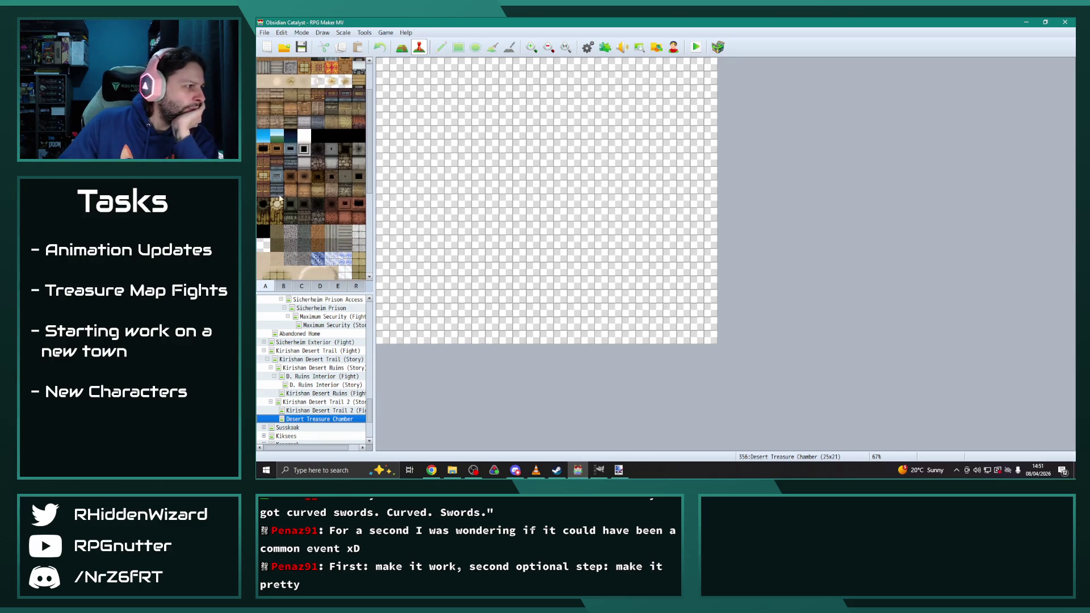
left_click(401, 47)
mouse_move(493, 77)
left_mouse_down()
mouse_move(712, 71)
mouse_move(379, 73)
left_mouse_up()
Step: Change the battleback wall to Stone2 in the map's properties
right_click(317, 419)
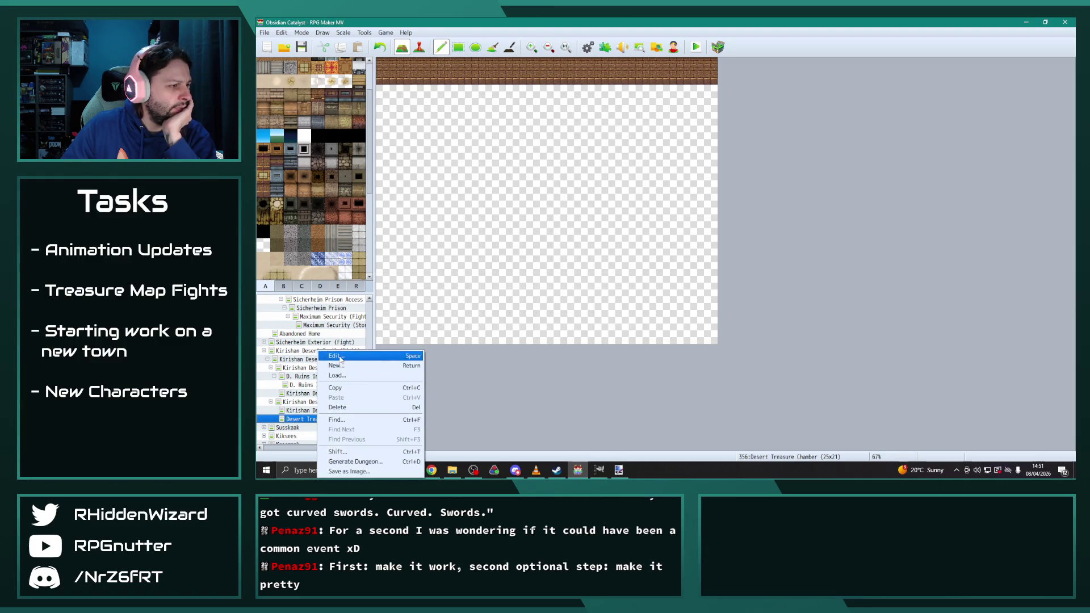
left_click(337, 356)
double_click(535, 219)
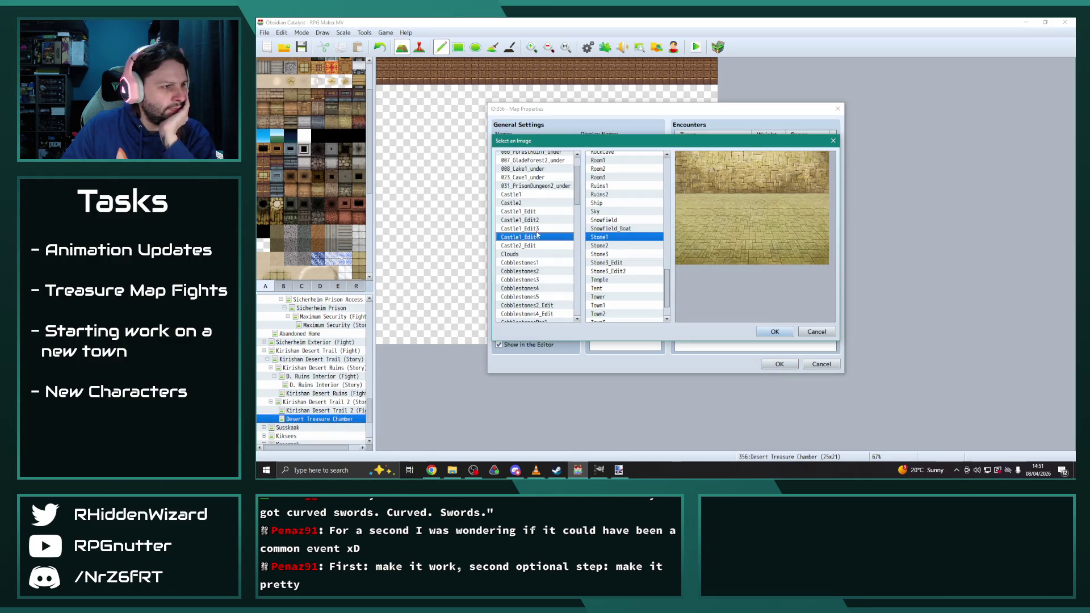
left_click(605, 245)
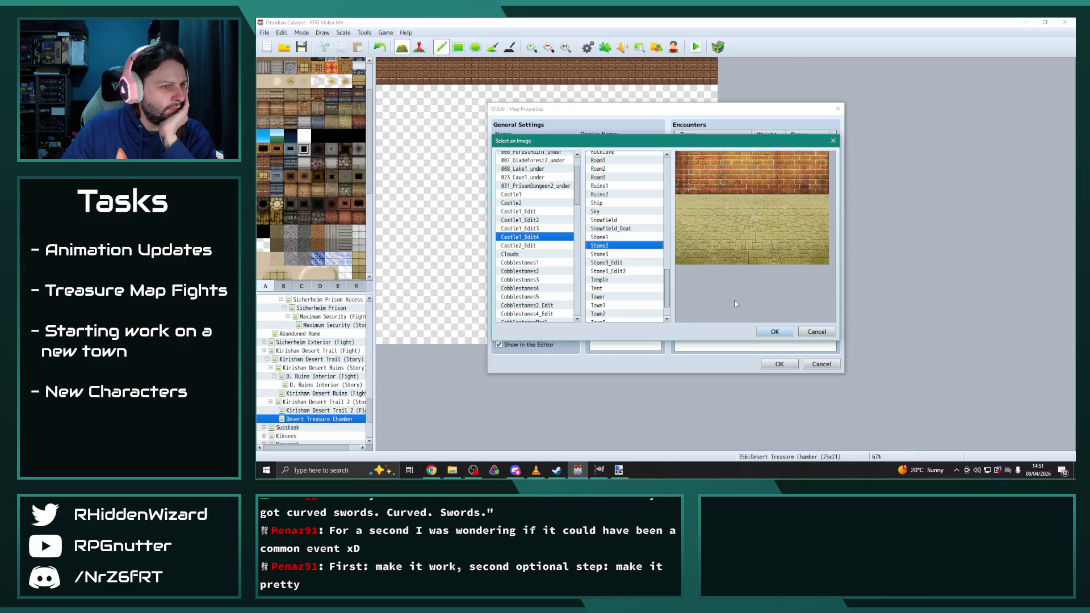
left_click(766, 334)
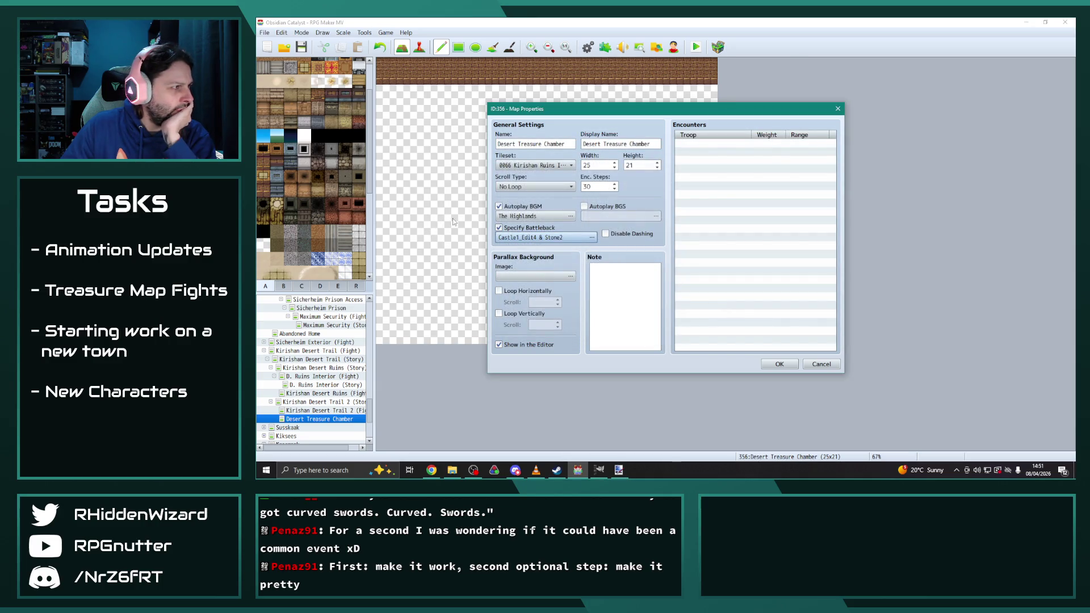
left_click(776, 364)
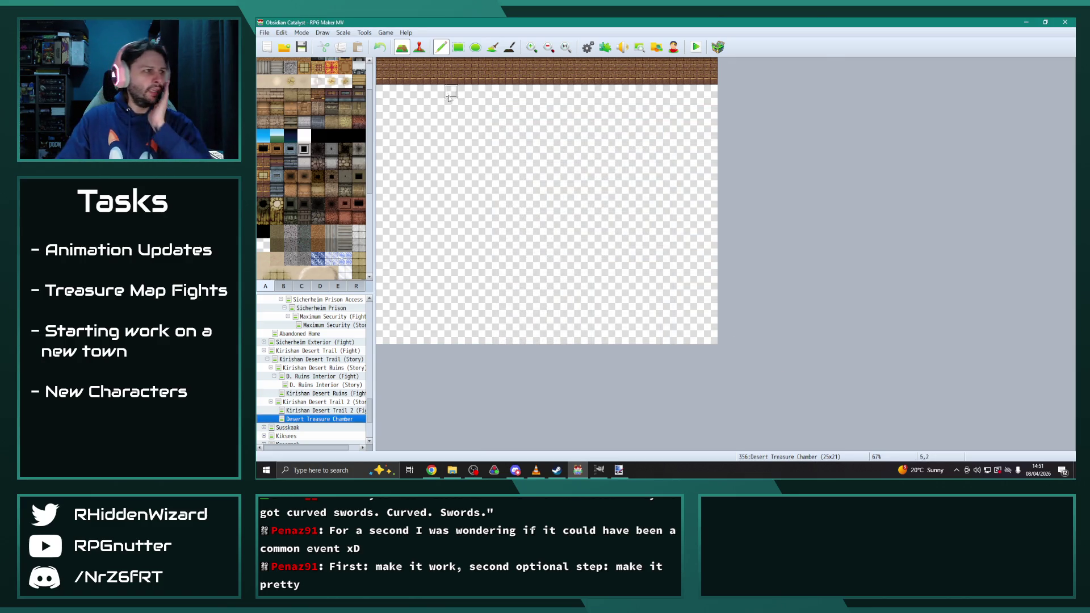
Step: Paint wall tiles along the top, right and left edges, extending the top row rightward
left_click(277, 149)
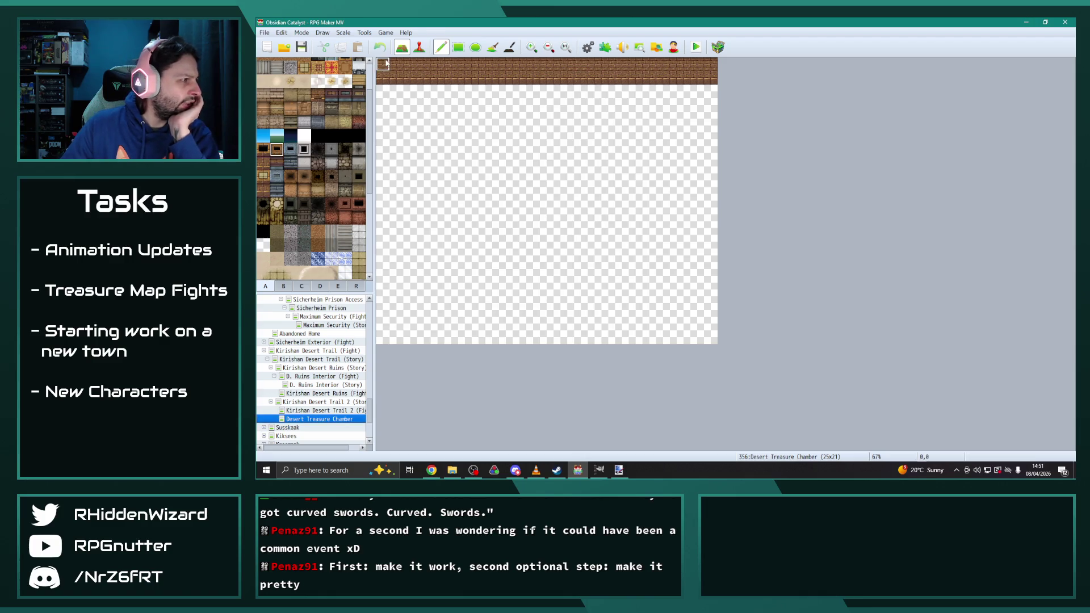
mouse_move(452, 68)
left_mouse_down()
mouse_move(685, 74)
mouse_move(613, 58)
mouse_move(711, 87)
mouse_move(708, 333)
mouse_move(382, 341)
mouse_move(422, 336)
mouse_move(382, 187)
mouse_move(382, 63)
left_mouse_up()
mouse_move(393, 298)
left_mouse_down()
mouse_move(383, 323)
mouse_move(395, 307)
mouse_move(395, 321)
left_mouse_up()
right_click(437, 255)
mouse_move(577, 78)
left_mouse_down()
mouse_move(687, 78)
mouse_move(593, 92)
mouse_move(391, 92)
left_mouse_up()
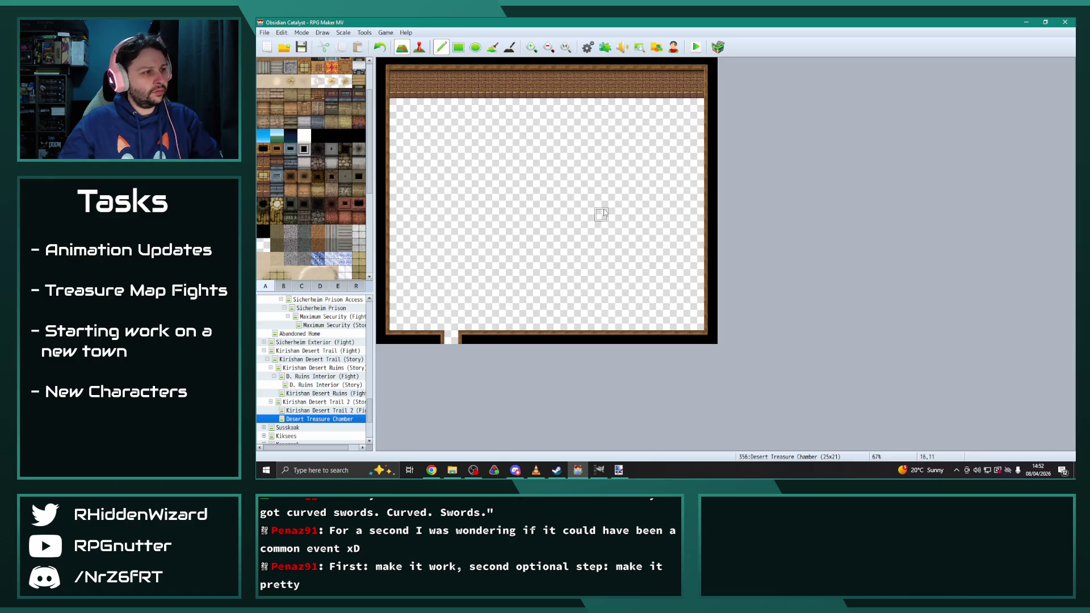
scroll(302, 203, "up", 2)
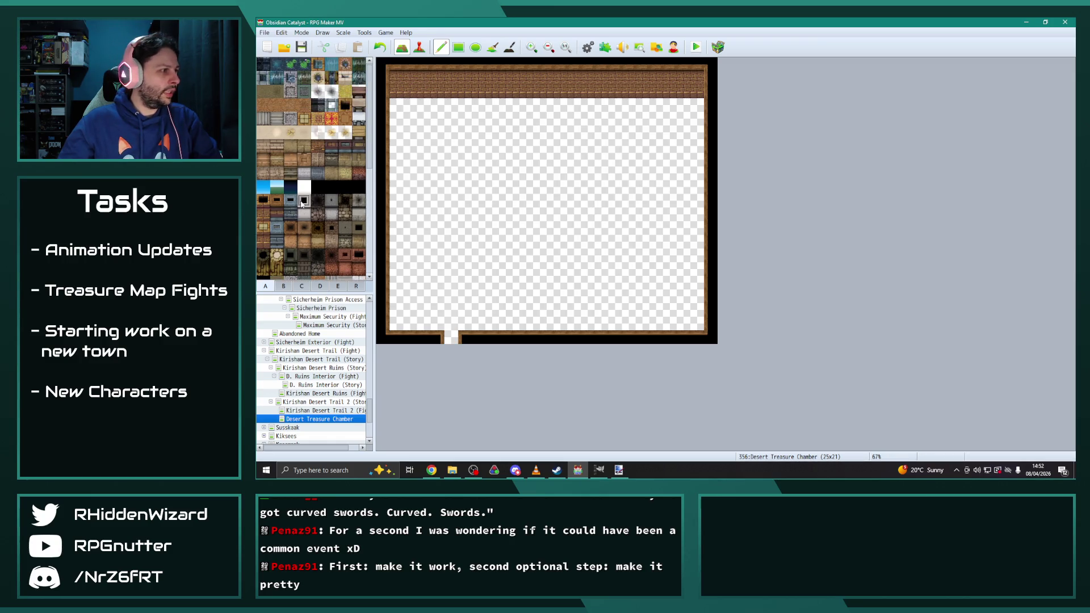
Step: Check the ruins maps for reference, then paint floor along the top, right and bottom inner edges
left_click(335, 394)
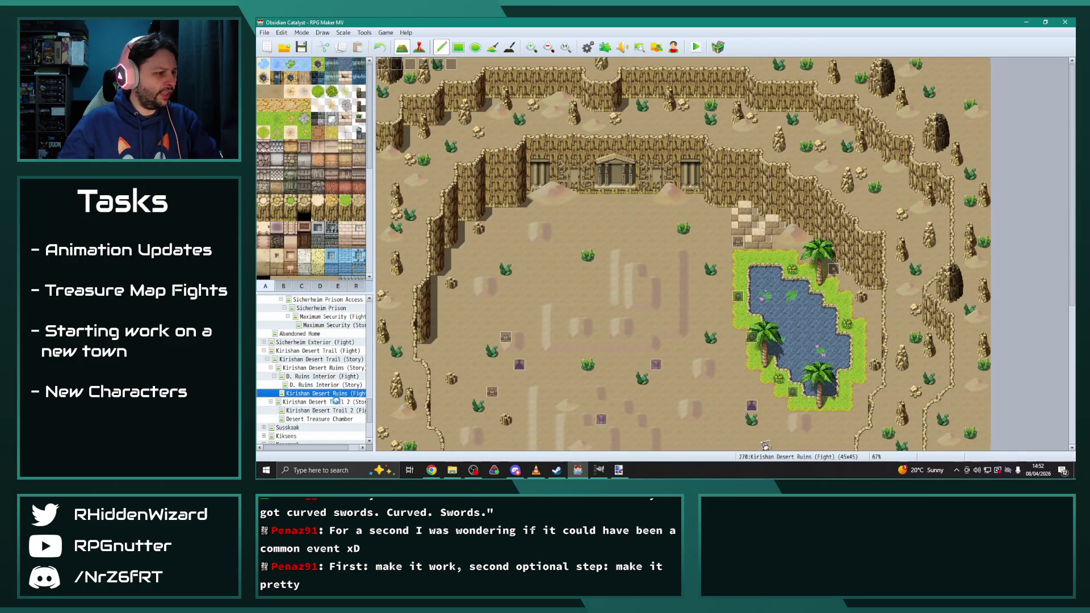
left_click(335, 402)
left_click(334, 385)
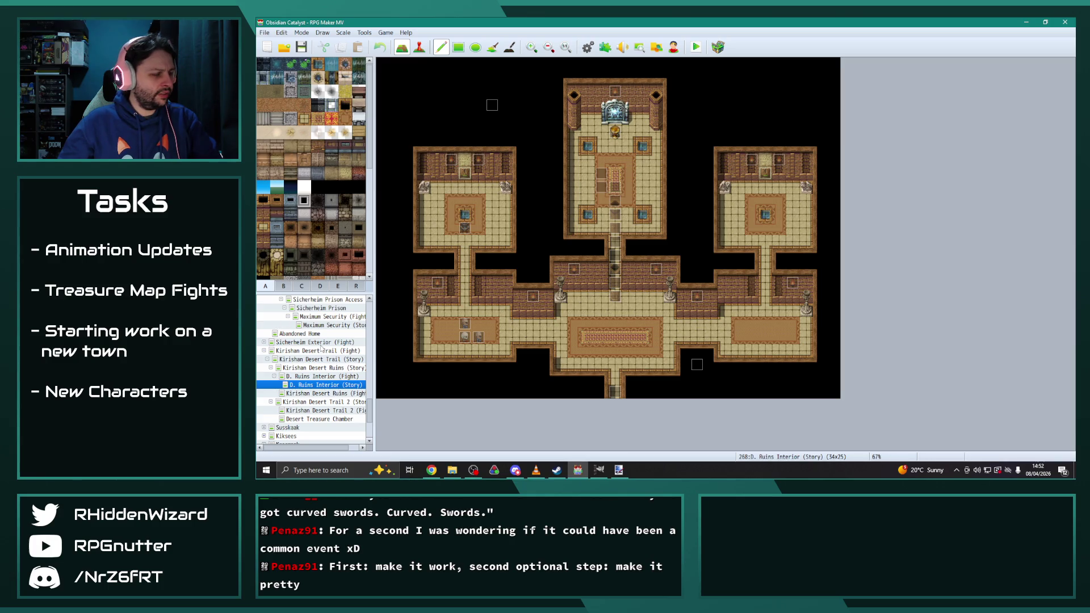
left_click(316, 420)
mouse_move(396, 105)
left_mouse_down()
mouse_move(697, 108)
mouse_move(694, 315)
mouse_move(693, 260)
left_mouse_up()
mouse_move(685, 323)
left_mouse_down()
mouse_move(528, 336)
mouse_move(393, 324)
left_mouse_up()
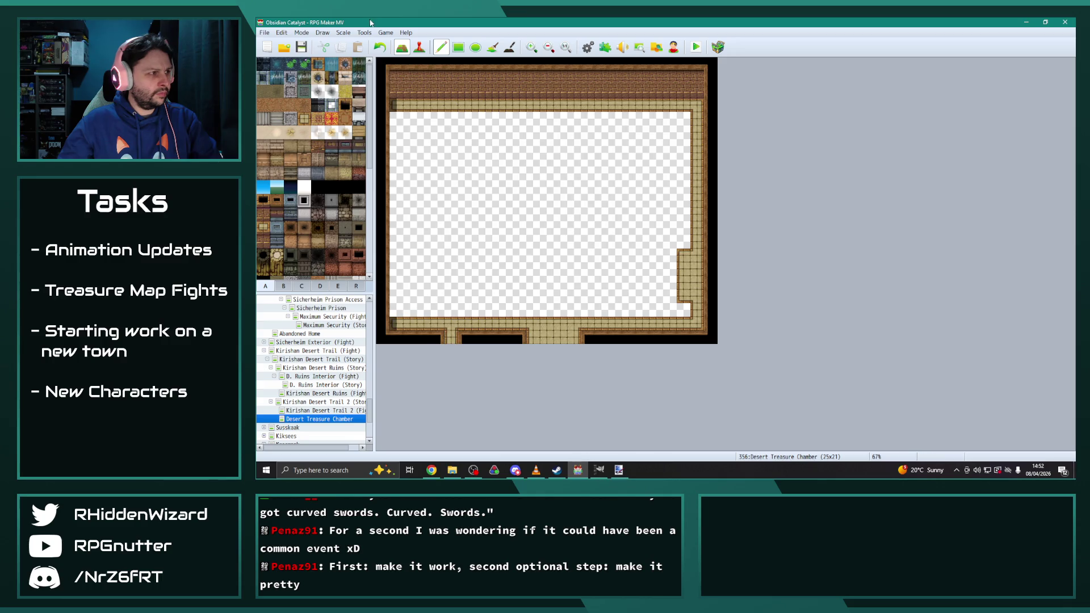
Step: Rectangle-fill the interior with floor, narrow the bottom opening, and paint a middle wall band
left_click(458, 47)
left_click_drag(400, 117, 700, 312)
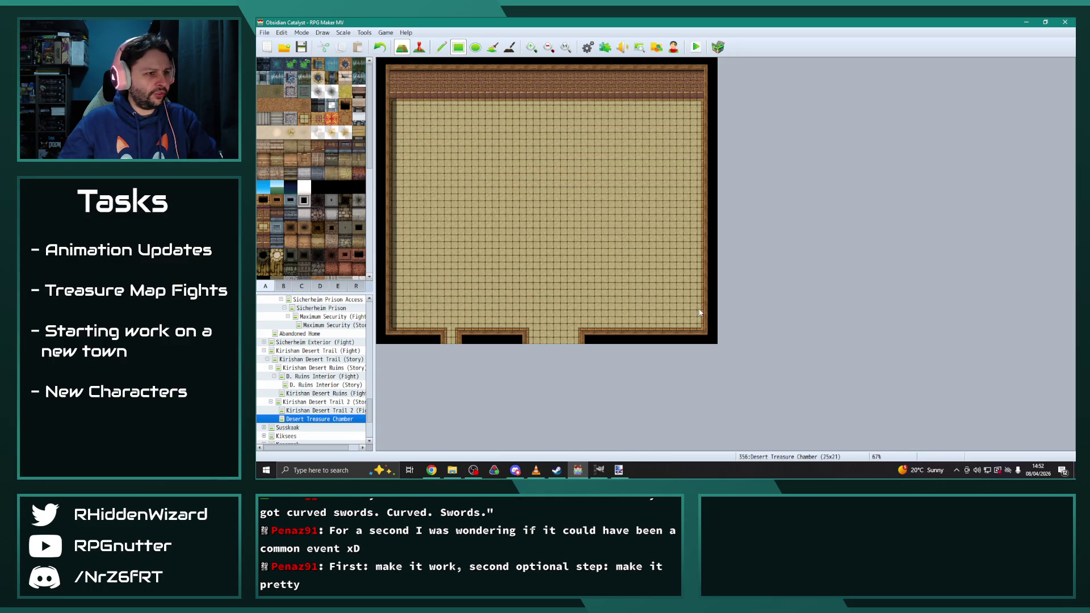
left_click_drag(507, 338, 584, 337)
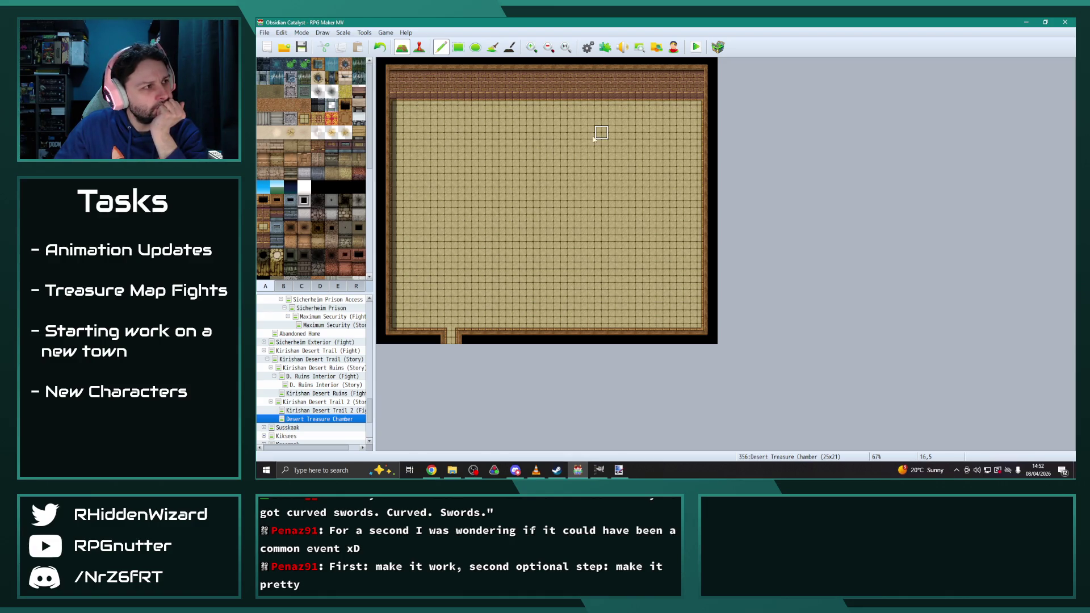
mouse_move(384, 199)
left_mouse_down()
mouse_move(519, 195)
mouse_move(535, 212)
mouse_move(448, 212)
mouse_move(395, 227)
mouse_move(394, 215)
mouse_move(533, 226)
mouse_move(624, 200)
mouse_move(697, 200)
mouse_move(557, 215)
mouse_move(589, 227)
mouse_move(692, 229)
left_mouse_up()
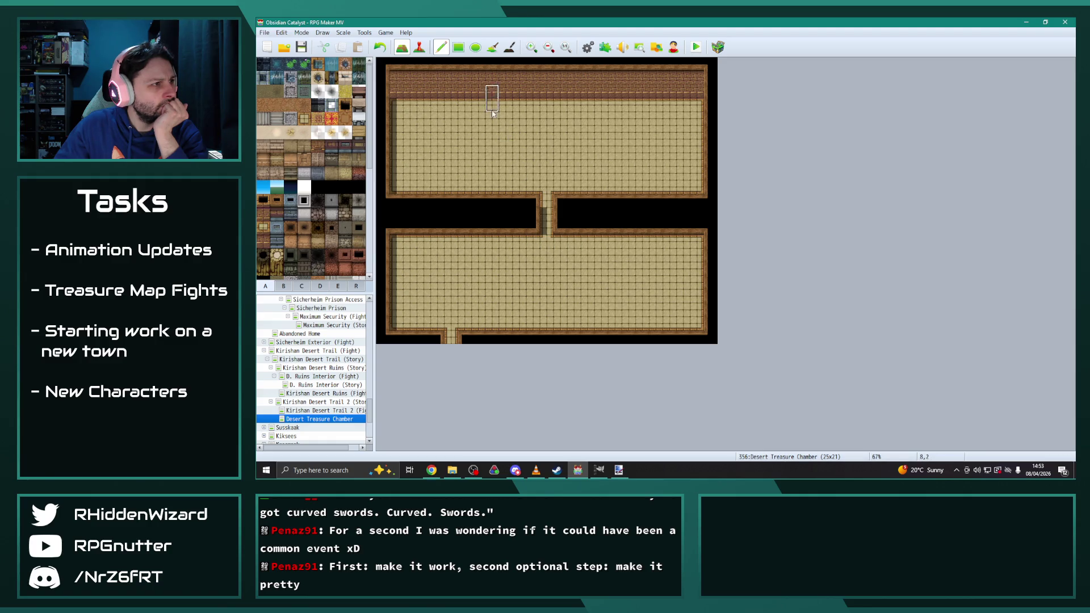
Step: Paint the lower room's top wall on both sides and add wall pieces beside the corridor
left_click_drag(530, 260, 400, 260)
left_click_drag(564, 261, 703, 258)
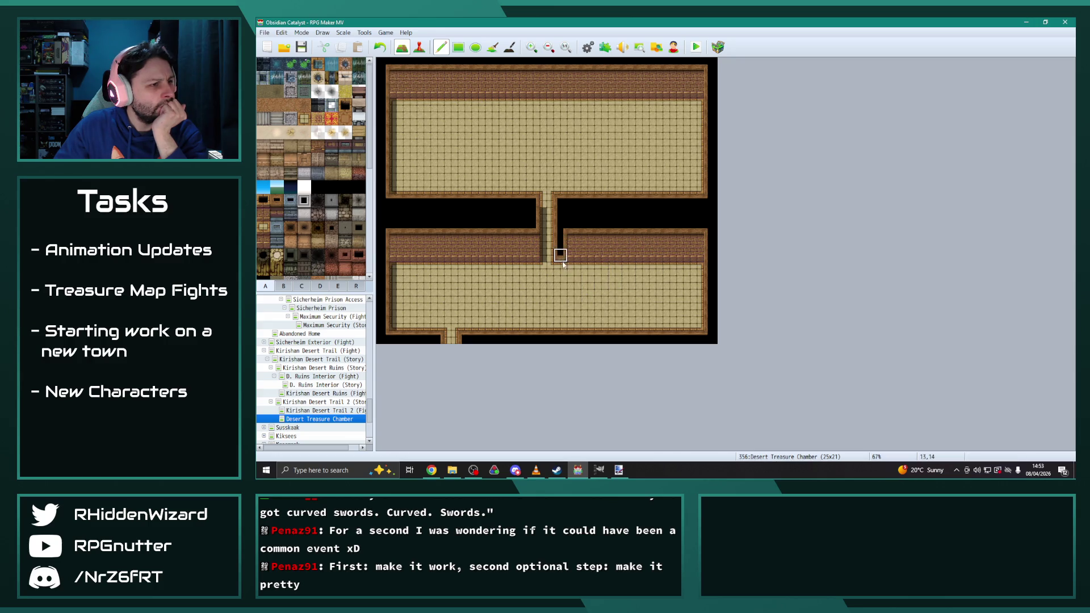
left_click(561, 279)
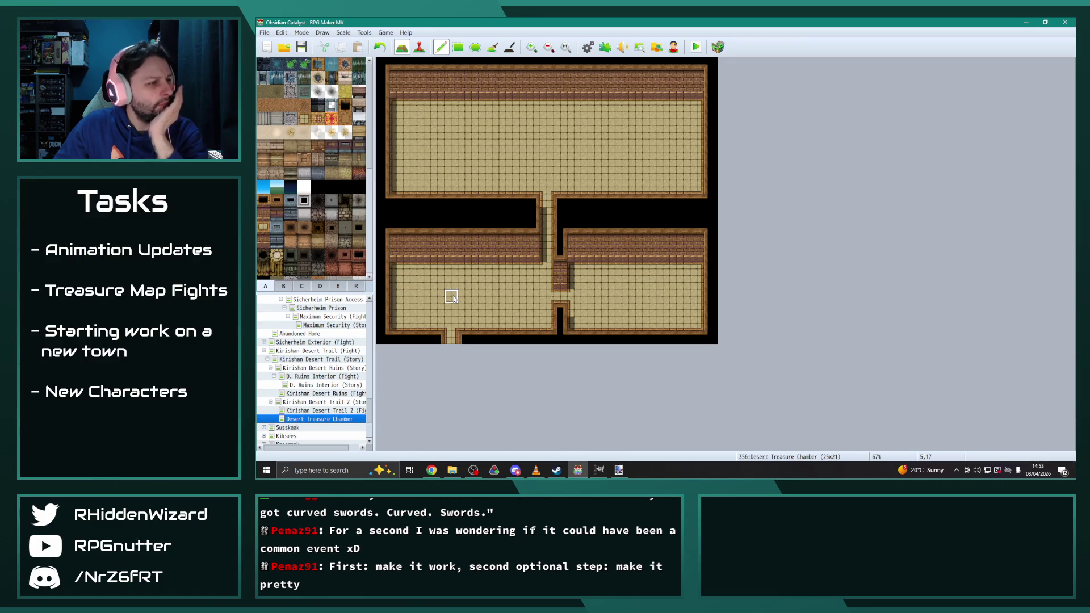
Step: Place two three-tile pillars in the upper room and top each with a dark pit
right_click(539, 176)
left_click(539, 176)
left_click(566, 175)
left_click(523, 175)
left_click(571, 160)
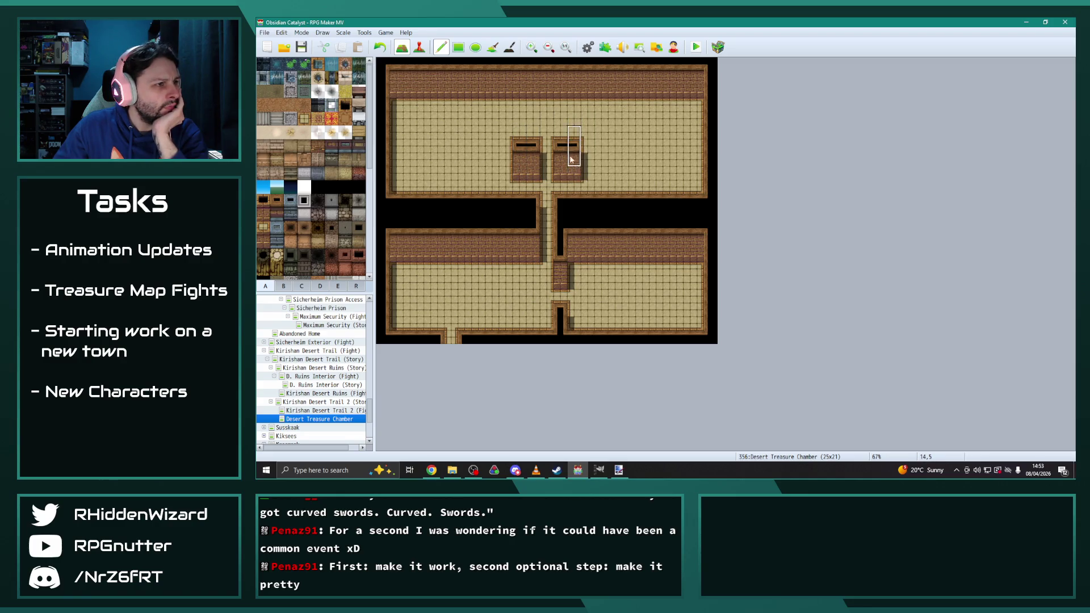
left_click_drag(560, 135, 578, 139)
left_click(521, 136)
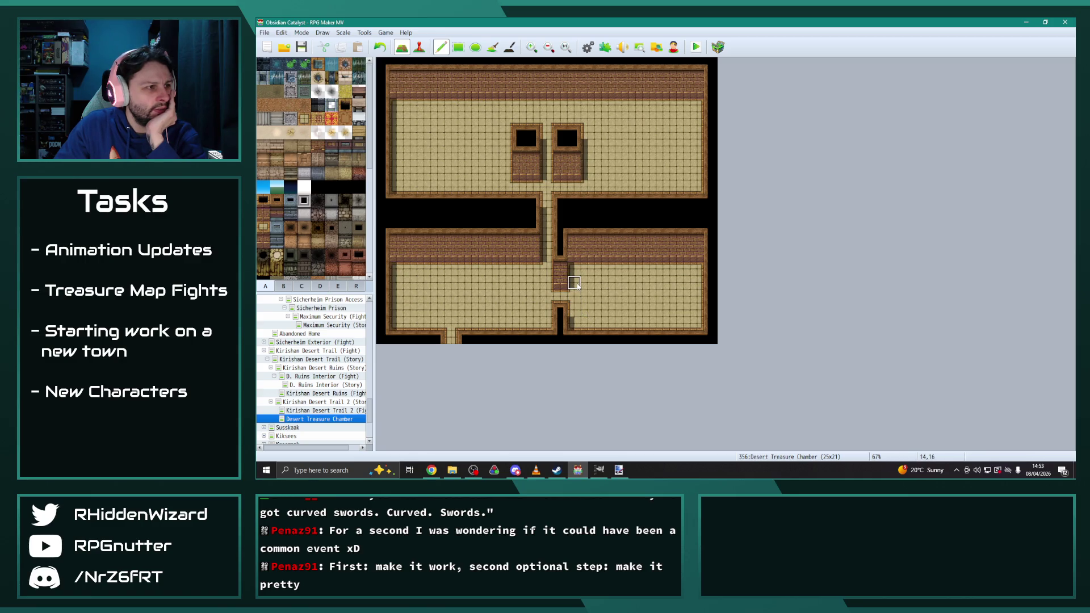
Step: Raise both pillar walls one tile and lay sandy rugs in all four rooms
left_click(525, 118)
left_click(566, 118)
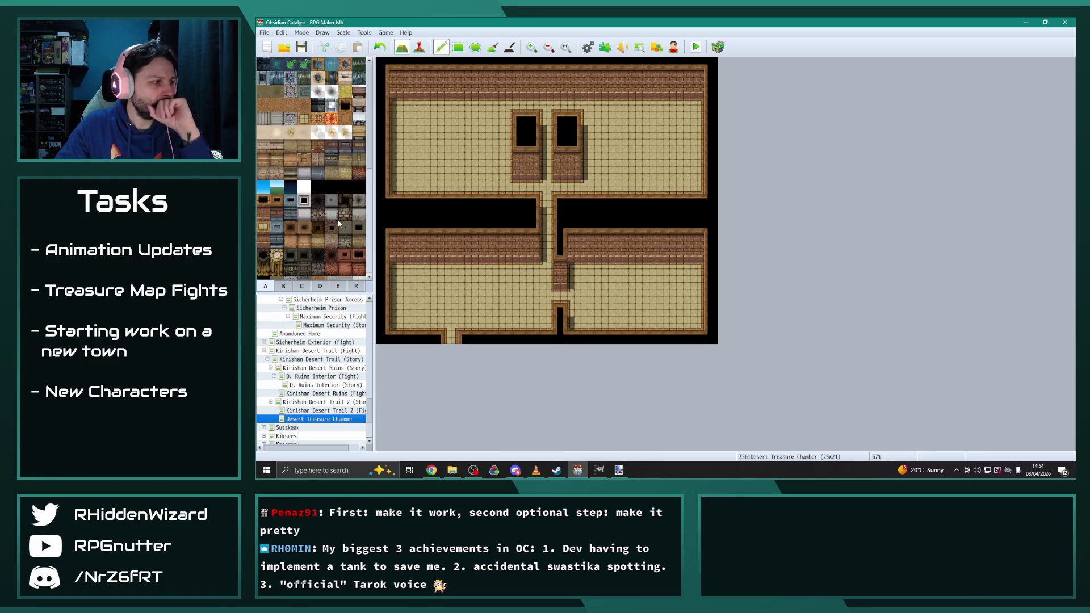
left_click(347, 121)
mouse_move(434, 283)
left_mouse_down()
mouse_move(410, 282)
mouse_move(536, 282)
mouse_move(497, 312)
mouse_move(405, 312)
mouse_move(520, 297)
left_mouse_up()
mouse_move(585, 284)
left_mouse_down()
mouse_move(683, 284)
mouse_move(684, 311)
mouse_move(594, 311)
mouse_move(596, 295)
mouse_move(669, 296)
mouse_move(653, 298)
left_mouse_up()
mouse_move(603, 112)
left_mouse_down()
mouse_move(602, 170)
mouse_move(678, 172)
mouse_move(684, 116)
mouse_move(603, 117)
mouse_move(658, 145)
mouse_move(644, 145)
left_mouse_up()
mouse_move(492, 118)
left_mouse_down()
mouse_move(409, 119)
mouse_move(410, 173)
mouse_move(480, 174)
mouse_move(492, 129)
mouse_move(423, 132)
mouse_move(476, 162)
mouse_move(438, 146)
mouse_move(465, 160)
left_mouse_up()
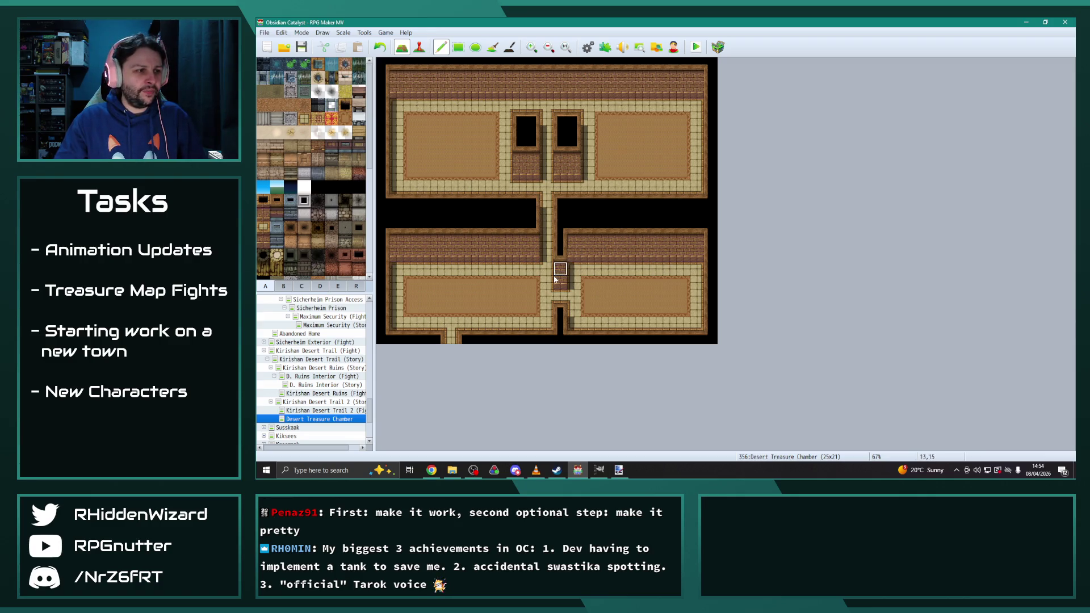
Step: Build a brick wall block at the corridor junction and void beside the lower corridor
mouse_move(556, 279)
left_mouse_down()
mouse_move(560, 243)
mouse_move(574, 243)
mouse_move(568, 284)
left_mouse_up()
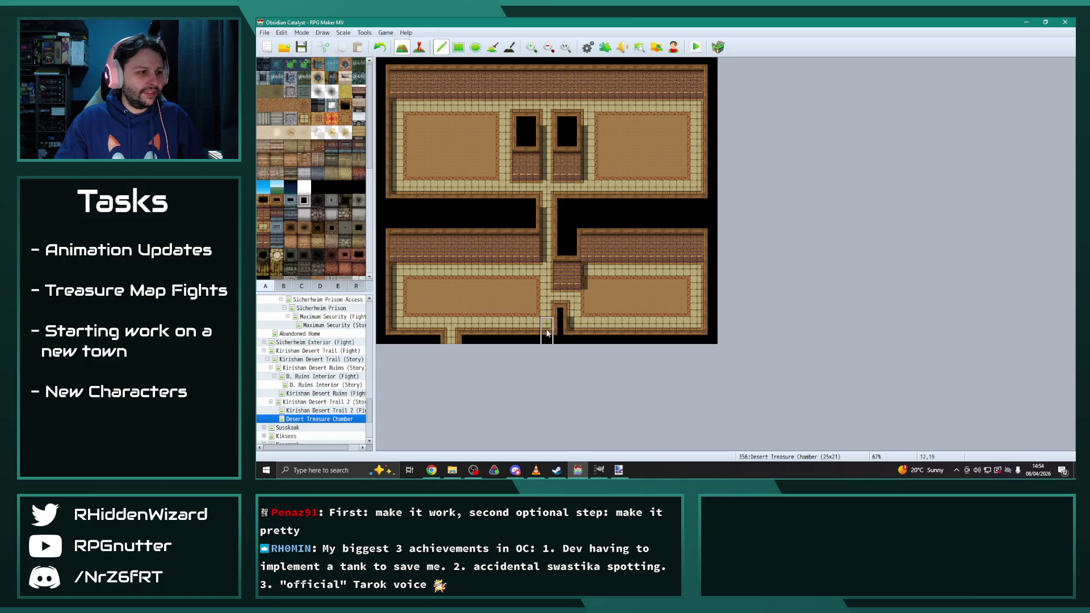
mouse_move(562, 325)
left_mouse_down()
mouse_move(589, 301)
mouse_move(589, 267)
left_mouse_up()
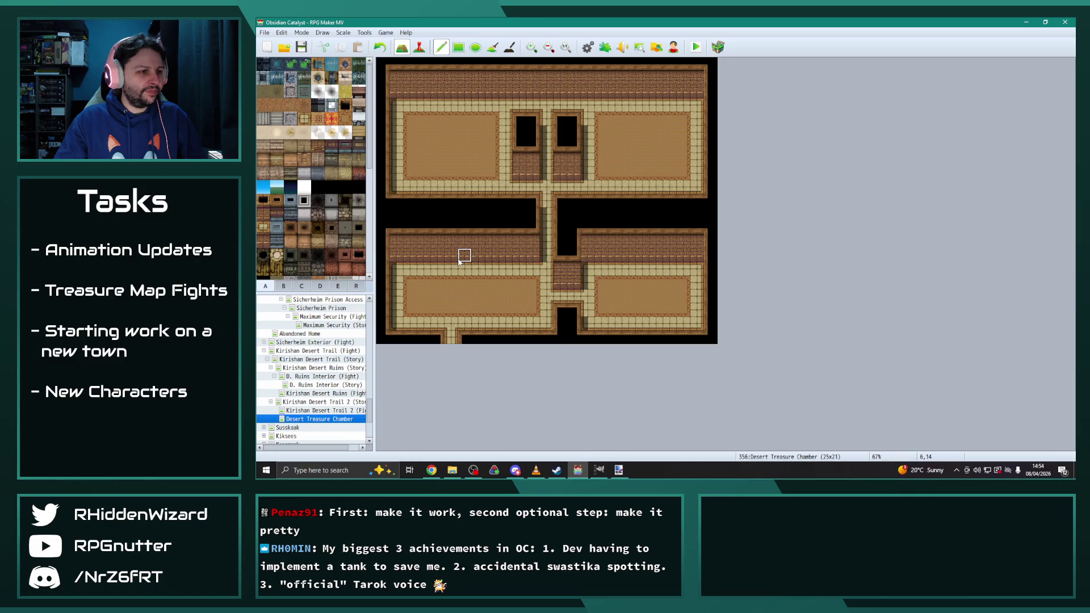
right_click(314, 420)
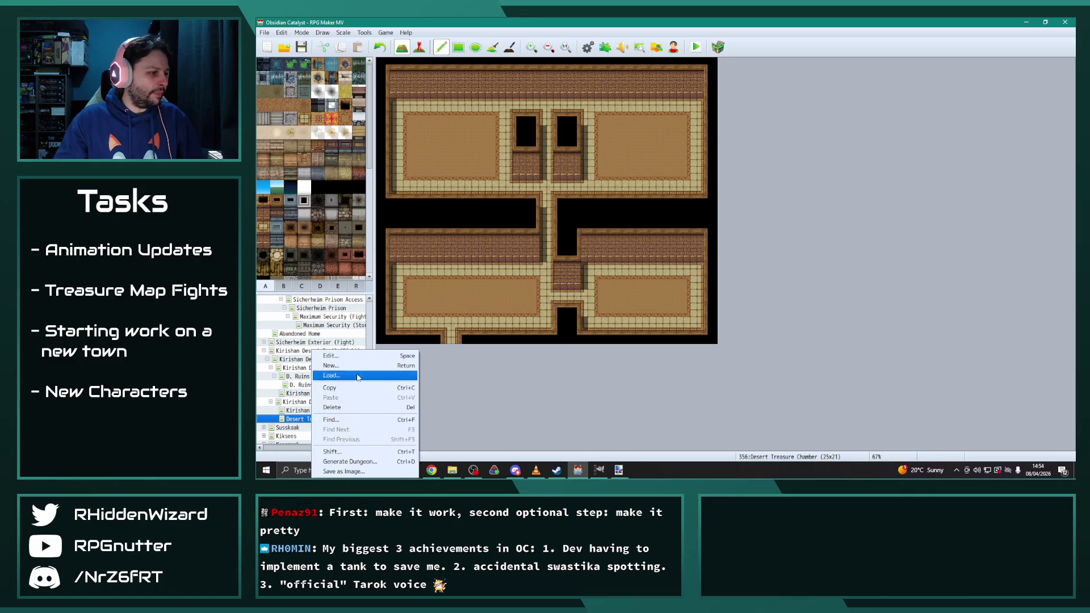
Step: Change the map width to 29 in the Desert Treasure Chamber's properties
left_click(362, 356)
double_click(596, 165)
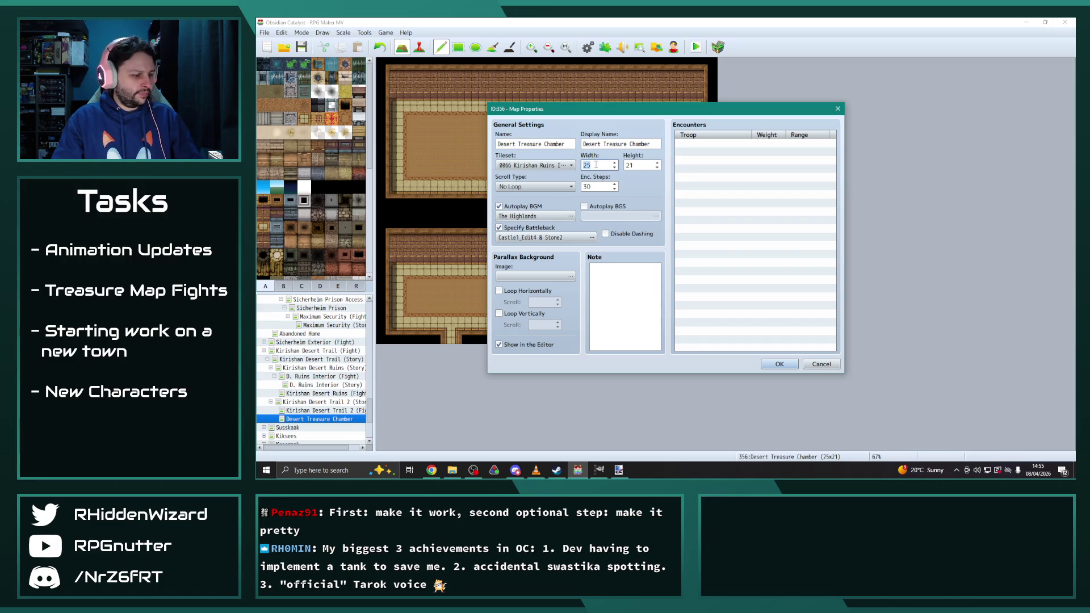
type("29")
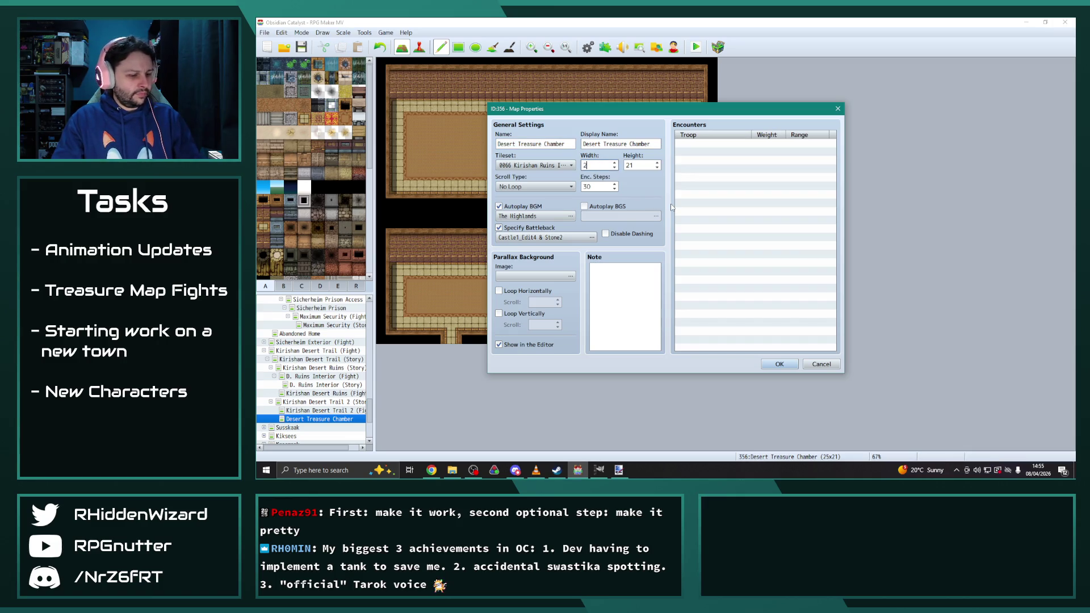
left_click(773, 364)
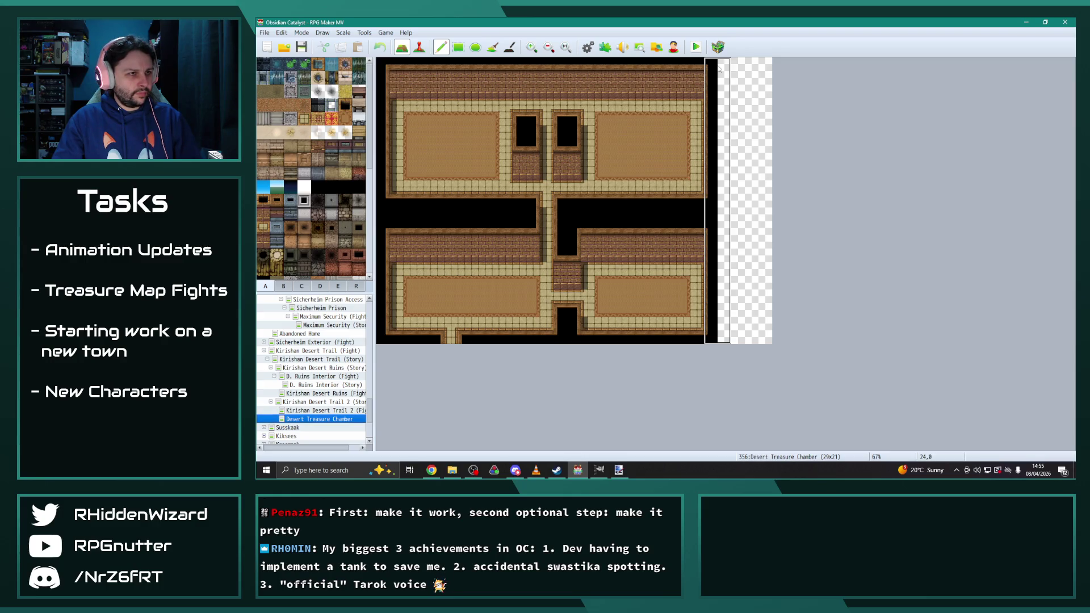
Step: Fill the new right-hand columns with walled void, wall-edge tiles at the bottom and brick wall at the top
left_click_drag(765, 335, 765, 62)
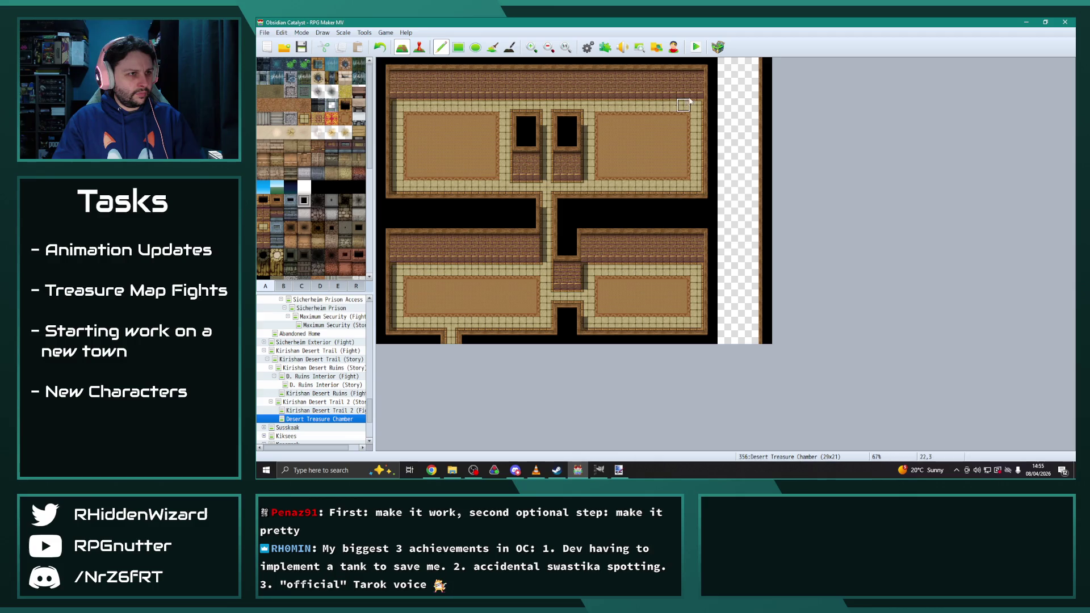
mouse_move(697, 107)
left_mouse_down()
mouse_move(696, 326)
mouse_move(717, 106)
mouse_move(751, 105)
left_mouse_up()
left_click_drag(710, 339, 753, 337)
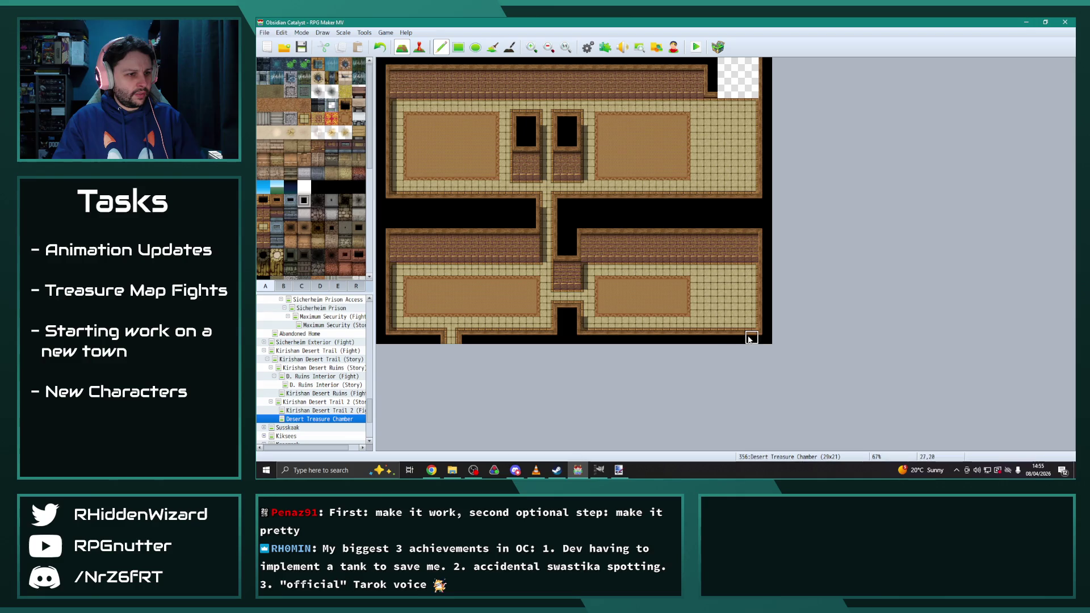
mouse_move(708, 96)
left_mouse_down()
mouse_move(763, 79)
mouse_move(723, 64)
left_mouse_up()
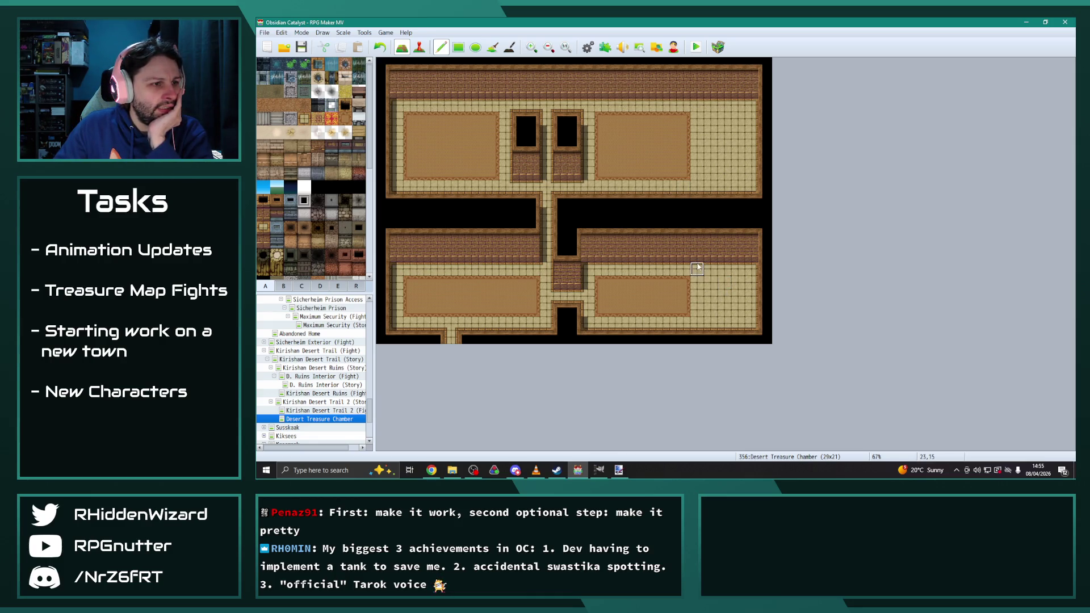
Step: Carve a floor corridor up column 25 into a small walled alcove right of the upper room
left_click_drag(724, 255, 728, 204)
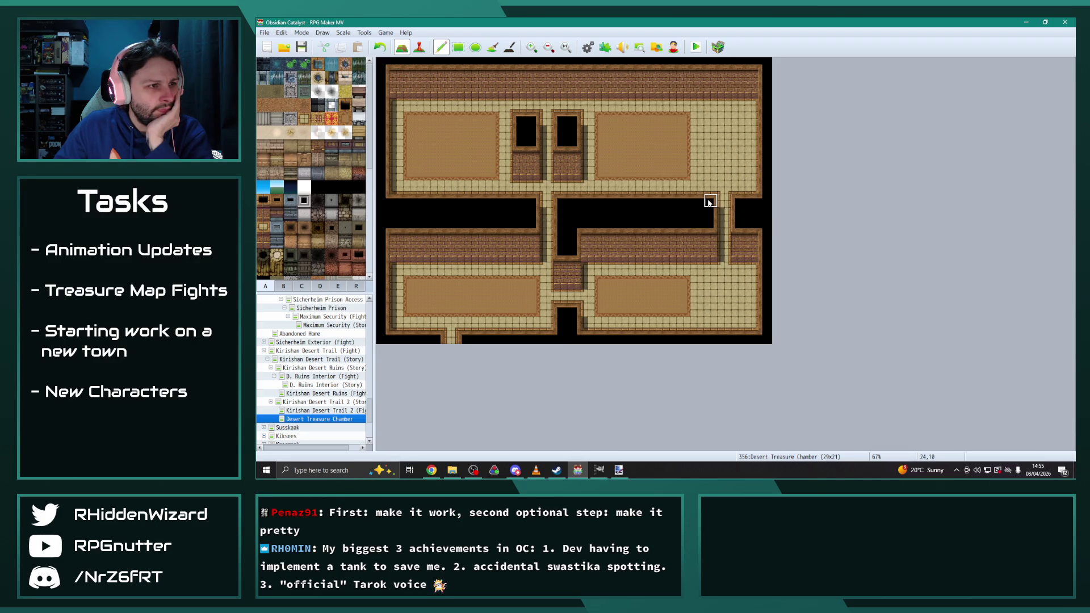
mouse_move(693, 189)
left_mouse_down()
mouse_move(683, 174)
mouse_move(714, 146)
mouse_move(750, 149)
mouse_move(753, 183)
left_mouse_up()
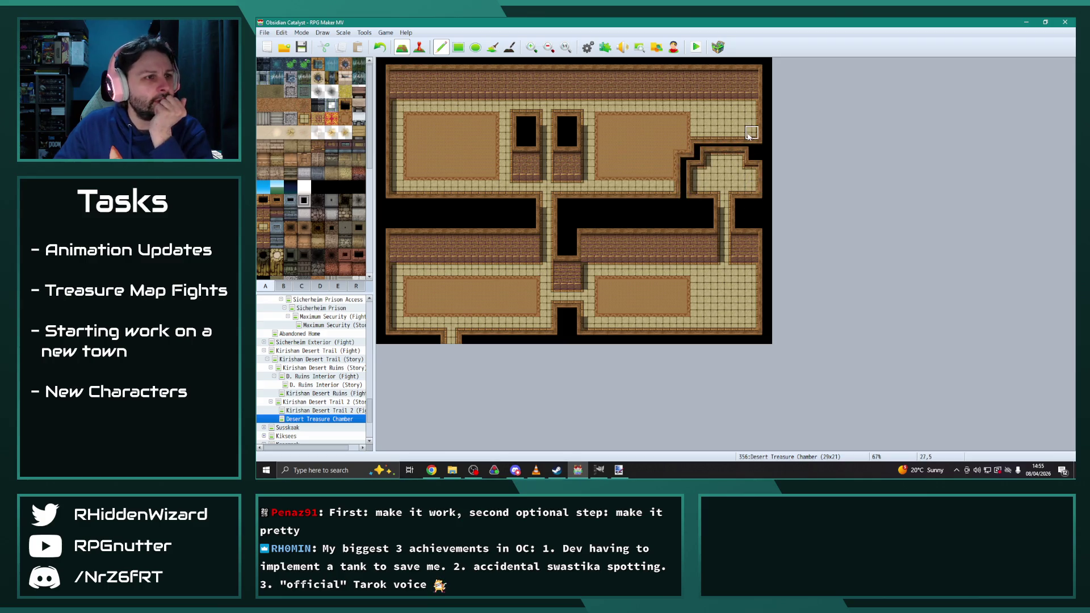
mouse_move(683, 147)
left_mouse_down()
mouse_move(682, 194)
mouse_move(697, 173)
mouse_move(686, 173)
mouse_move(758, 174)
mouse_move(768, 142)
left_mouse_up()
left_click(766, 130)
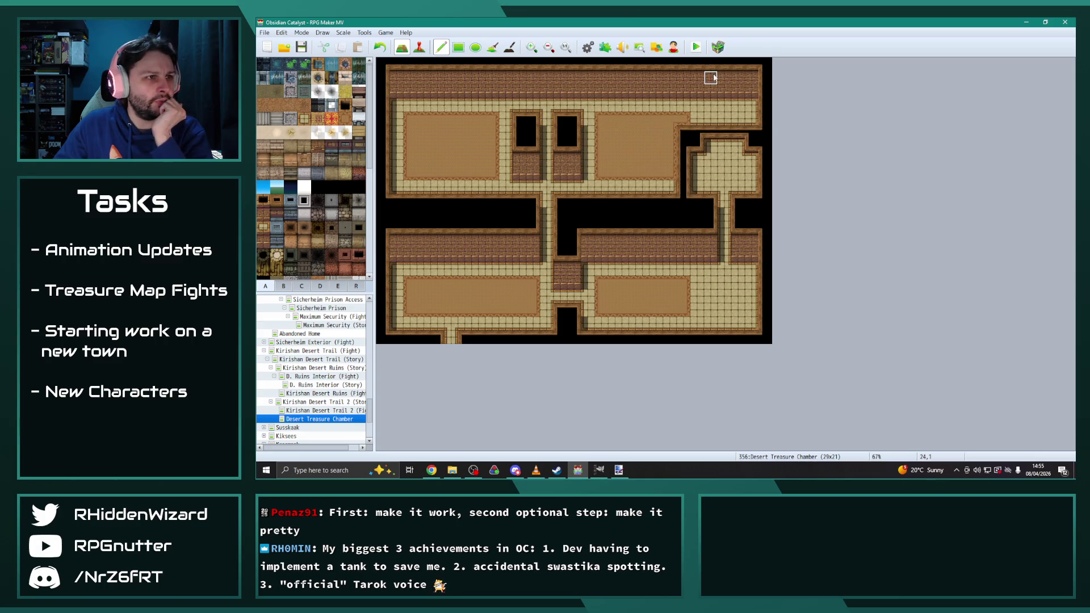
left_click_drag(693, 172, 756, 172)
Step: Reshape the upper-right room's rug and extend the lower-right rug rightward
right_click(735, 296)
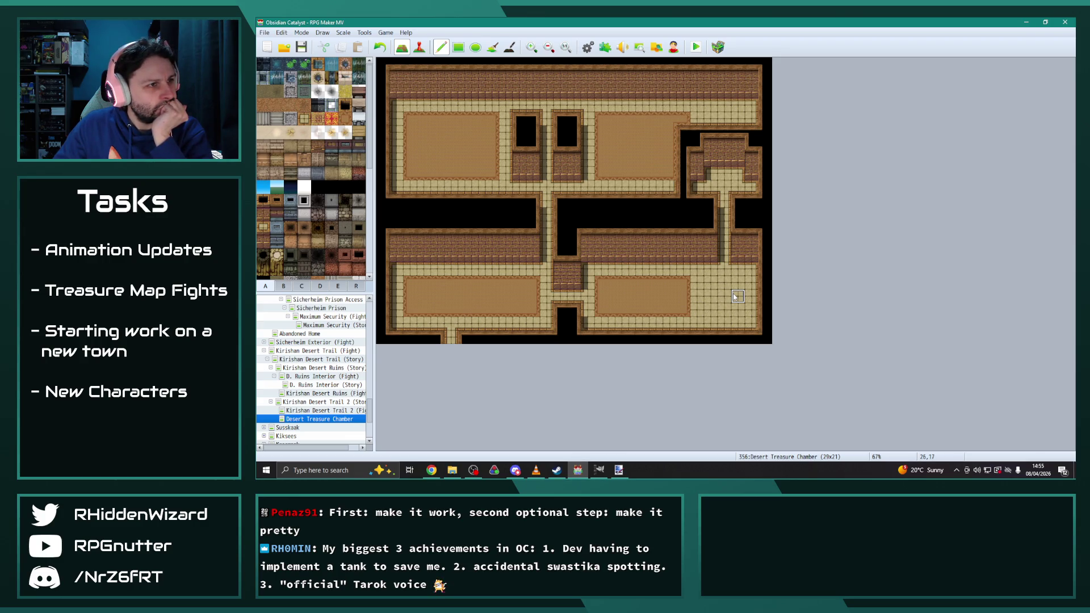
mouse_move(684, 120)
left_mouse_down()
mouse_move(653, 120)
mouse_move(612, 143)
mouse_move(602, 171)
mouse_move(670, 134)
mouse_move(653, 170)
mouse_move(638, 168)
left_mouse_up()
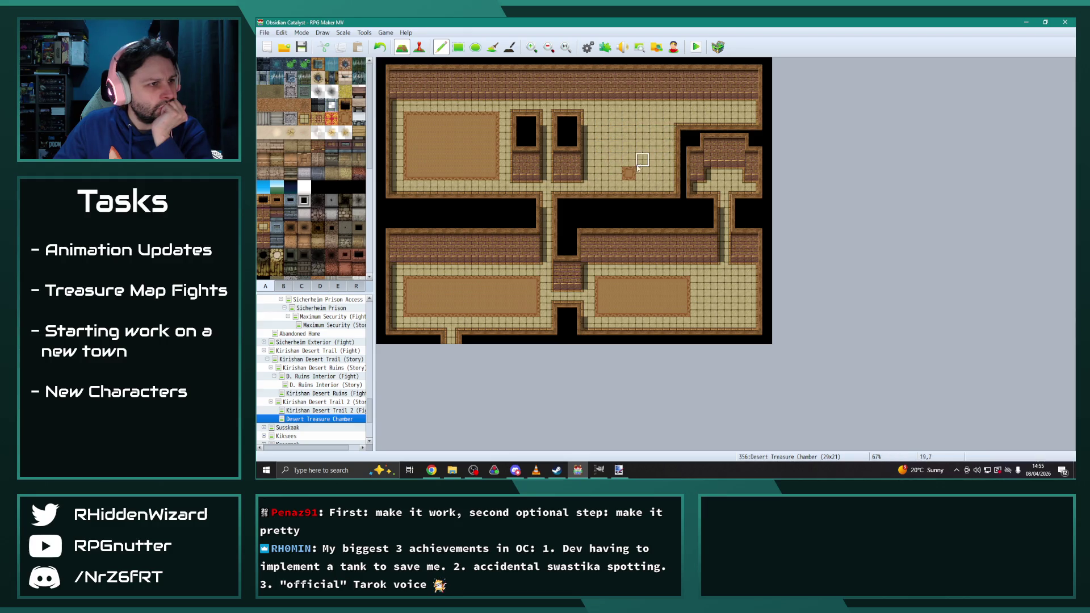
mouse_move(601, 116)
left_mouse_down()
mouse_move(604, 165)
mouse_move(647, 173)
mouse_move(657, 128)
mouse_move(612, 119)
mouse_move(642, 147)
mouse_move(634, 152)
left_mouse_up()
left_click_drag(679, 289, 737, 308)
left_click(737, 308)
right_click(683, 310)
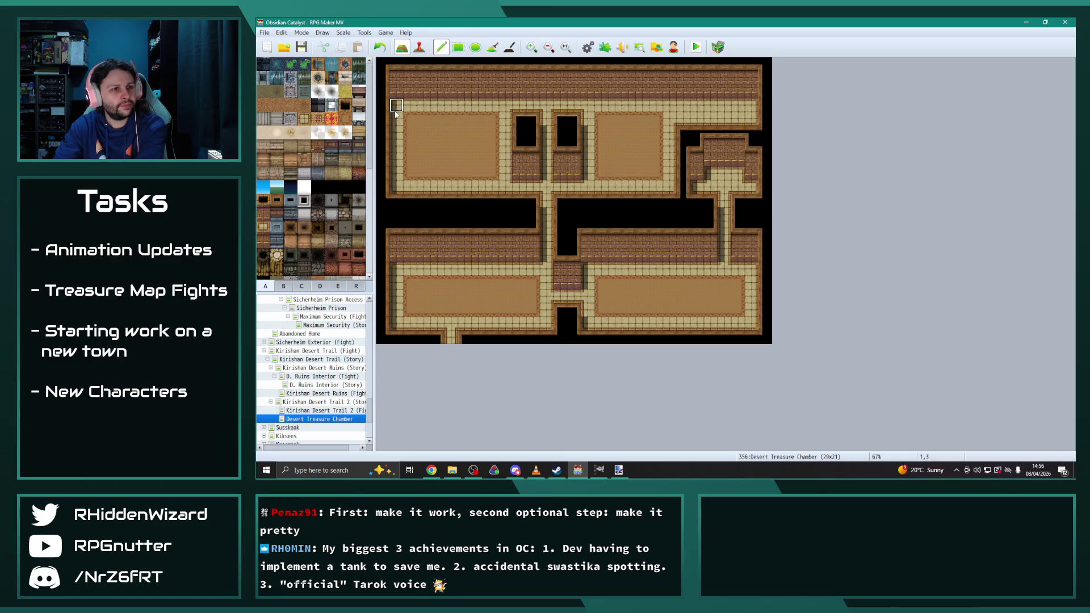
Step: Paste a copy of the right side room at the top-left, then repaint brick wall and tiled floor around it
left_click_drag(685, 132, 760, 200)
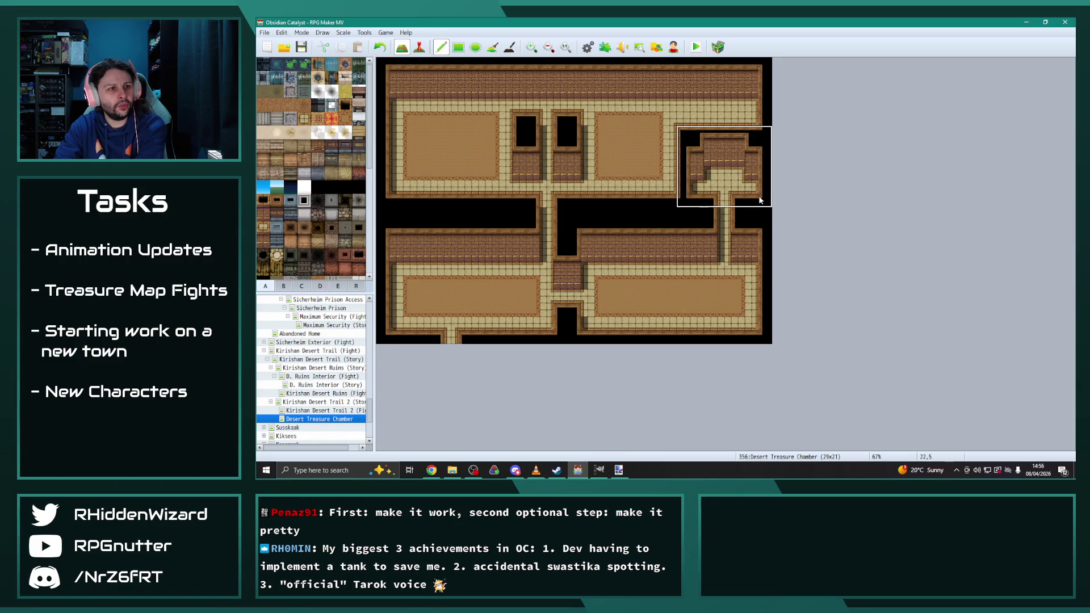
left_click(464, 135)
right_click(478, 84)
left_click_drag(397, 160, 469, 163)
right_click(486, 117)
mouse_move(486, 117)
left_mouse_down()
mouse_move(494, 174)
mouse_move(480, 127)
mouse_move(479, 176)
mouse_move(408, 176)
mouse_move(425, 159)
left_mouse_up()
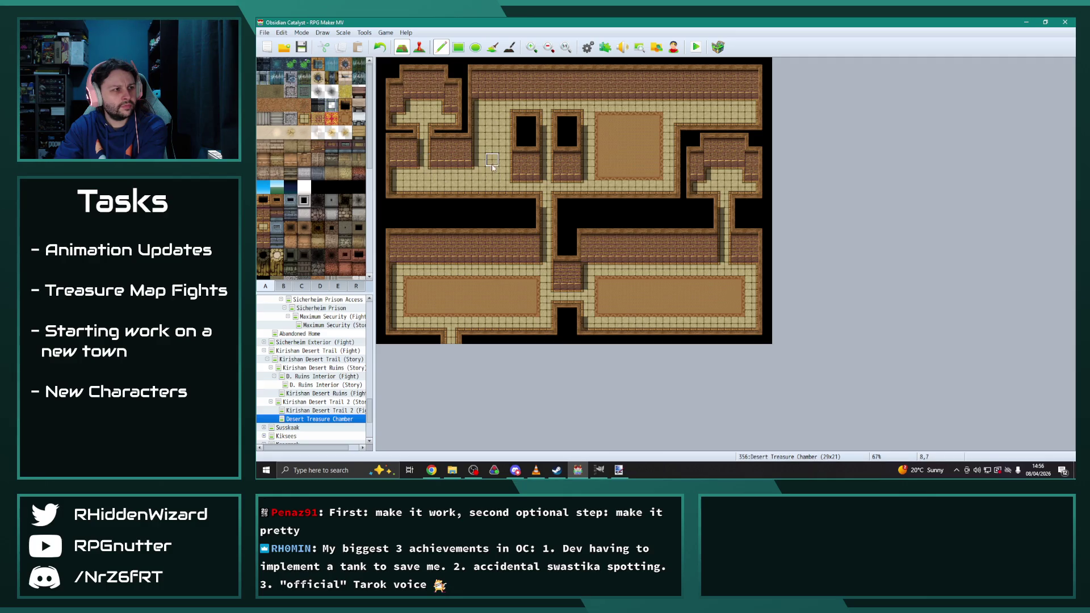
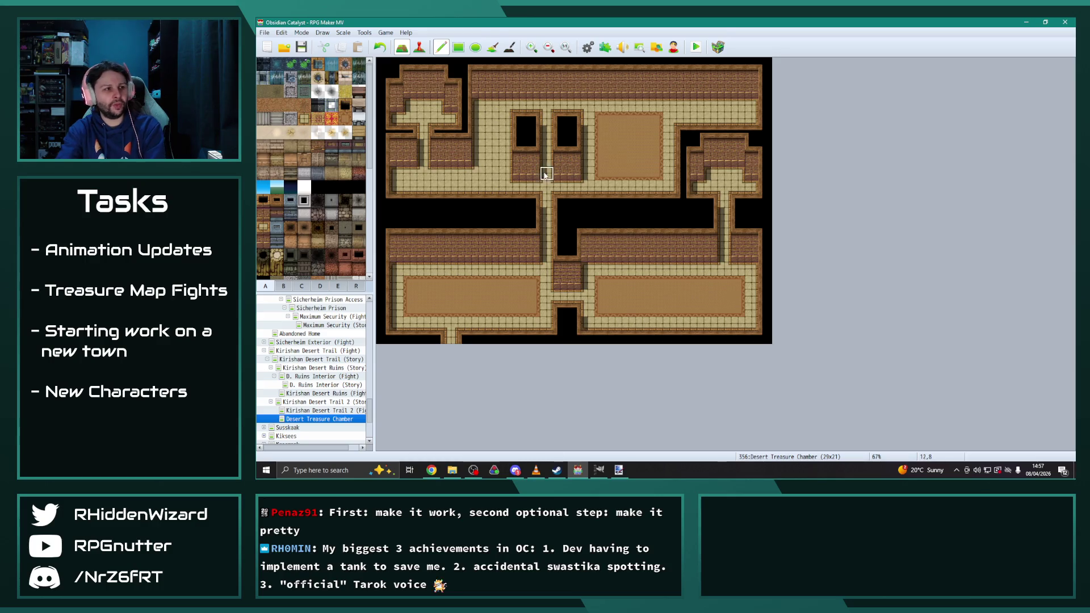
Step: Copy the tall pillar column and stamp it beside both pits
left_click_drag(534, 174, 535, 128)
left_click(506, 127)
left_click(589, 127)
Step: Paint a floor column over the sand carpet's edge to narrow it
right_click(630, 126)
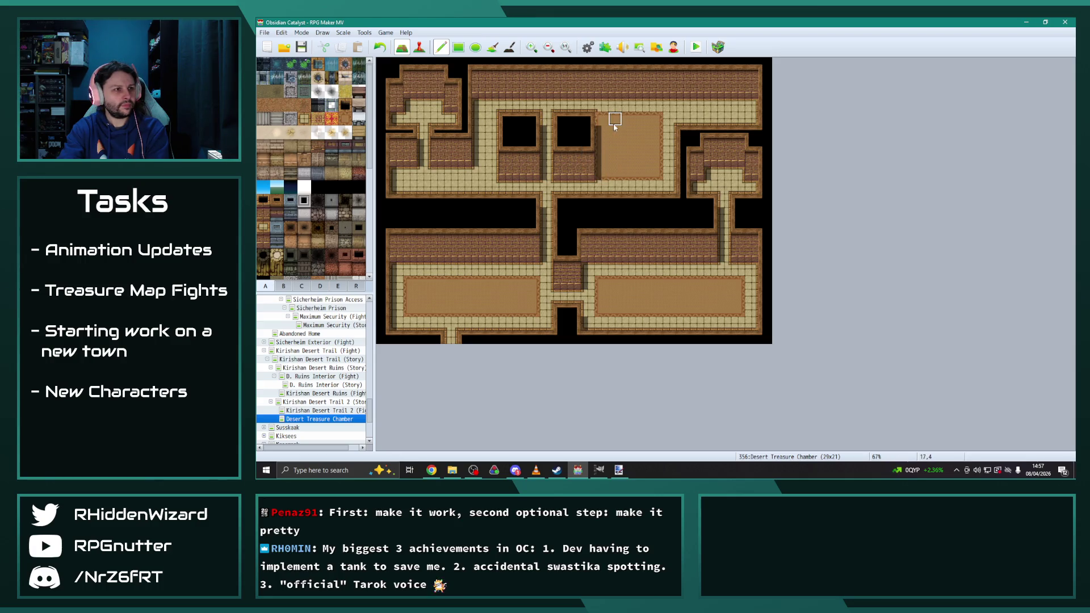
left_click_drag(601, 118, 601, 172)
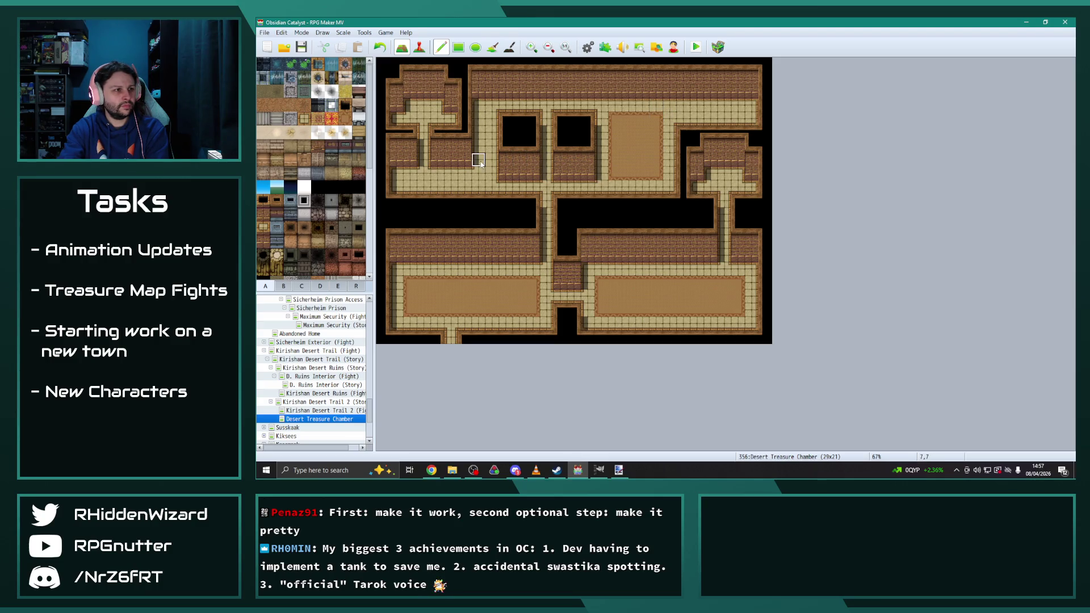
left_click_drag(499, 147, 506, 172)
key("ctrl+z")
key("ctrl+z")
key("ctrl+z")
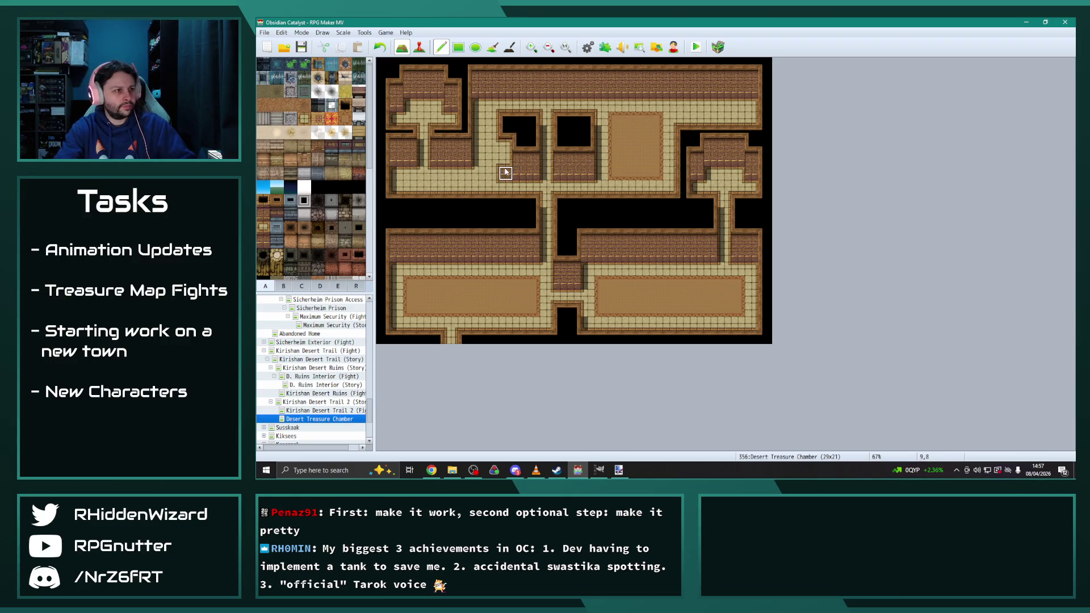
left_click_drag(602, 117, 601, 173)
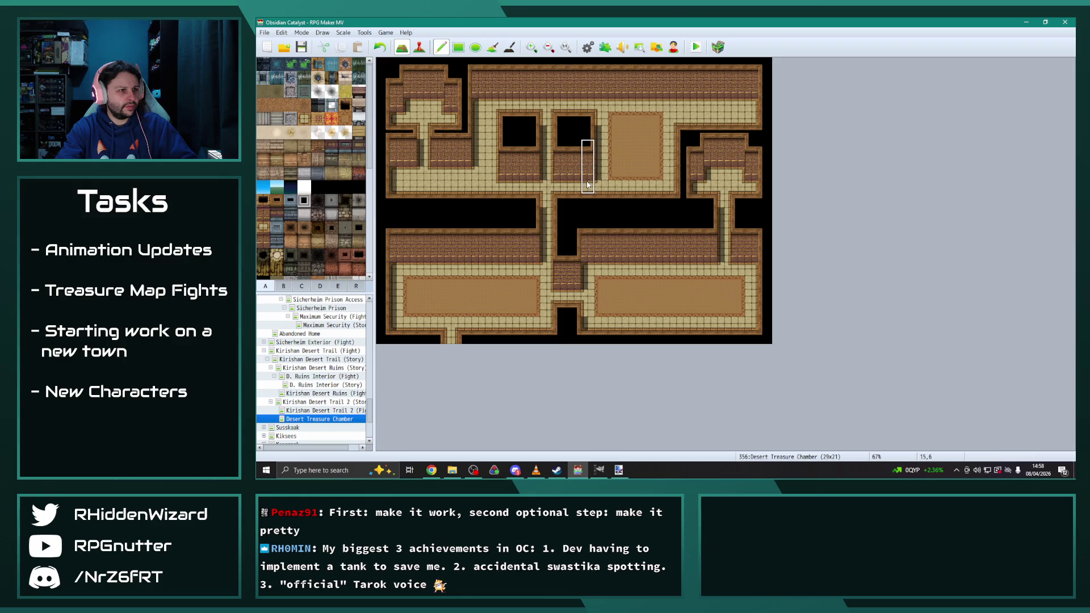
Step: Add brick wall tiles along both pits' sides and upper corners
left_click(588, 161)
left_click(509, 177)
left_click(537, 177)
left_click(588, 119)
left_click(560, 119)
left_click(505, 119)
left_click(532, 118)
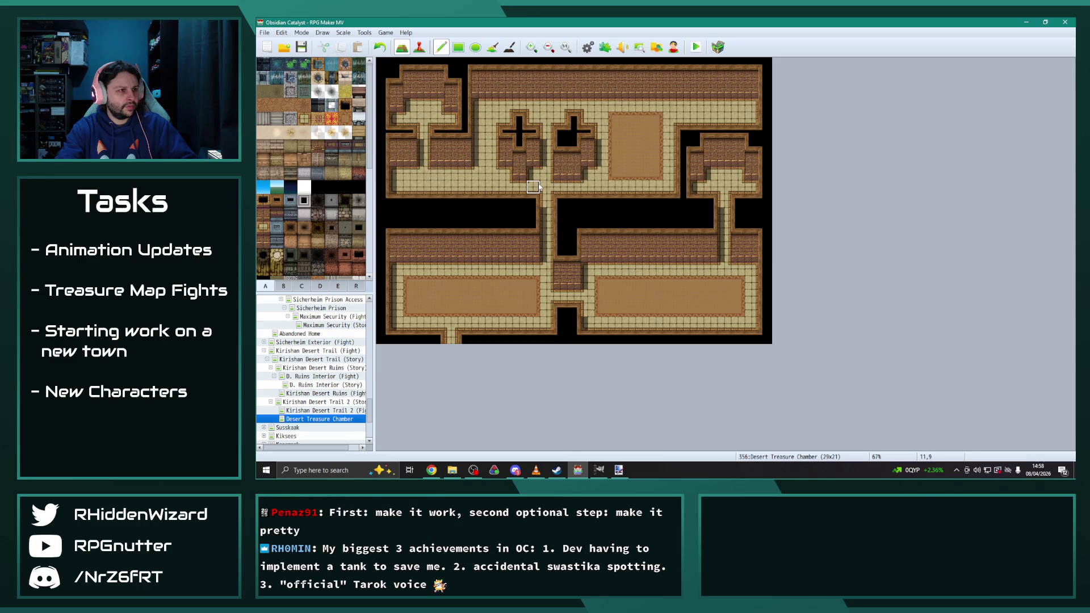
left_click_drag(533, 173, 534, 131)
right_click(673, 109)
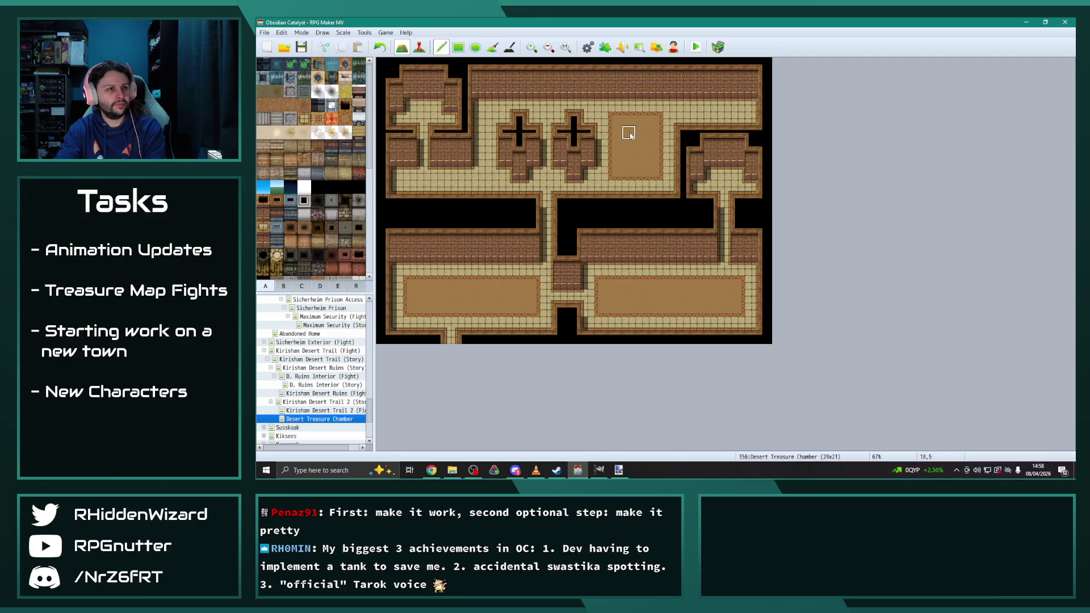
Step: Set the Desert Treasure Chamber map's width to 33 in its map properties
right_click(320, 419)
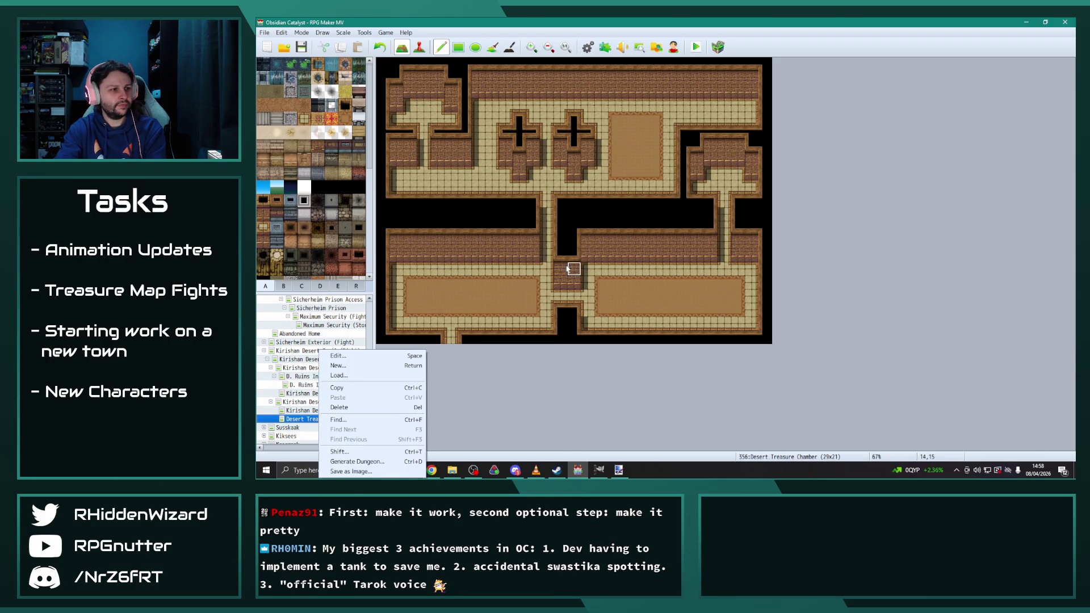
left_click(366, 357)
mouse_move(847, 133)
left_mouse_down()
mouse_move(969, 147)
mouse_move(966, 165)
mouse_move(656, 235)
mouse_move(472, 259)
mouse_move(602, 379)
mouse_move(624, 313)
mouse_move(629, 170)
mouse_move(801, 243)
mouse_move(628, 193)
mouse_move(601, 162)
left_mouse_up()
double_click(528, 214)
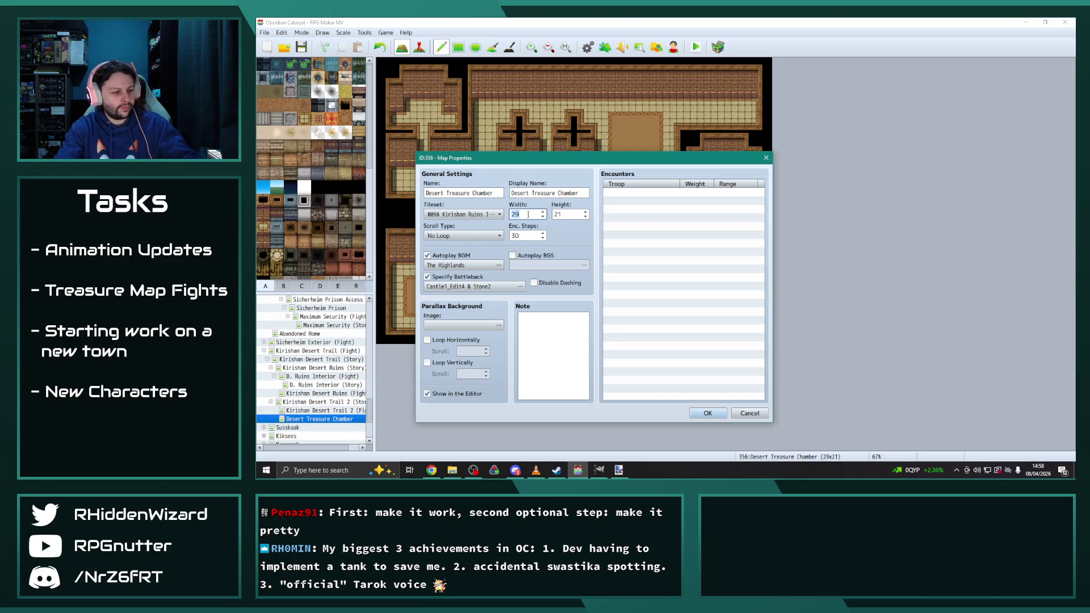
type("33")
left_click(708, 414)
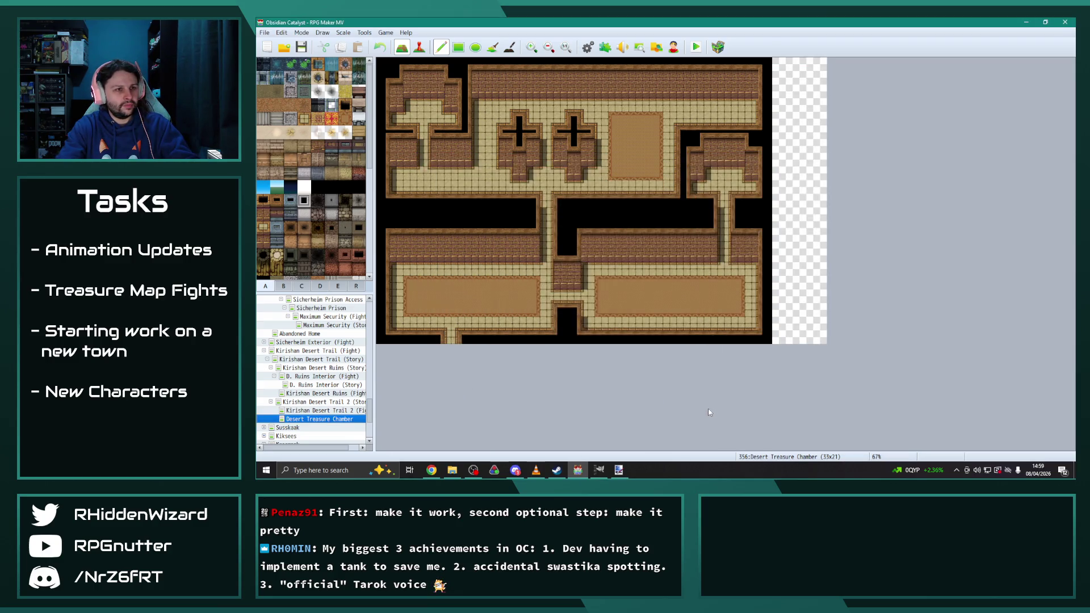
Step: Extend the top wall across the new columns, add a dark right border, and floor the strip
left_click(778, 120)
left_click_drag(763, 119, 803, 102)
right_click(806, 60)
left_click_drag(820, 63, 819, 338)
left_click(801, 332)
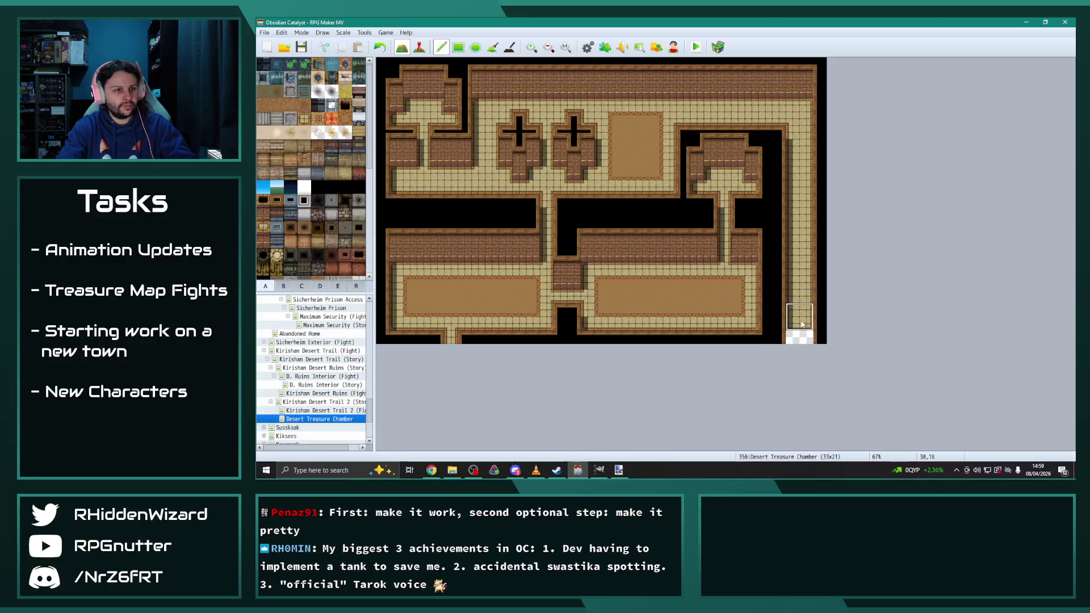
right_click(802, 118)
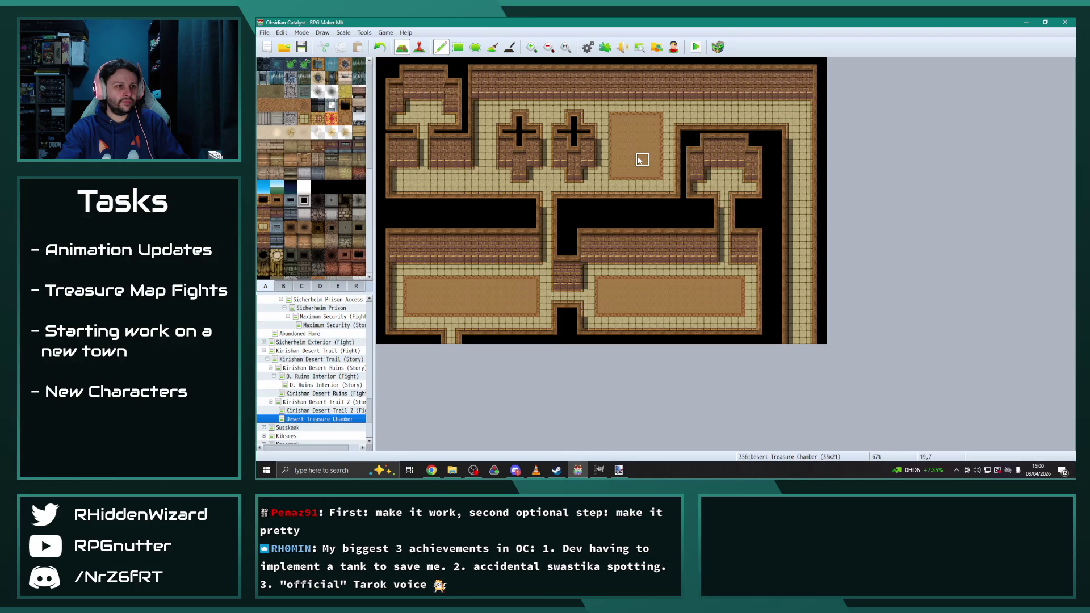
Step: Cut a black gap below the carpet room and brick over the upper-left black column
mouse_move(615, 202)
left_mouse_down()
mouse_move(615, 120)
mouse_move(614, 131)
mouse_move(667, 128)
mouse_move(671, 149)
left_mouse_up()
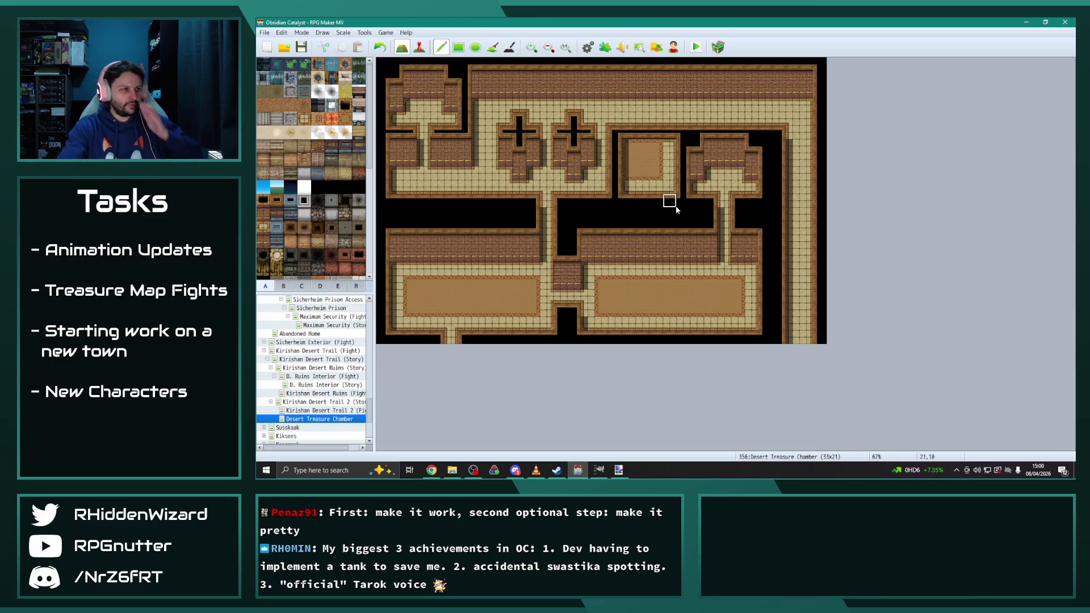
left_click_drag(478, 74, 478, 105)
left_click(478, 104)
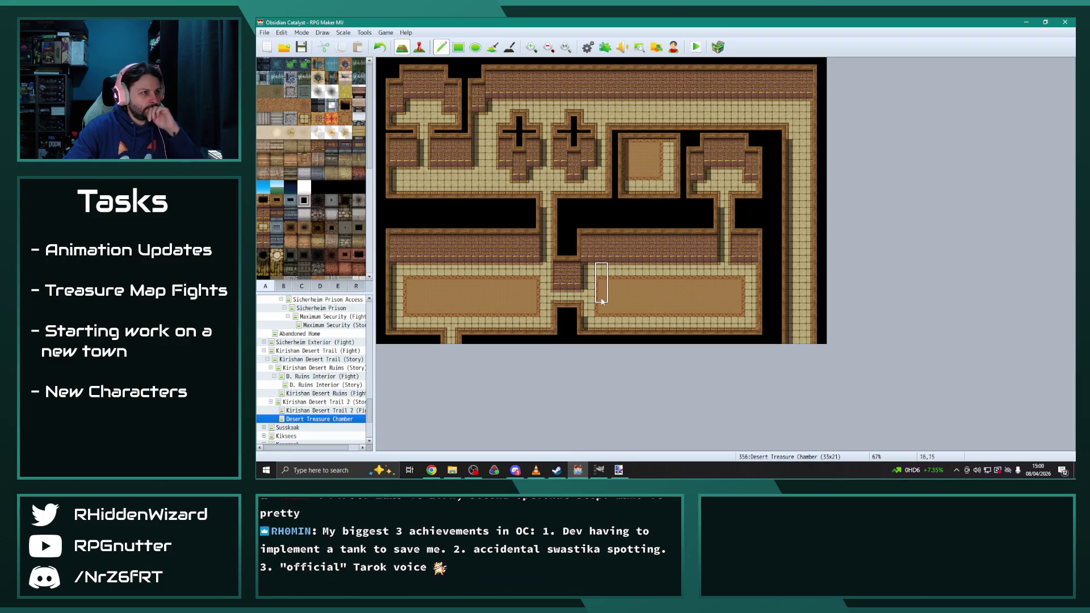
left_click_drag(437, 267, 491, 265)
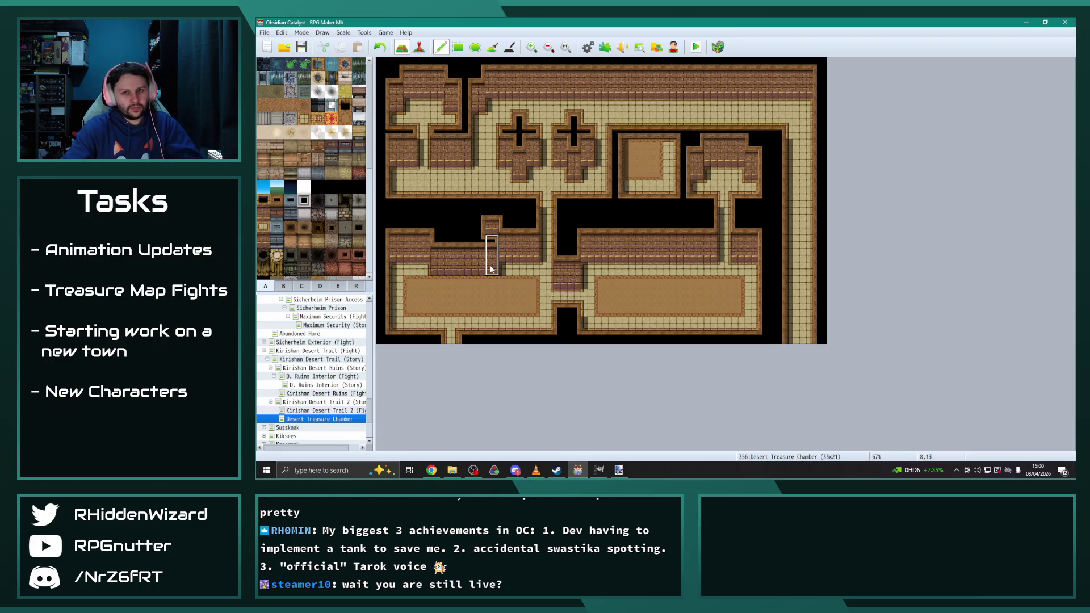
key("ctrl+z")
mouse_move(438, 266)
left_mouse_down()
mouse_move(495, 265)
mouse_move(437, 270)
left_mouse_up()
key("ctrl+z")
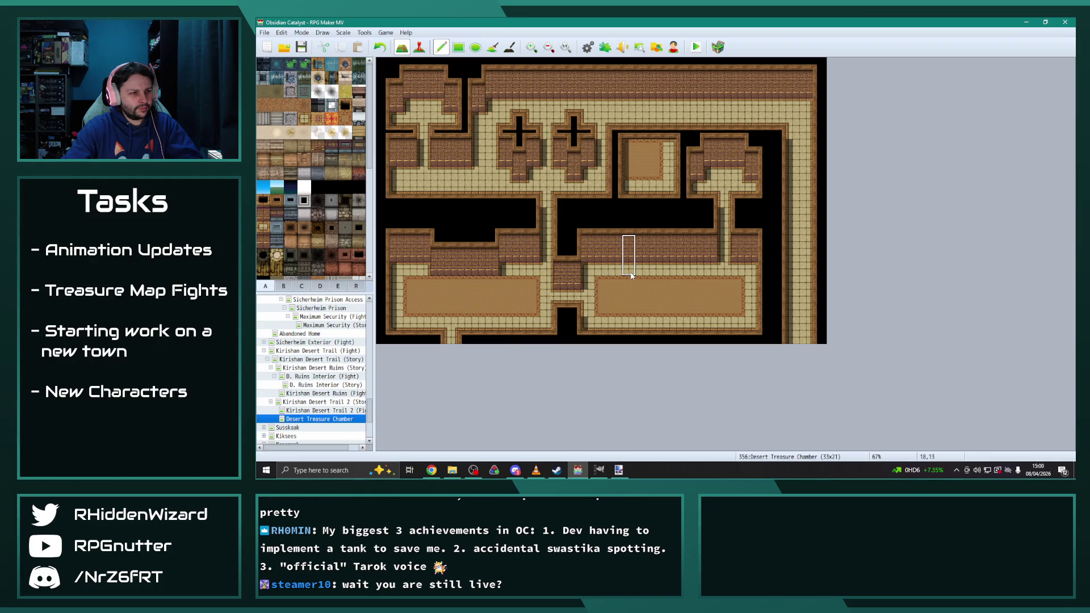
Step: Add brick walls by the lower rooms and open a wall-flanked corridor gap in the top wall
left_click(752, 274)
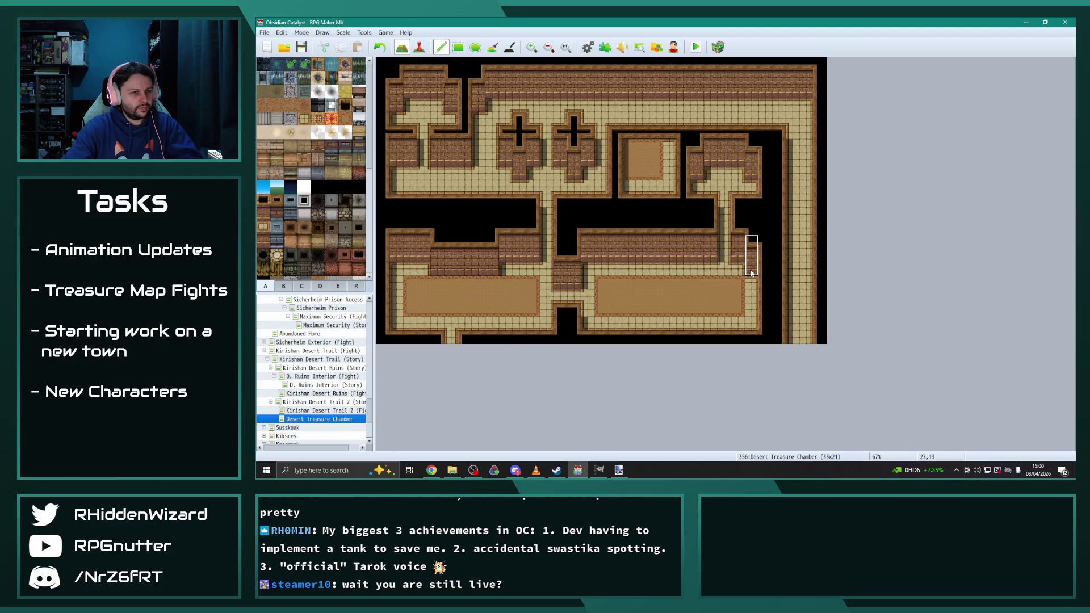
left_click(591, 271)
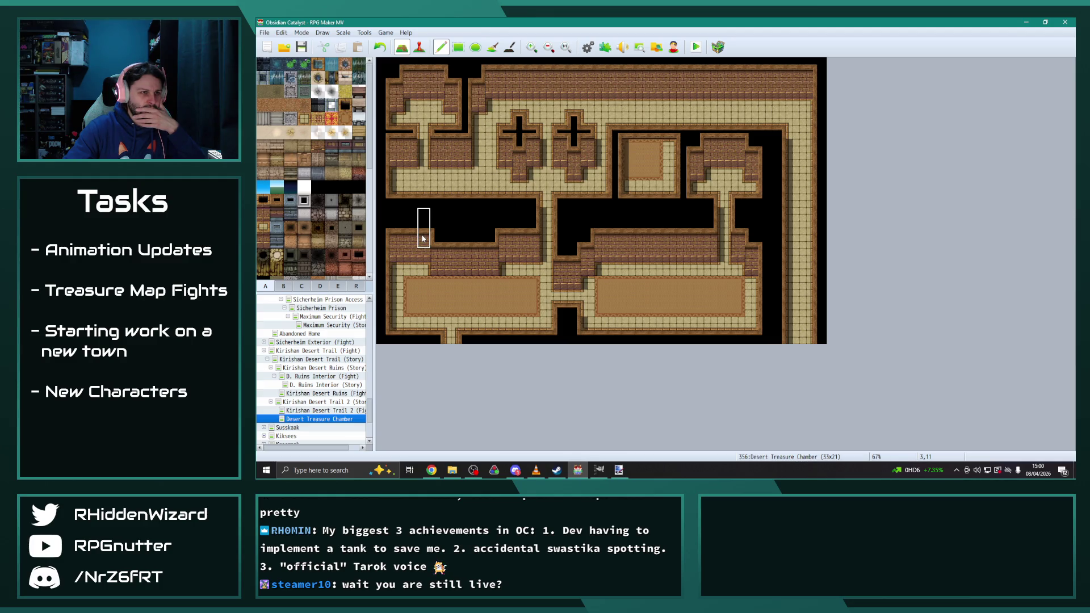
mouse_move(642, 133)
left_mouse_down()
mouse_move(656, 134)
mouse_move(647, 159)
left_mouse_up()
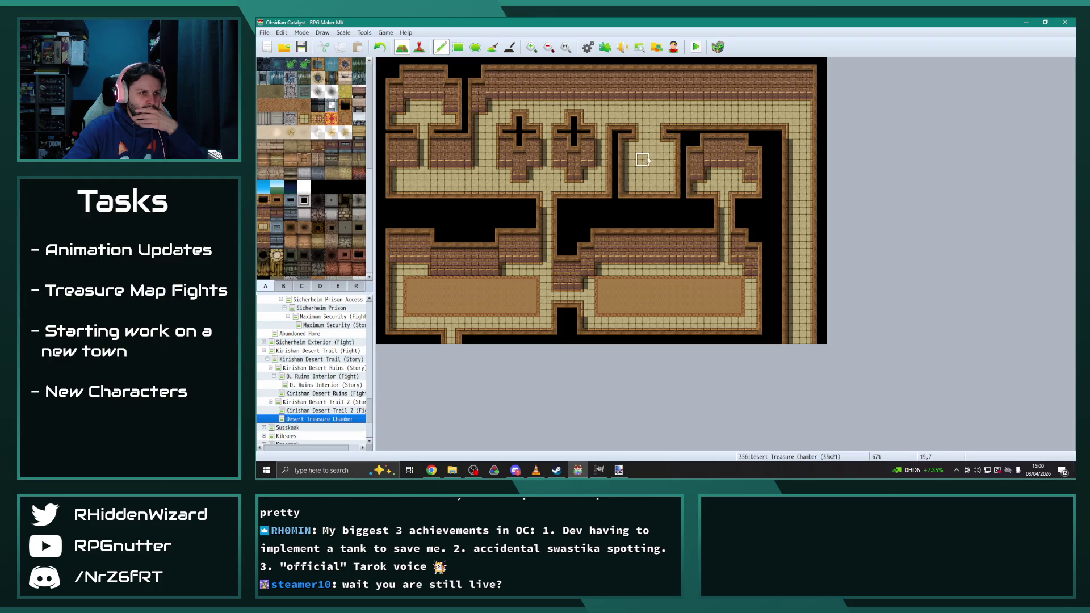
left_click(628, 159)
left_click(669, 153)
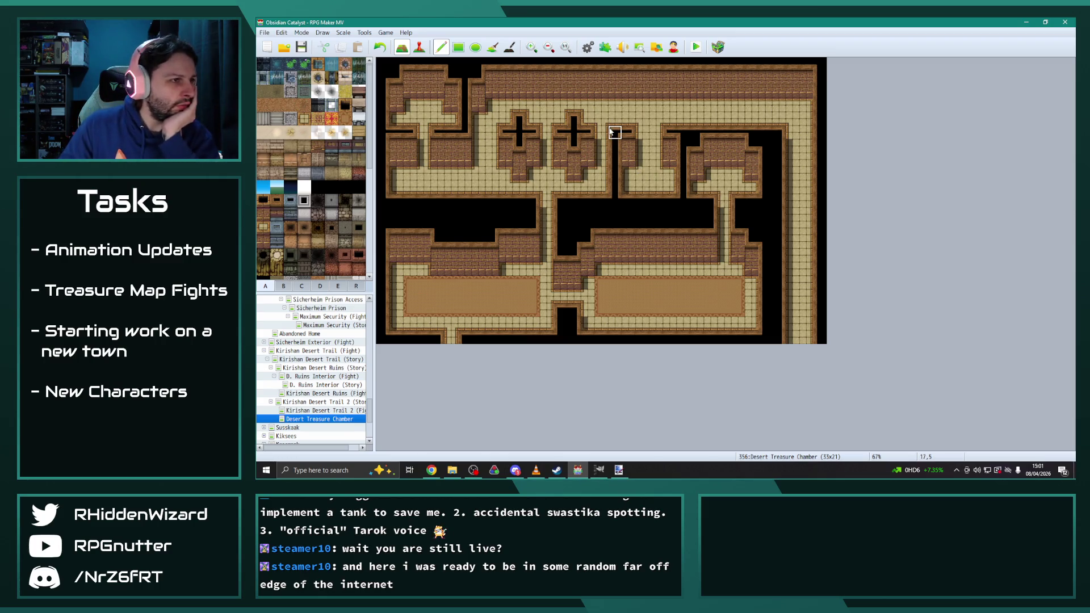
Step: Paint a dark strip down columns 16–17 and extend the upper-left room's brick wall
left_click_drag(615, 145, 629, 203)
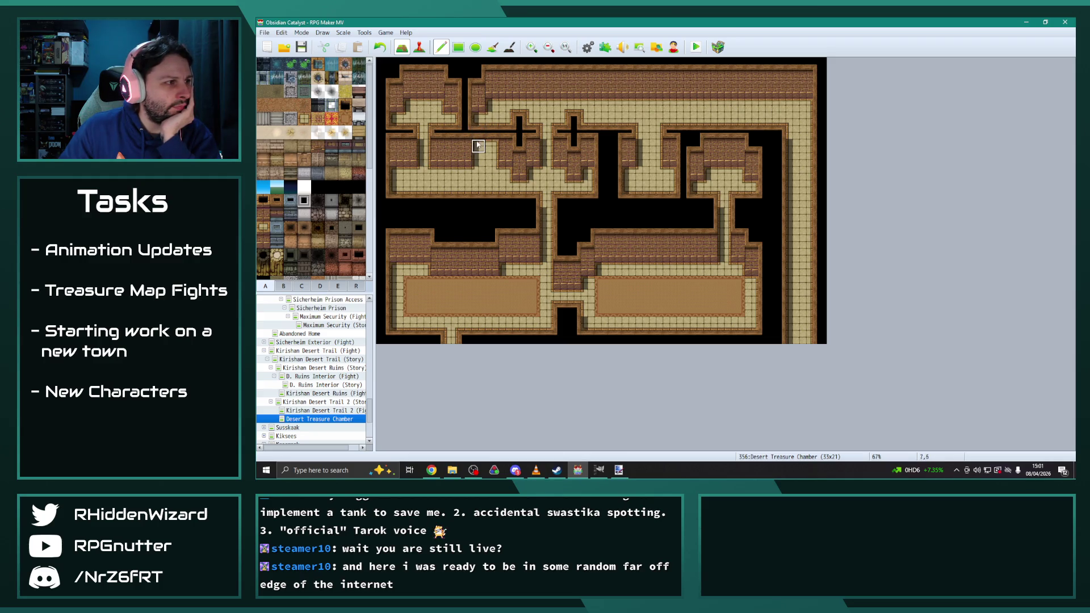
mouse_move(479, 161)
left_mouse_down()
mouse_move(489, 156)
mouse_move(464, 160)
left_mouse_up()
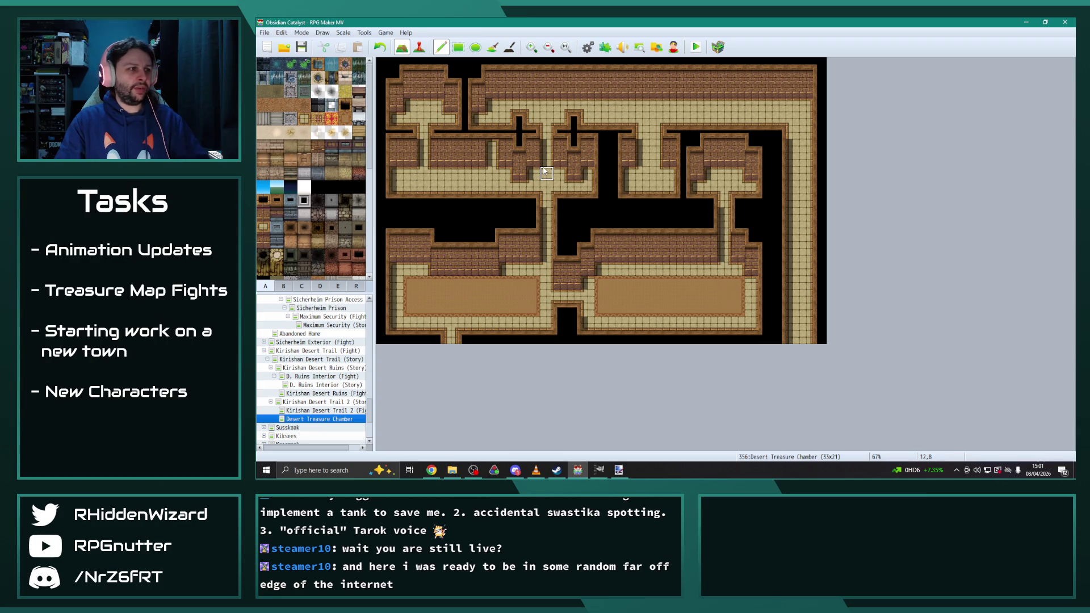
key("ctrl+z")
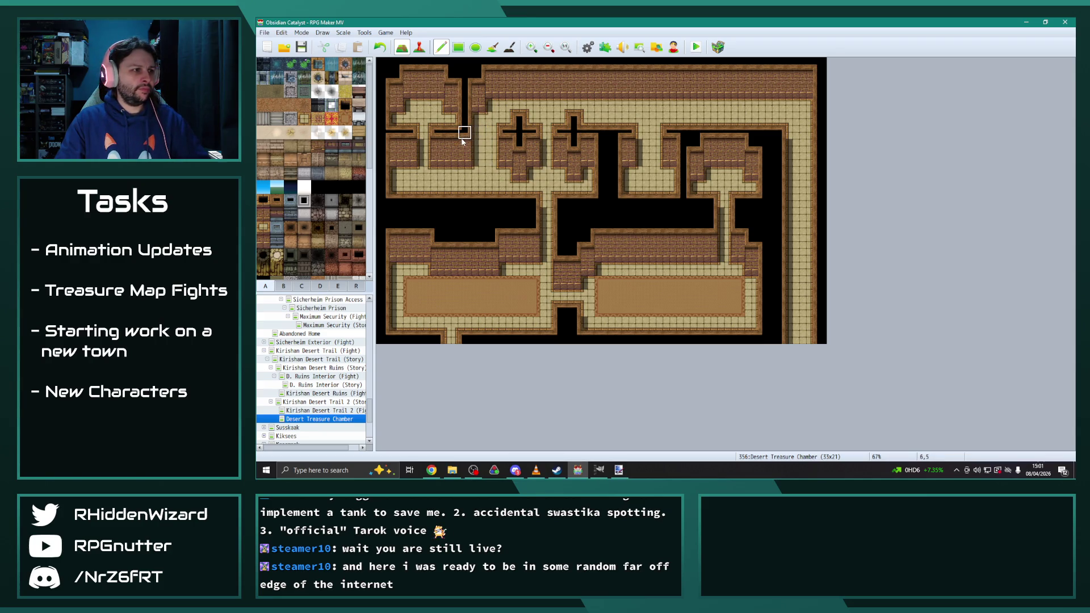
left_click(465, 163)
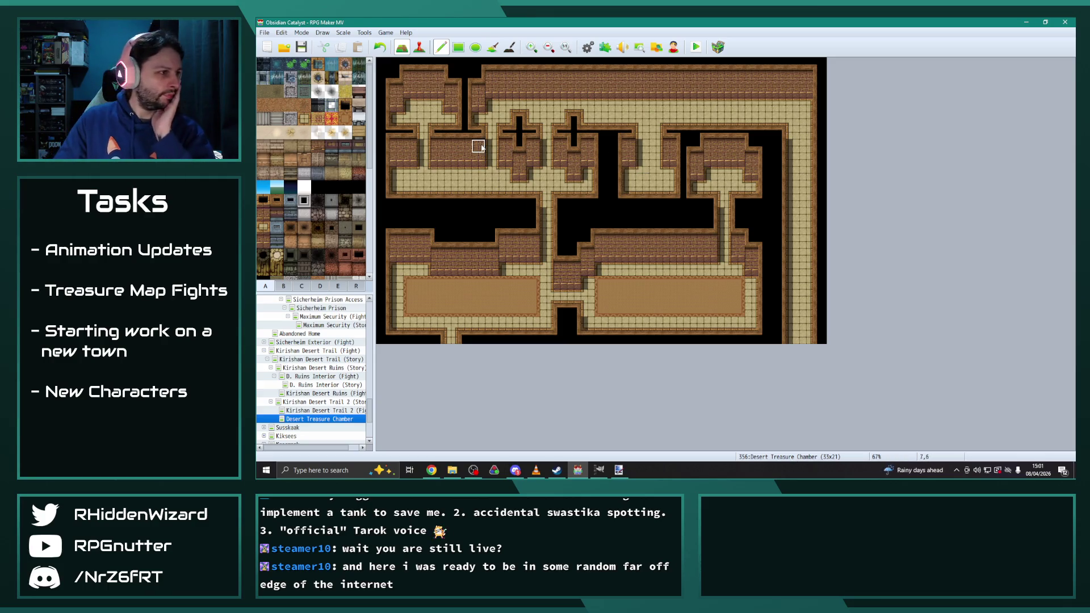
right_click(437, 164)
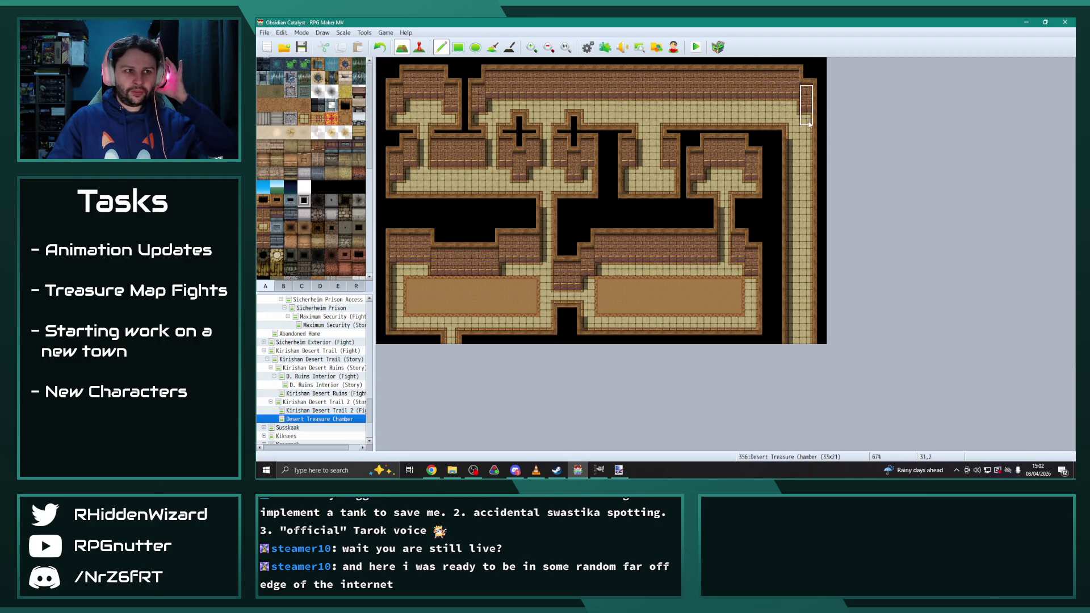
right_click(780, 108)
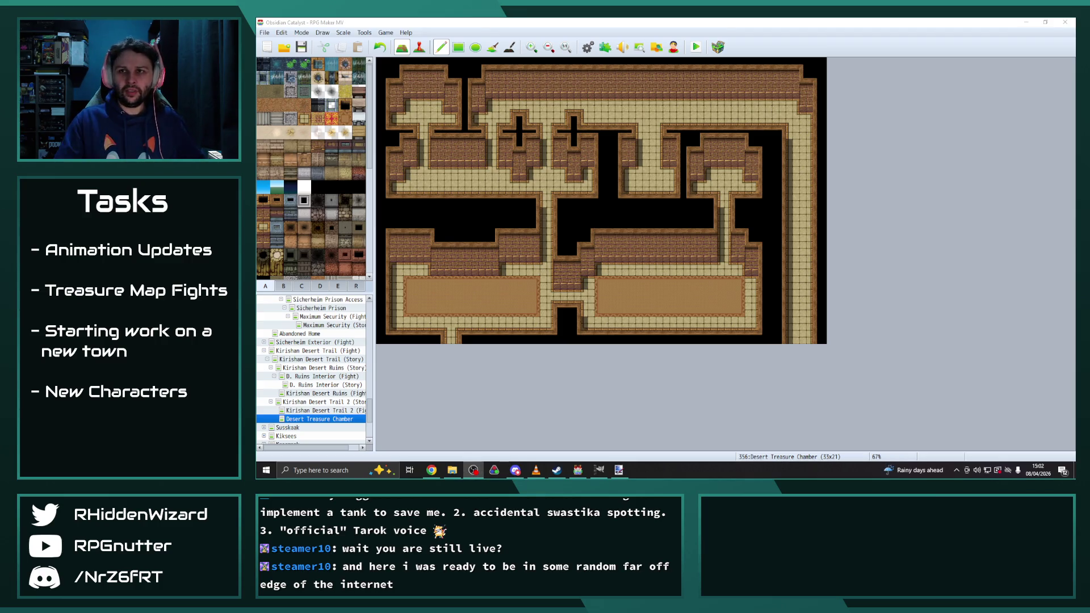
left_click(294, 52)
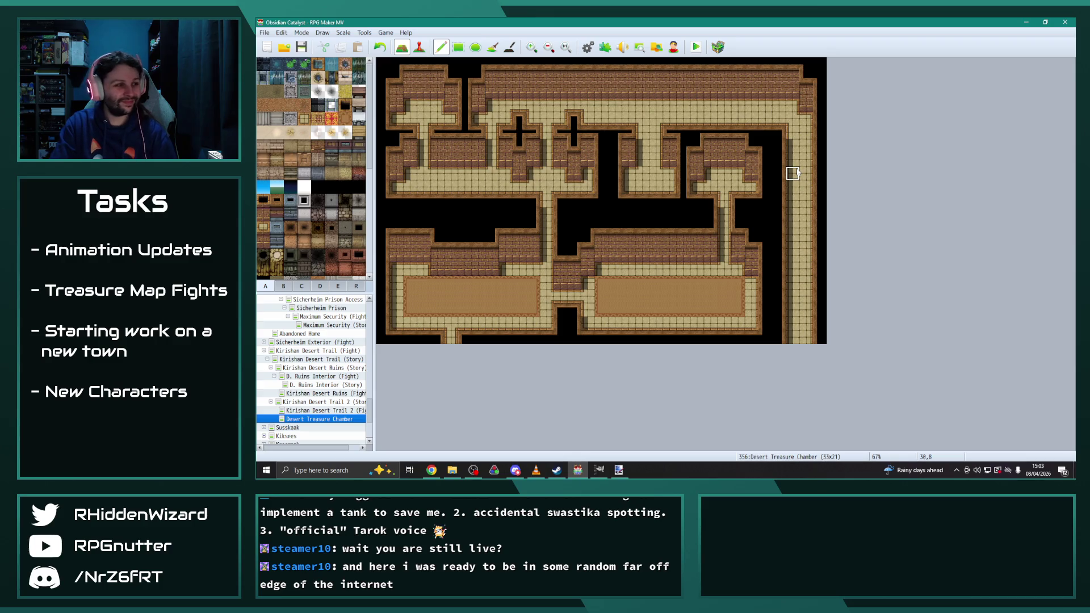
Step: Repaint the top row of both the left and right rugs as plain floor
left_click(285, 286)
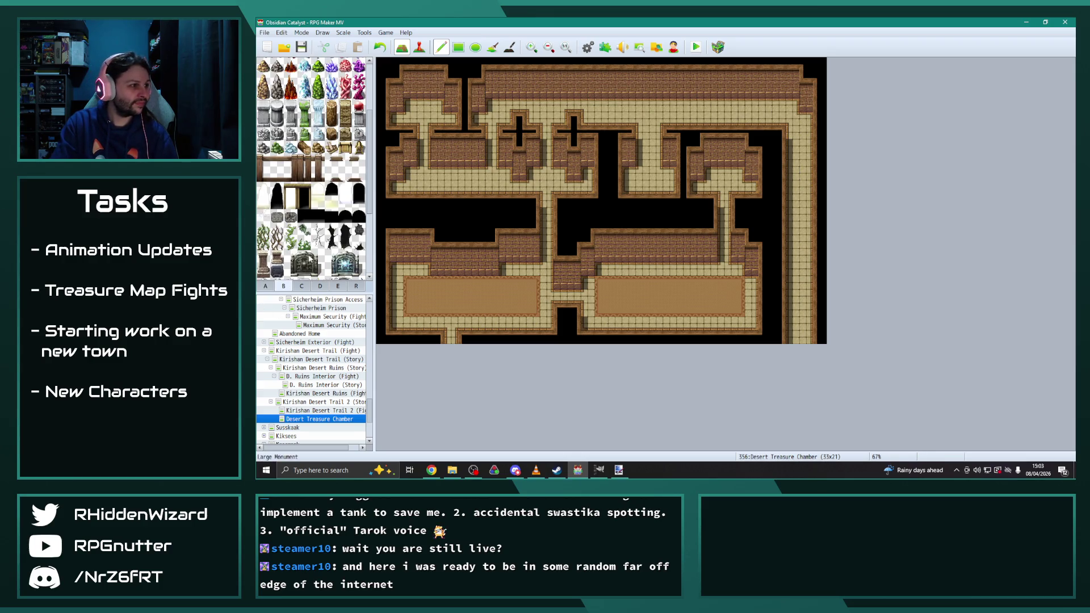
scroll(316, 249, "up", 3)
scroll(315, 248, "down", 10)
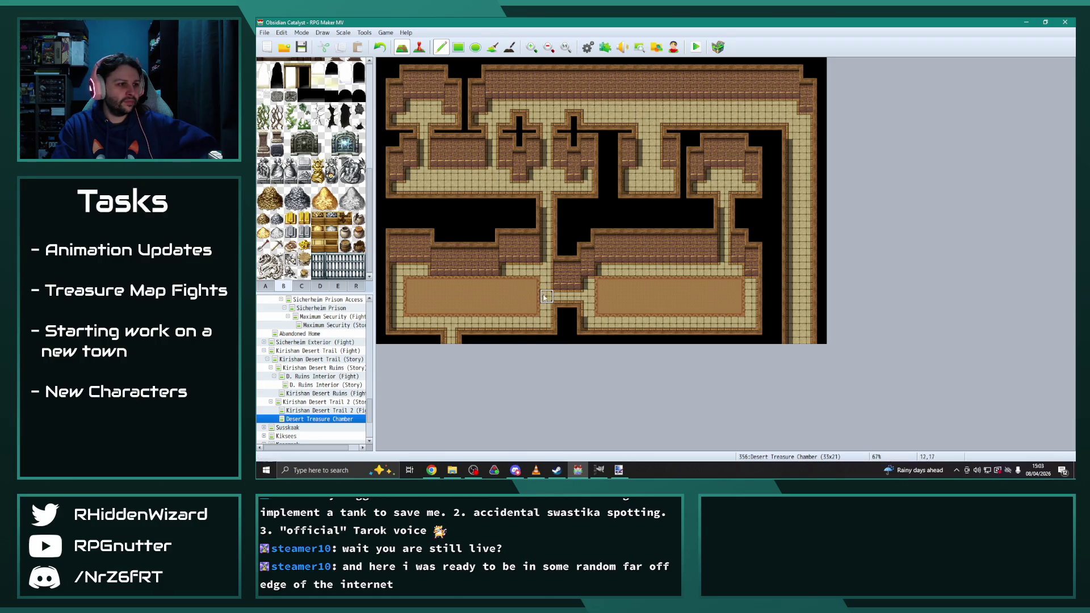
left_click_drag(533, 284, 410, 284)
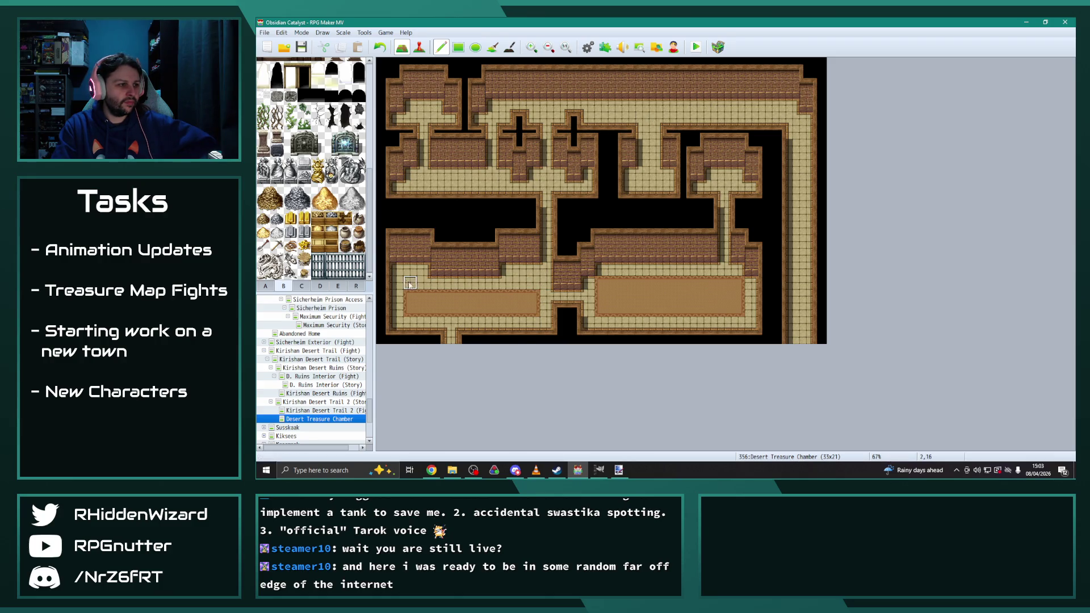
left_click_drag(612, 286, 737, 282)
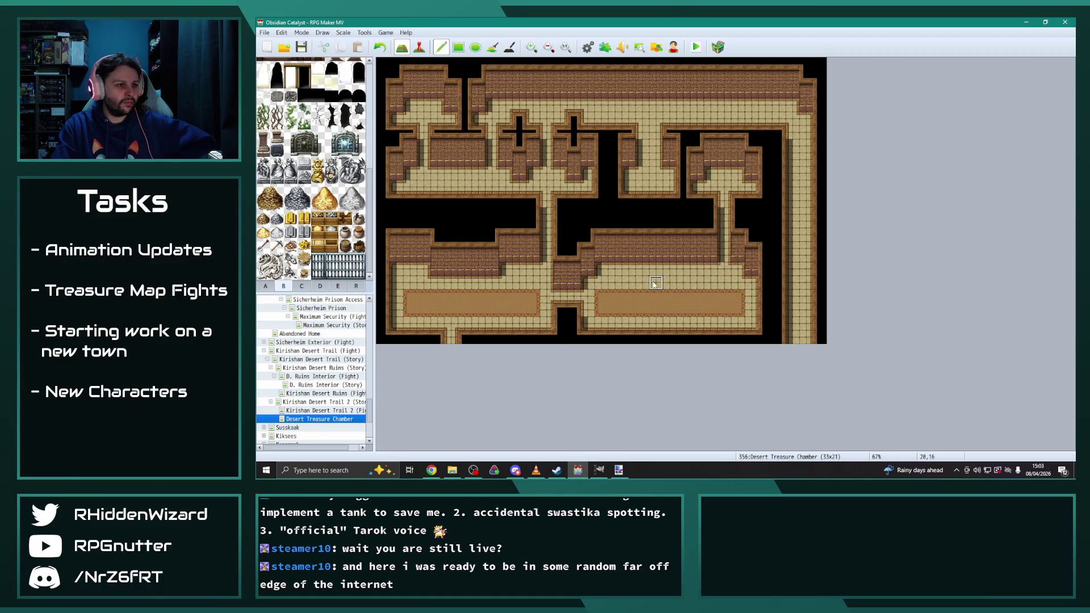
Step: Copy brick wall blocks and stamp the lower-right room's top wall one row lower
right_click(637, 245)
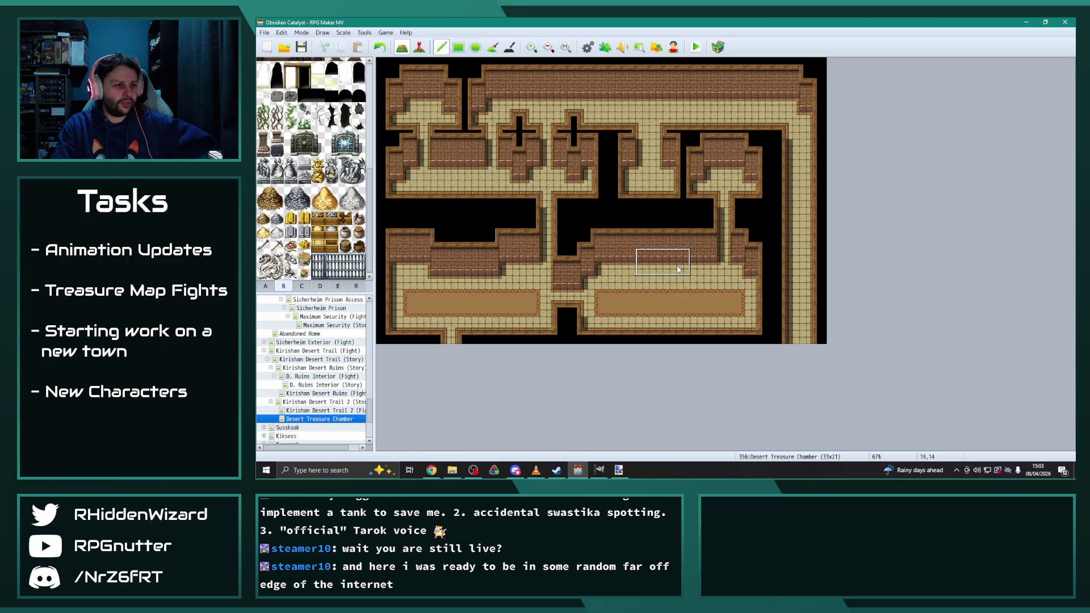
left_click(684, 271)
right_click(673, 308)
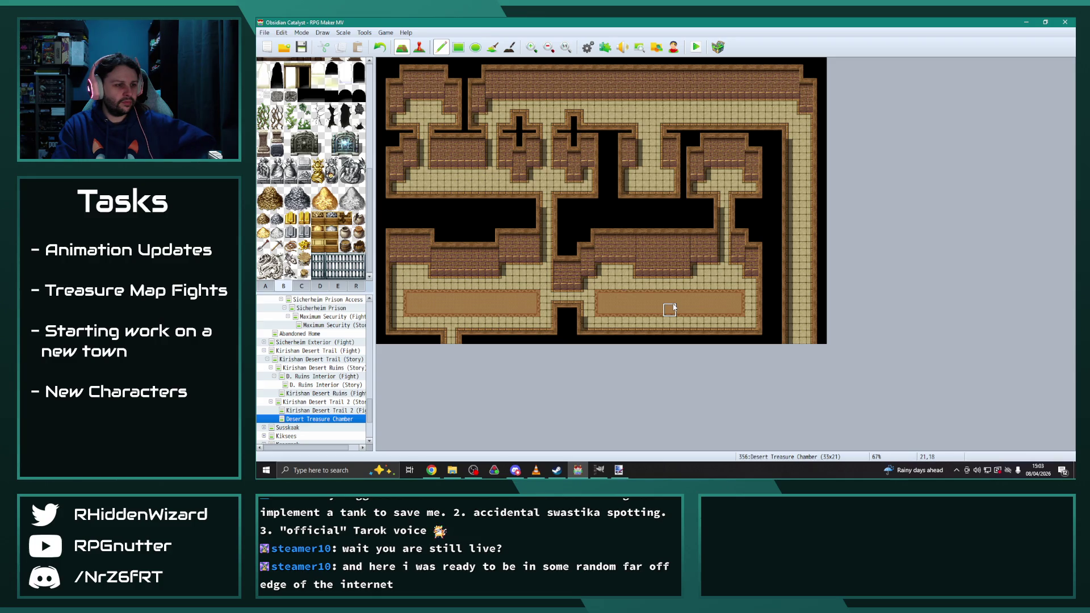
mouse_move(639, 226)
left_mouse_down()
mouse_move(679, 235)
mouse_move(680, 260)
left_mouse_up()
left_click(679, 271)
key("ctrl+z")
right_click(660, 229)
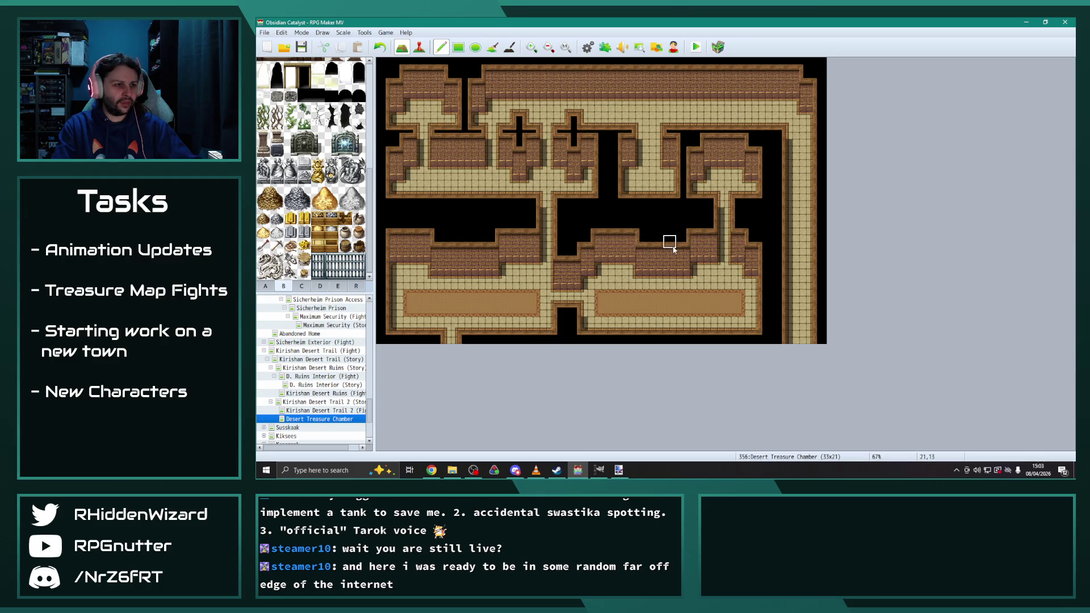
left_click_drag(681, 239, 681, 271)
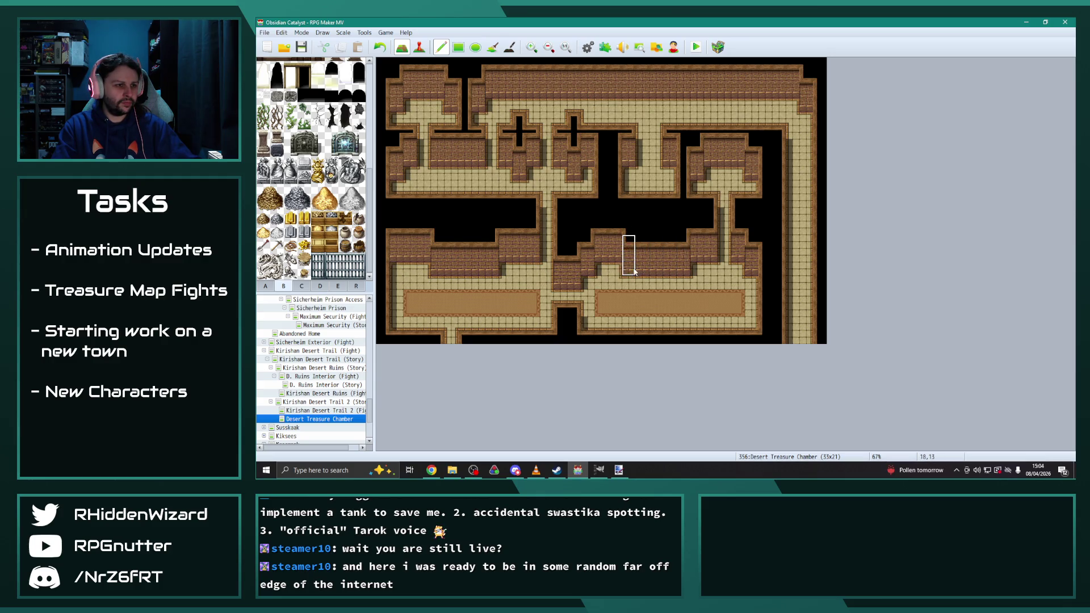
right_click(697, 311)
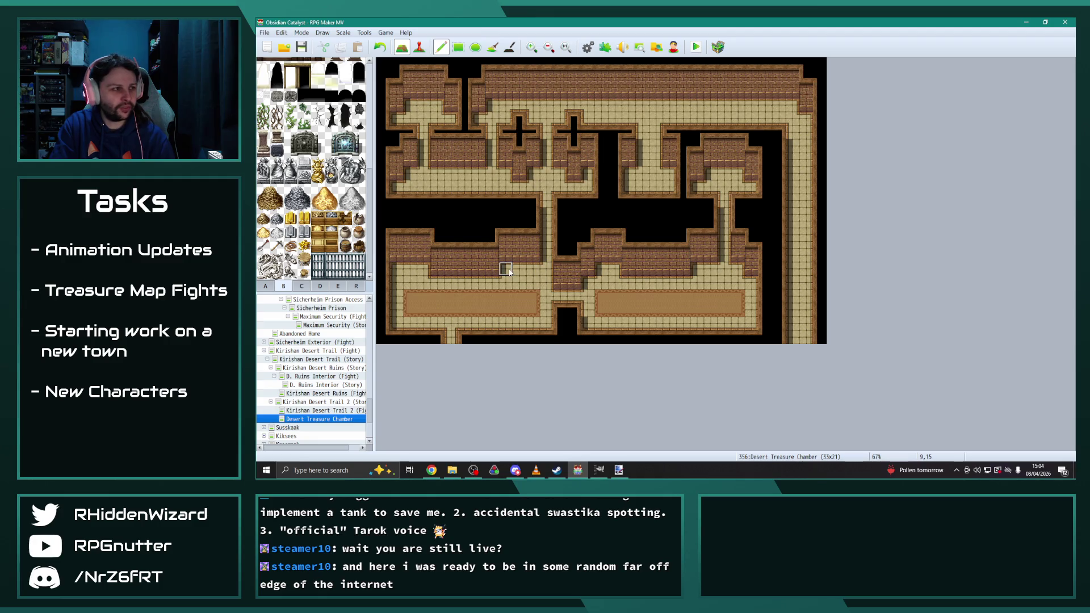
left_click(358, 246)
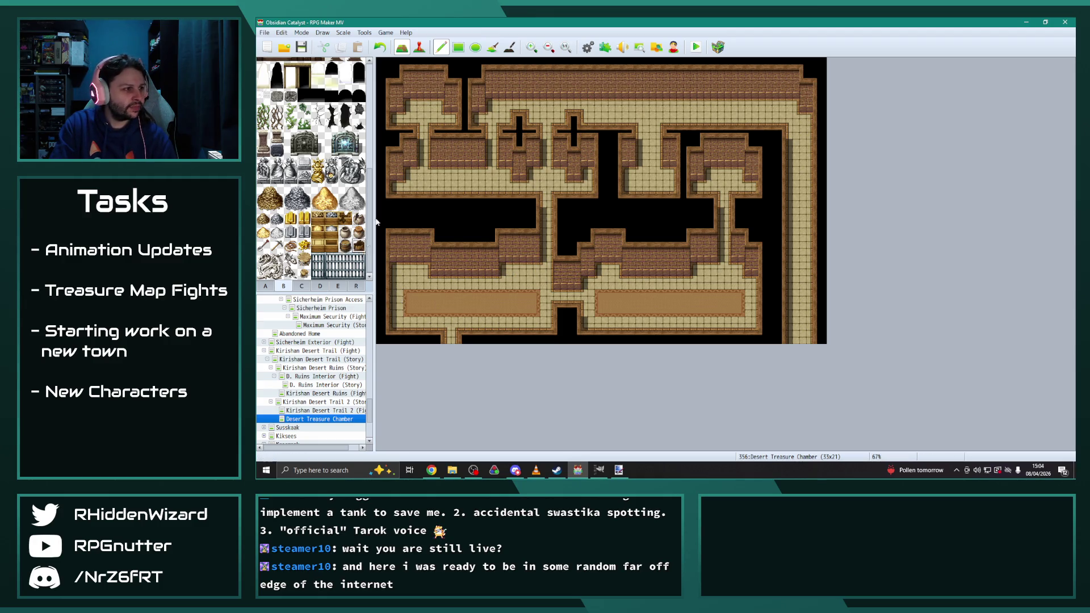
Step: Place two barrels in an upper room, swapping one for a crate
left_click(668, 188)
left_click(628, 180)
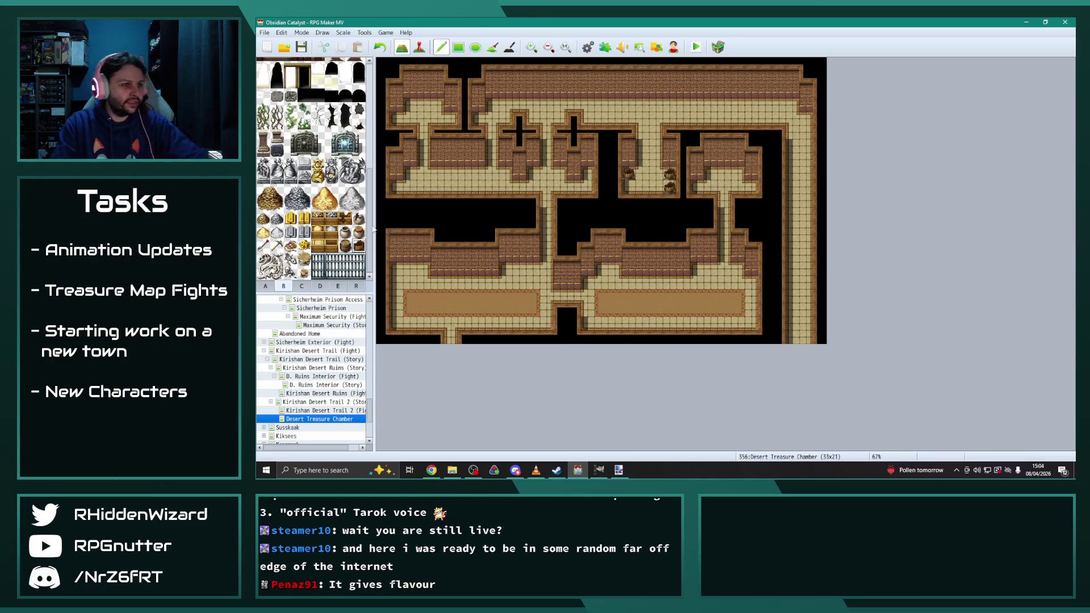
left_click(358, 219)
left_click(669, 175)
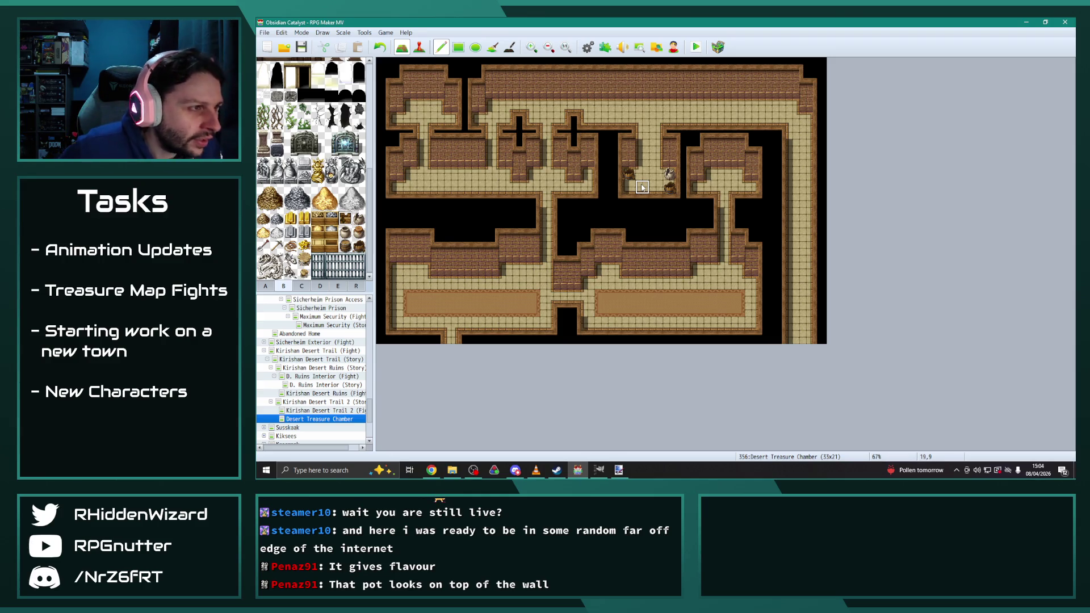
left_click(670, 187)
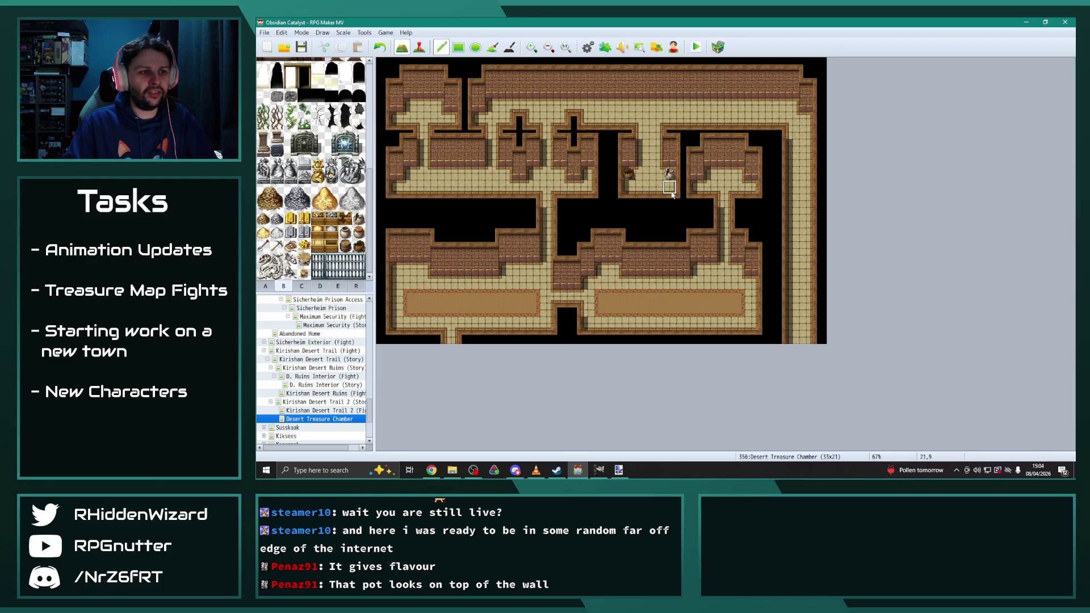
Step: Place two pots in the upper-right room and two pots in the top-left room
left_click(359, 245)
left_click(738, 174)
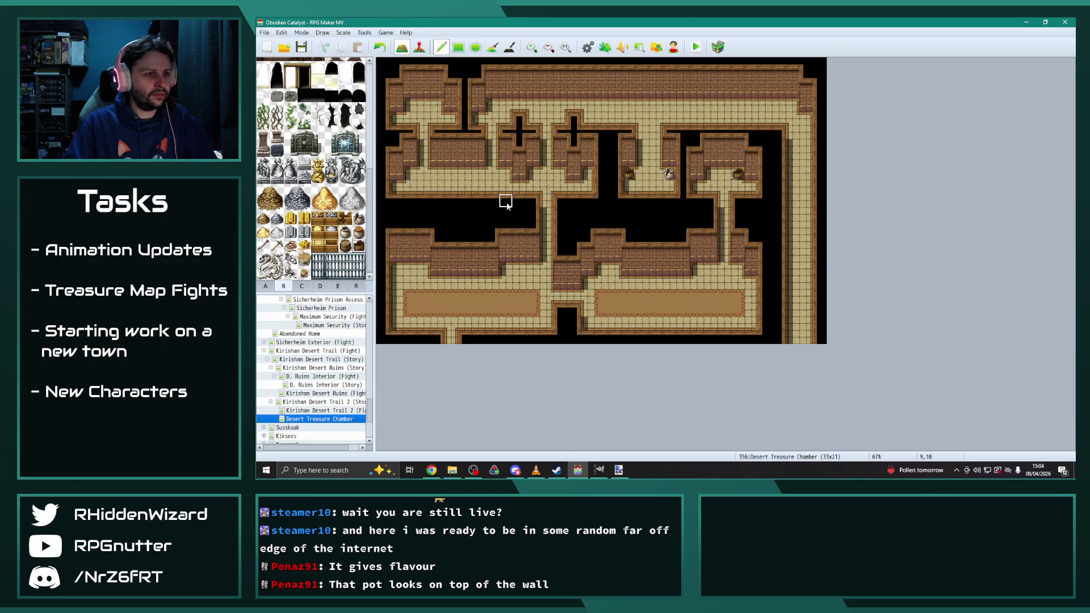
left_click(345, 218)
left_click(711, 173)
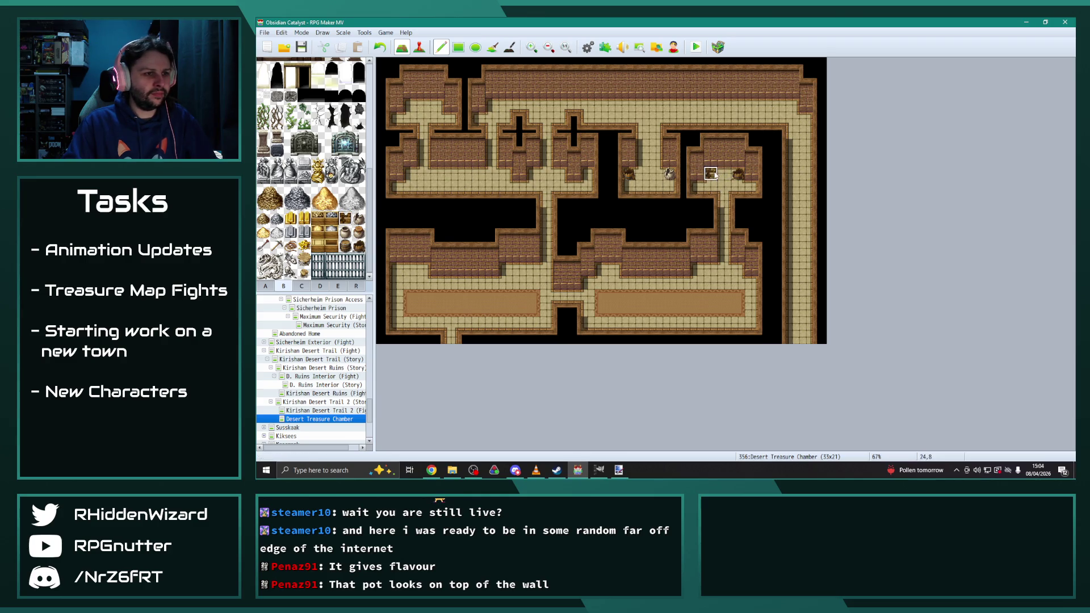
key("ctrl+z")
right_click(738, 173)
left_click(711, 175)
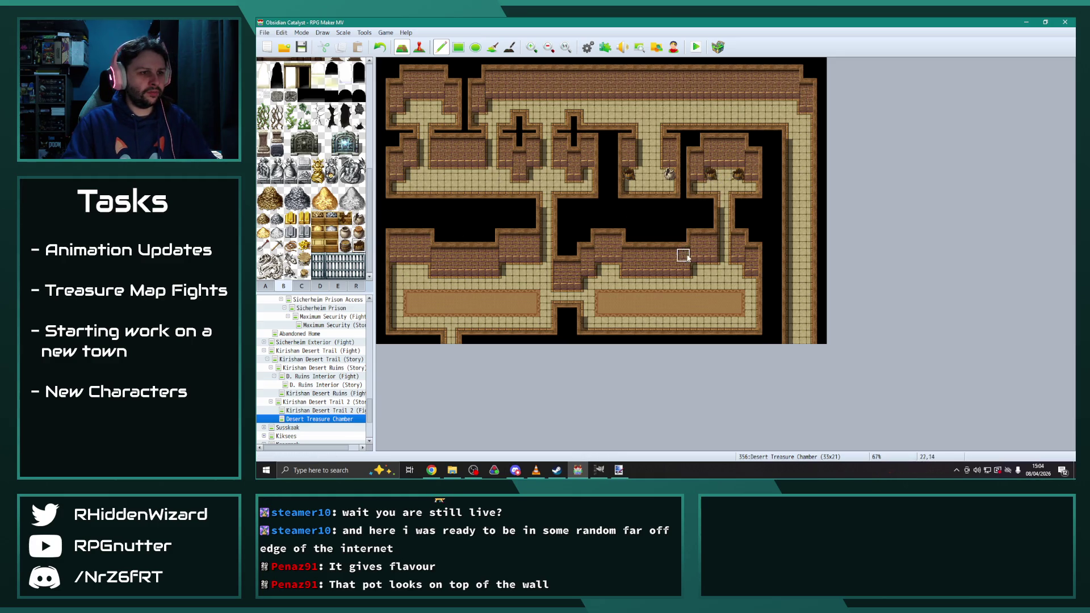
left_click(436, 107)
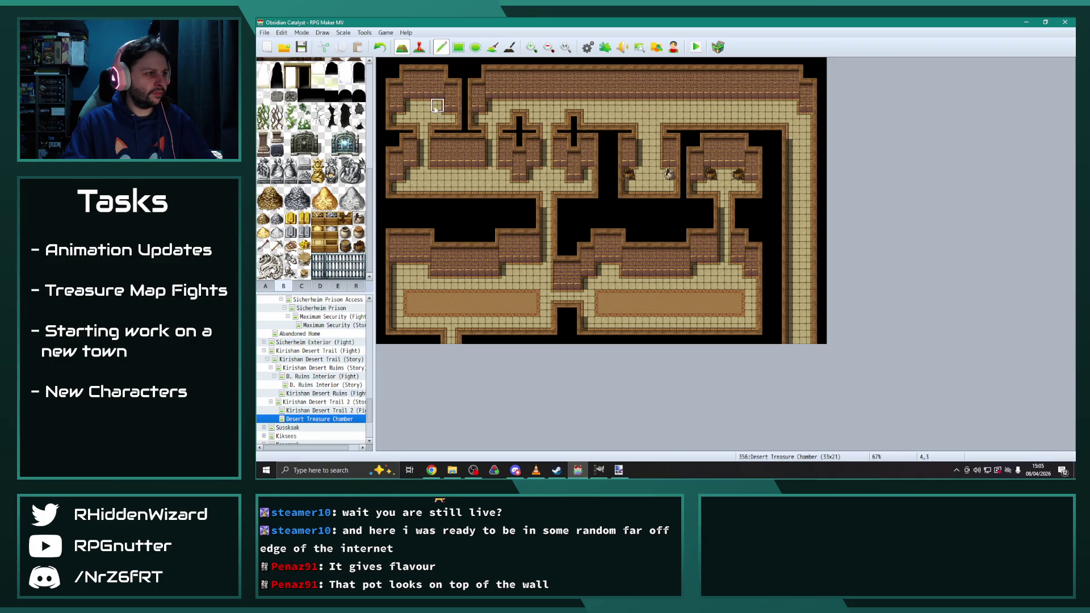
left_click(411, 108)
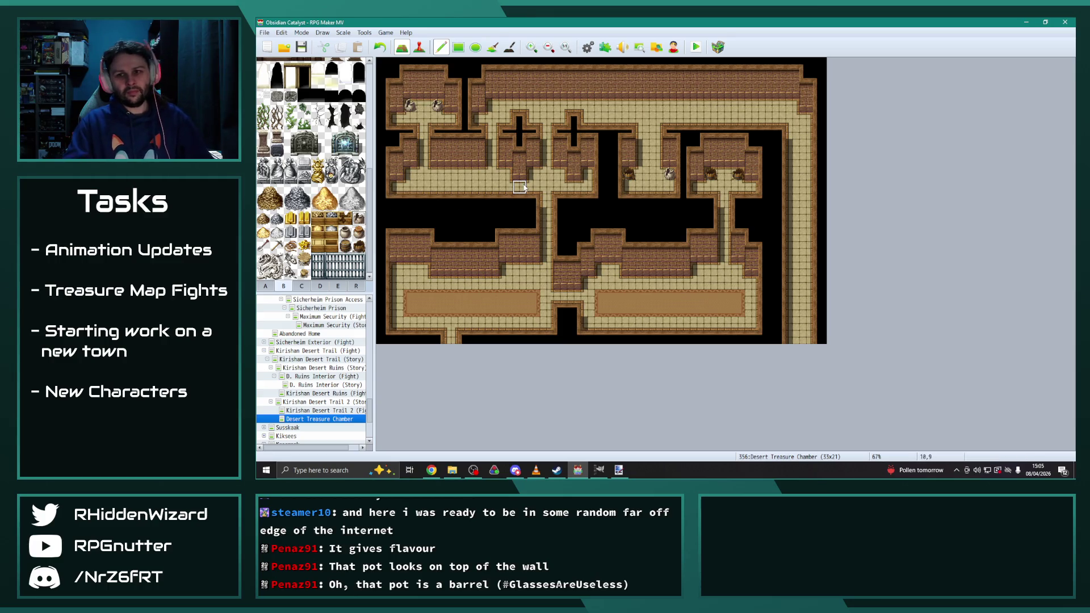
left_click(356, 286)
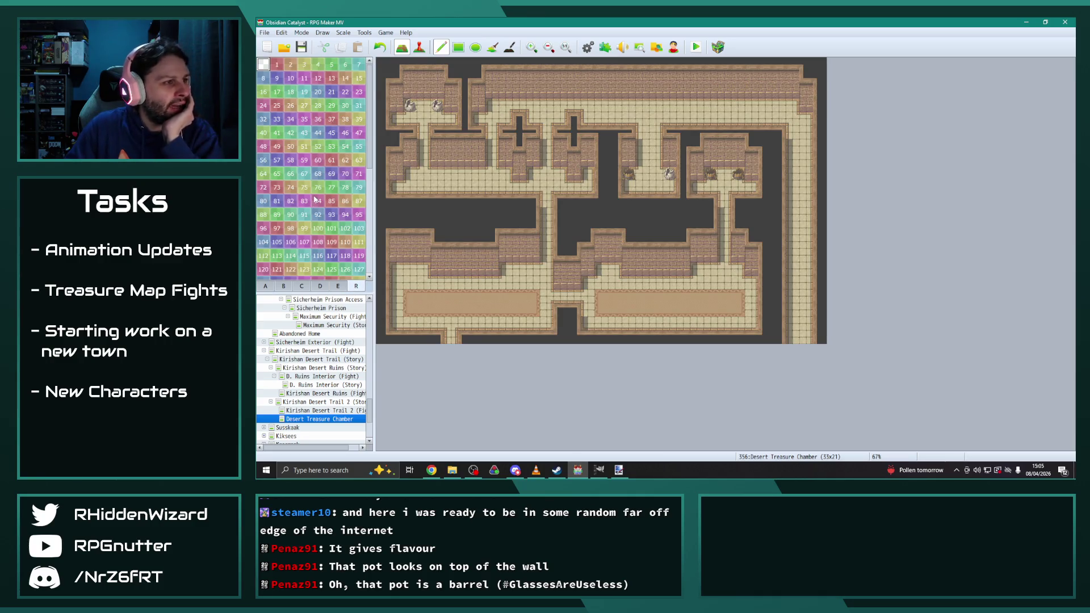
Step: Paint regions 49, 50 and 51 in sequence down the corridor cells
left_click(277, 147)
left_click(519, 187)
left_click(290, 146)
left_click(533, 187)
left_click_drag(547, 188, 546, 200)
left_click(303, 146)
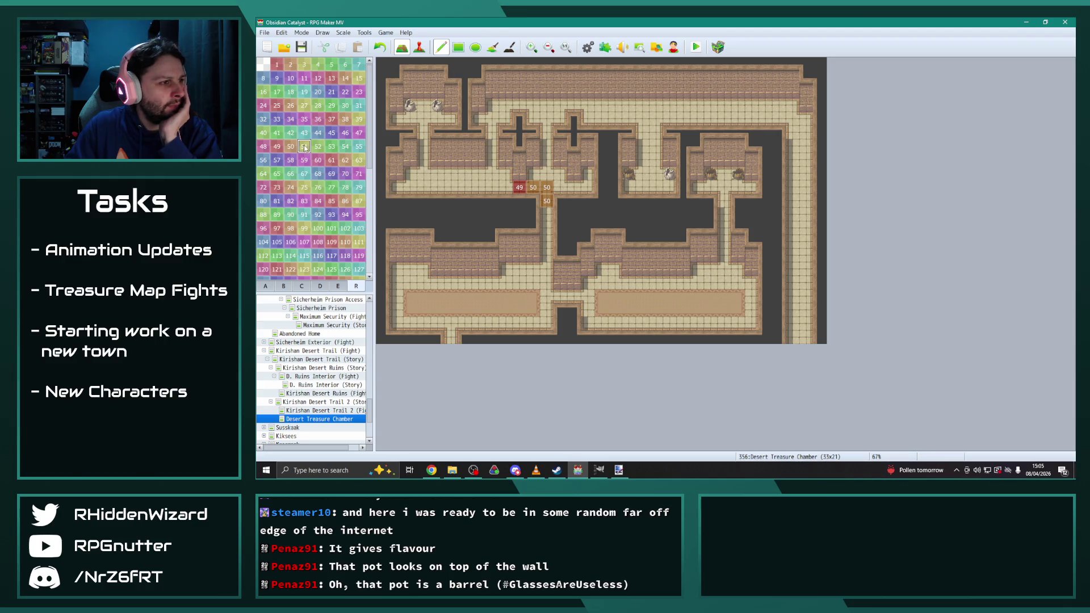
left_click(546, 215)
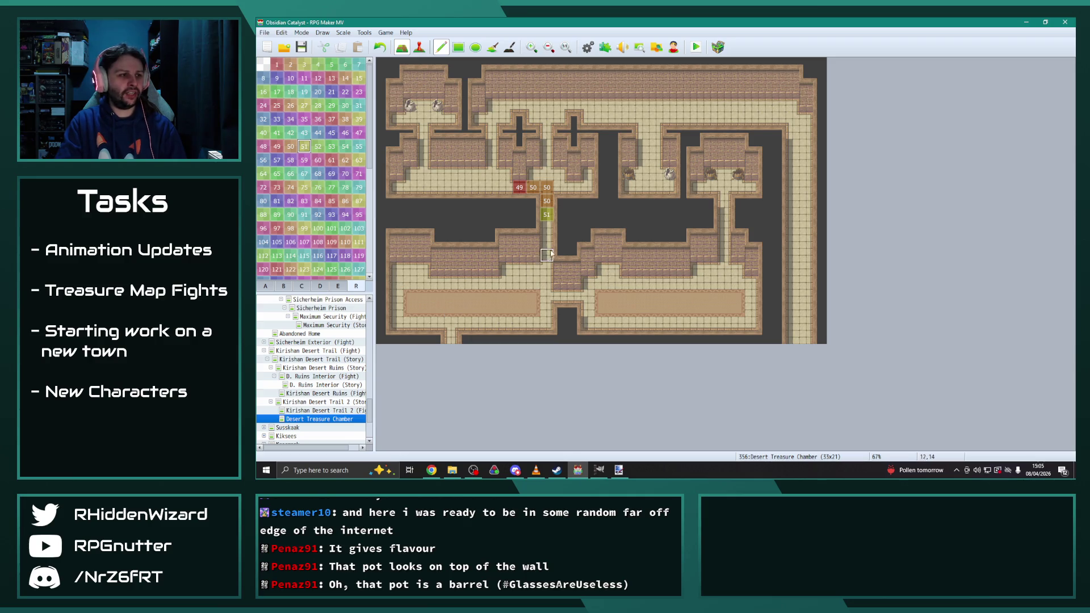
left_click_drag(548, 226, 549, 244)
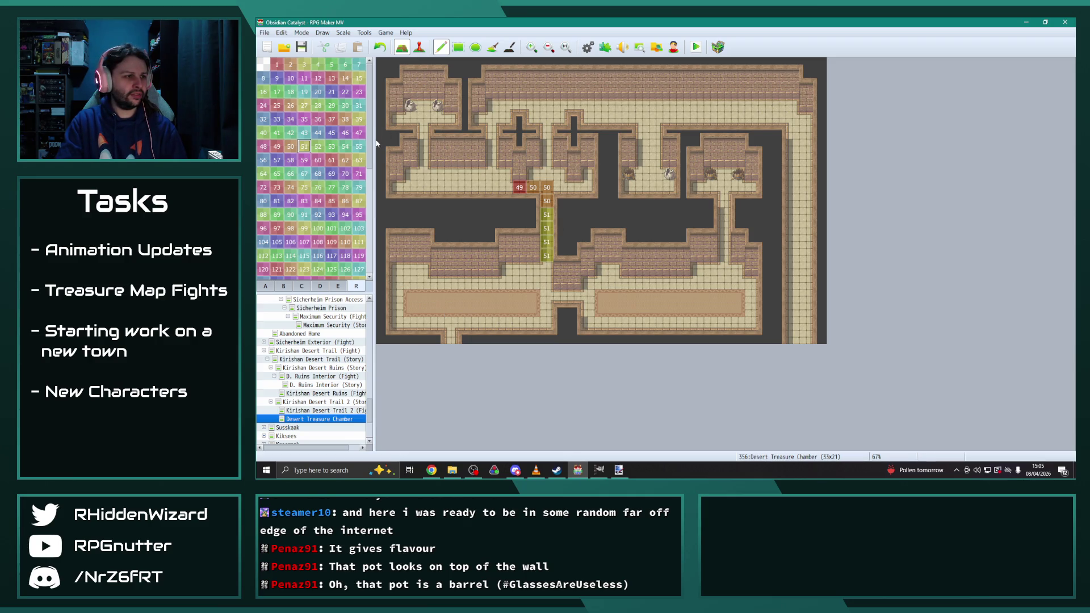
Step: Mark the corridor's bottom cell as region 52 and correct cells to regions 51 and 50
key("Right")
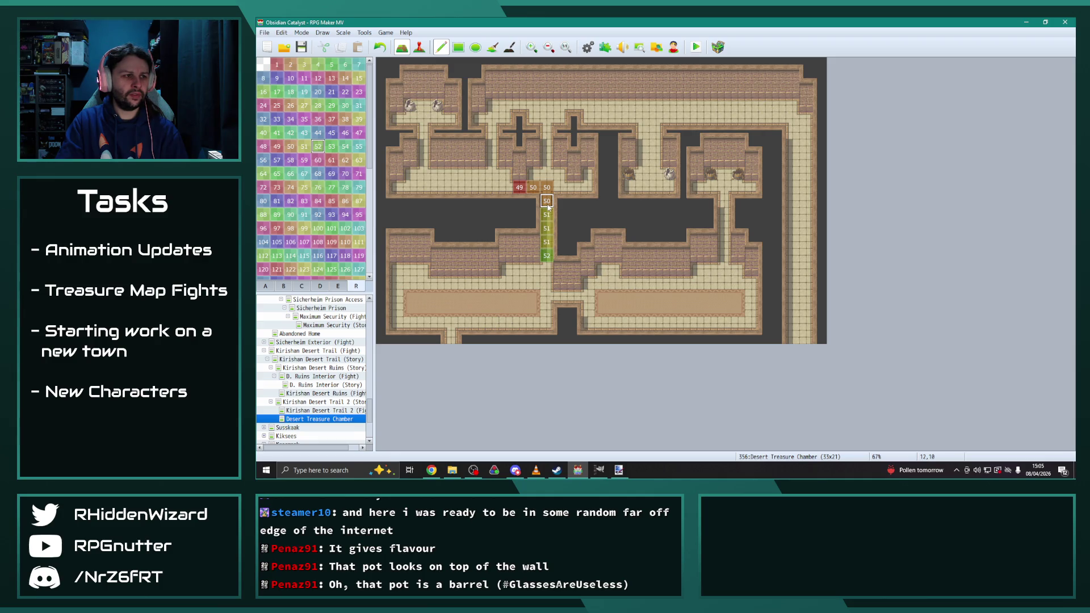
left_click(550, 270)
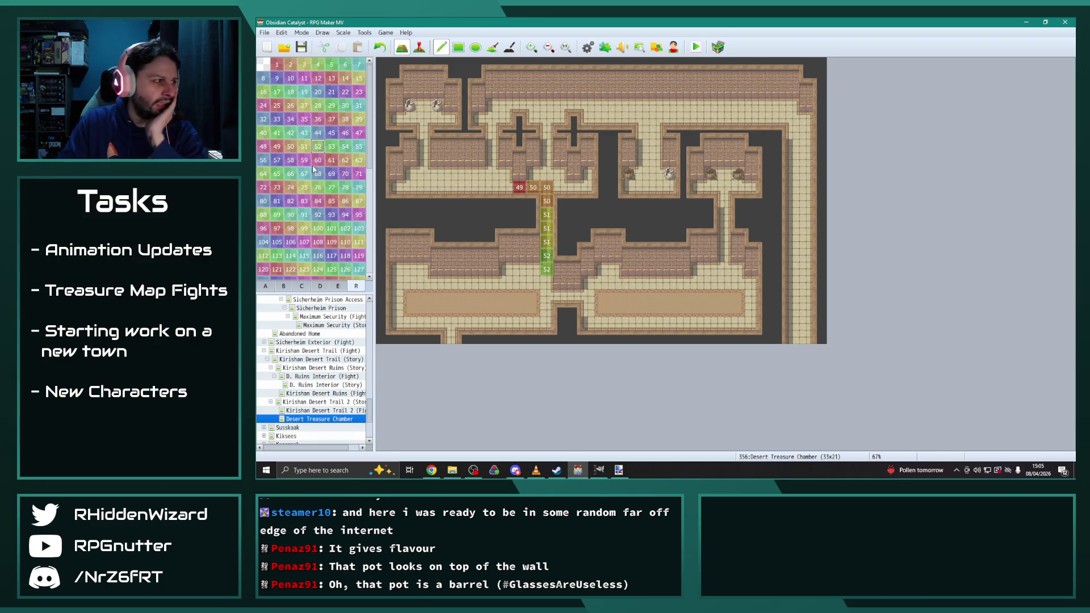
left_click(306, 147)
left_click(547, 256)
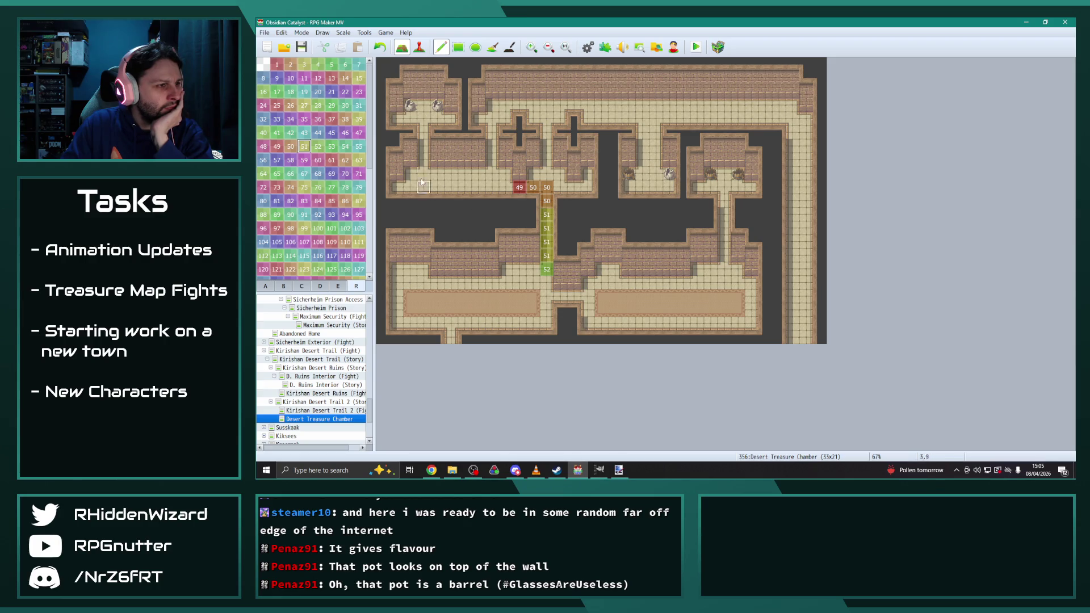
left_click(290, 147)
left_click(547, 215)
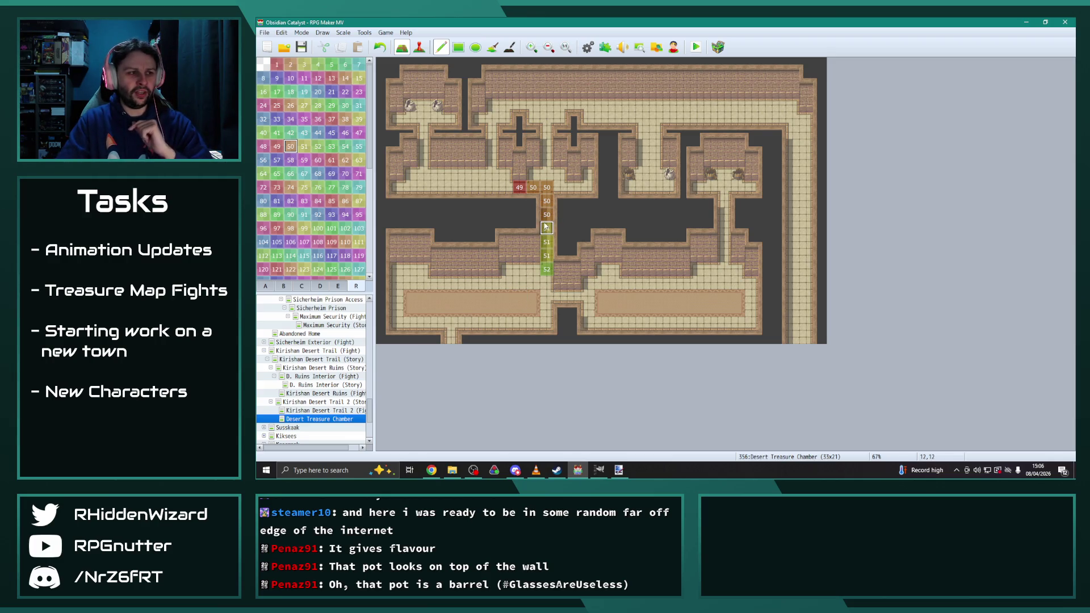
Step: Restore one corridor cell to region 51, then paint region 70 over the lower corridor and rooms
right_click(546, 228)
left_click(546, 214)
left_click(345, 173)
mouse_move(548, 235)
left_mouse_down()
mouse_move(548, 270)
mouse_move(533, 284)
mouse_move(549, 284)
mouse_move(505, 284)
left_mouse_up()
mouse_move(397, 272)
left_mouse_down()
mouse_move(410, 324)
mouse_move(533, 324)
mouse_move(545, 306)
mouse_move(420, 284)
mouse_move(423, 272)
mouse_move(411, 295)
mouse_move(495, 313)
mouse_move(476, 296)
mouse_move(420, 297)
mouse_move(751, 295)
left_mouse_up()
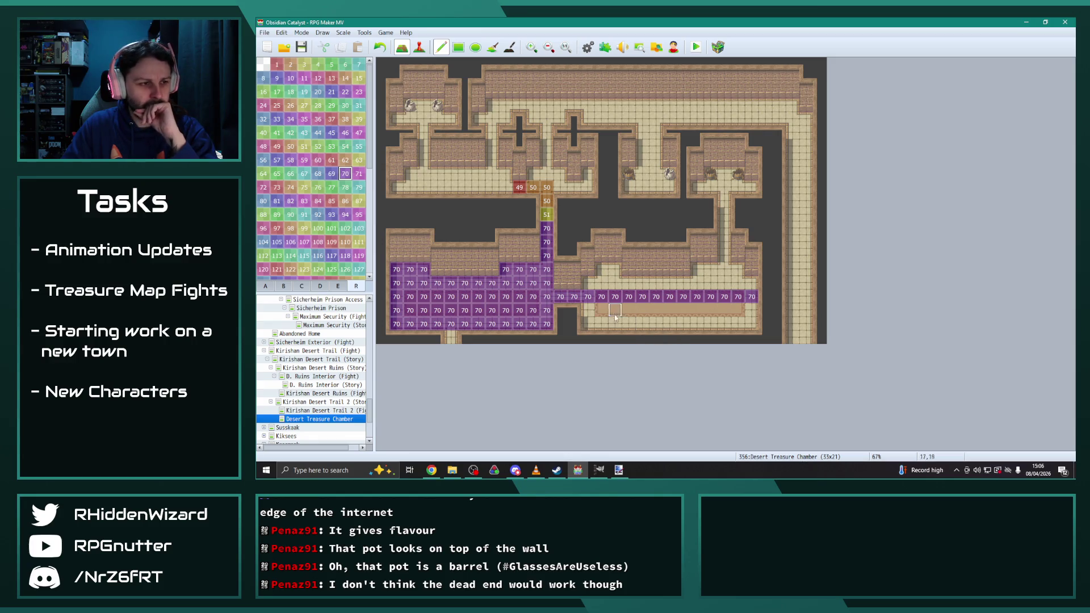
mouse_move(587, 310)
left_mouse_down()
mouse_move(622, 323)
mouse_move(738, 323)
mouse_move(751, 310)
mouse_move(606, 313)
mouse_move(751, 283)
mouse_move(699, 273)
left_mouse_up()
left_click_drag(615, 270, 601, 271)
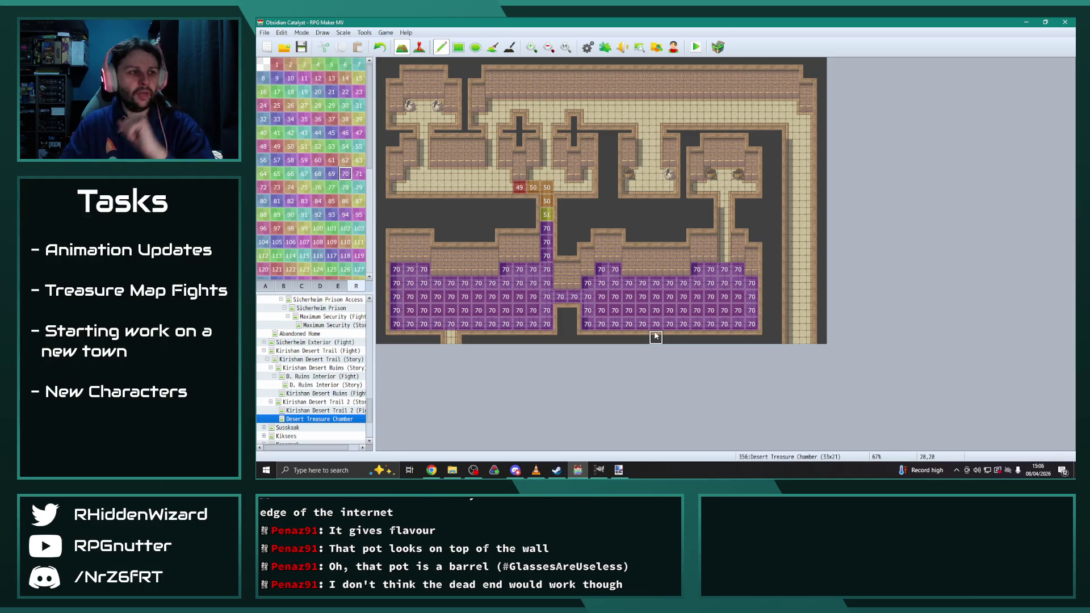
left_click(265, 286)
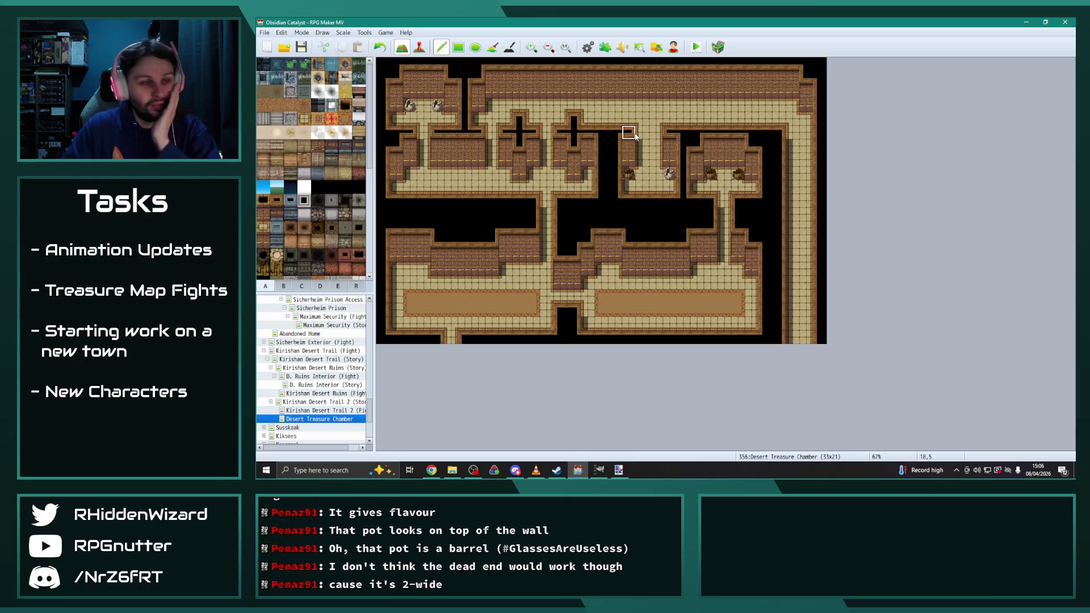
Step: Stamp a wall-and-barrel column into the dark gap and repaint the neighbouring column as floor
left_click_drag(615, 132, 623, 193)
left_click(622, 192)
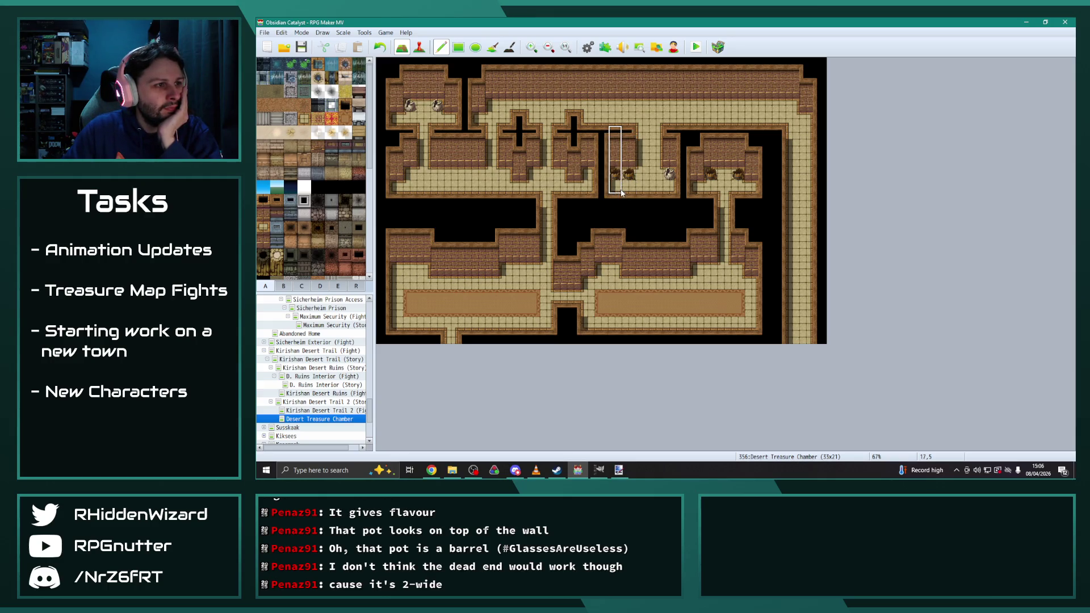
right_click(643, 147)
left_click_drag(628, 132, 629, 173)
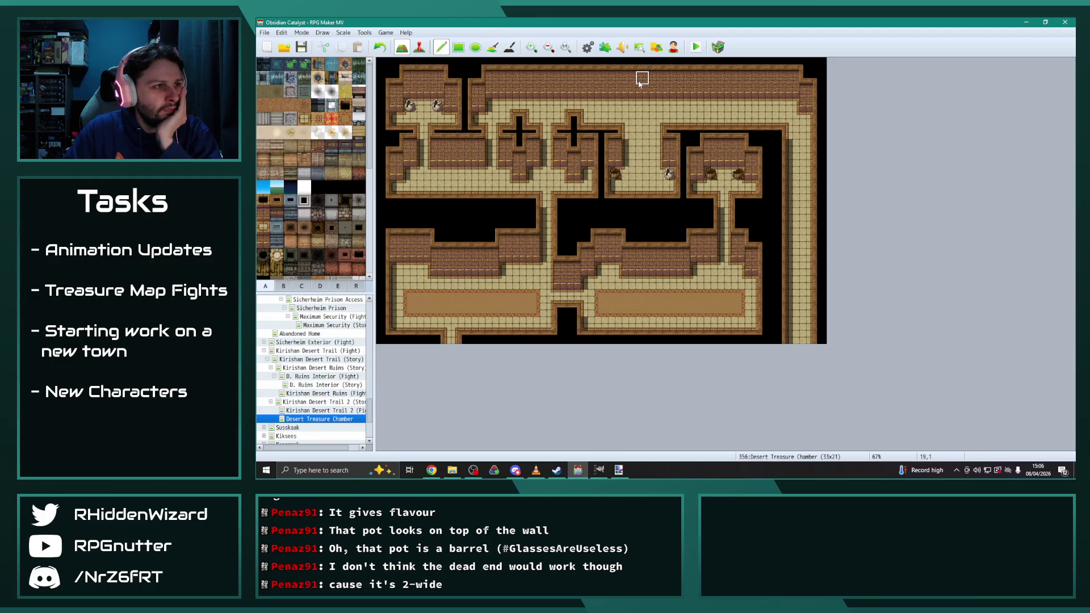
Step: Paint a brick wall strip down the next column, fill the pillar's black slit, and show regions
left_click_drag(642, 117, 643, 163)
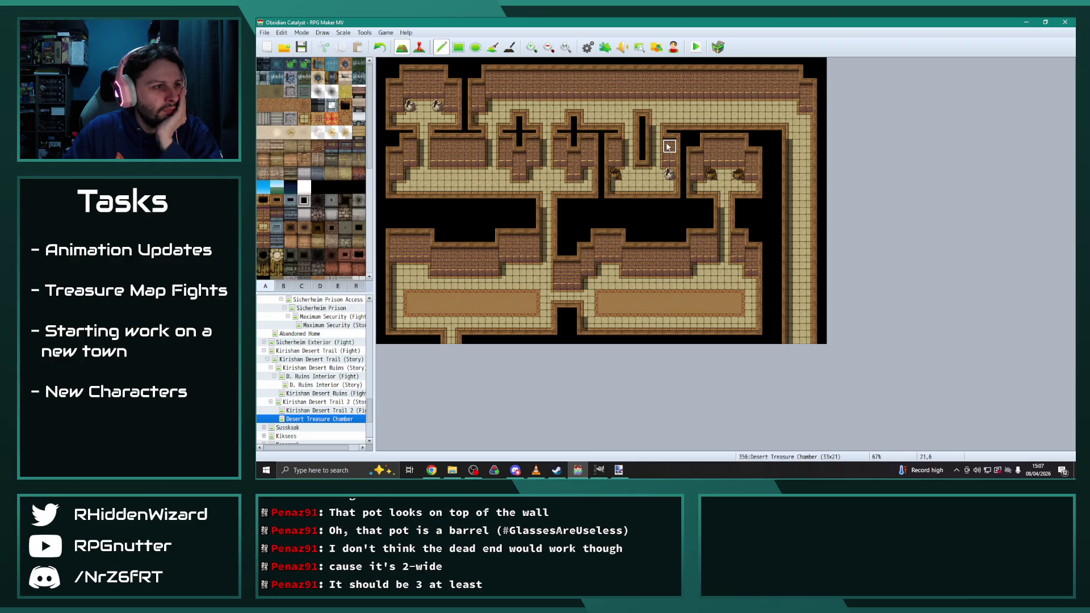
left_click(643, 160)
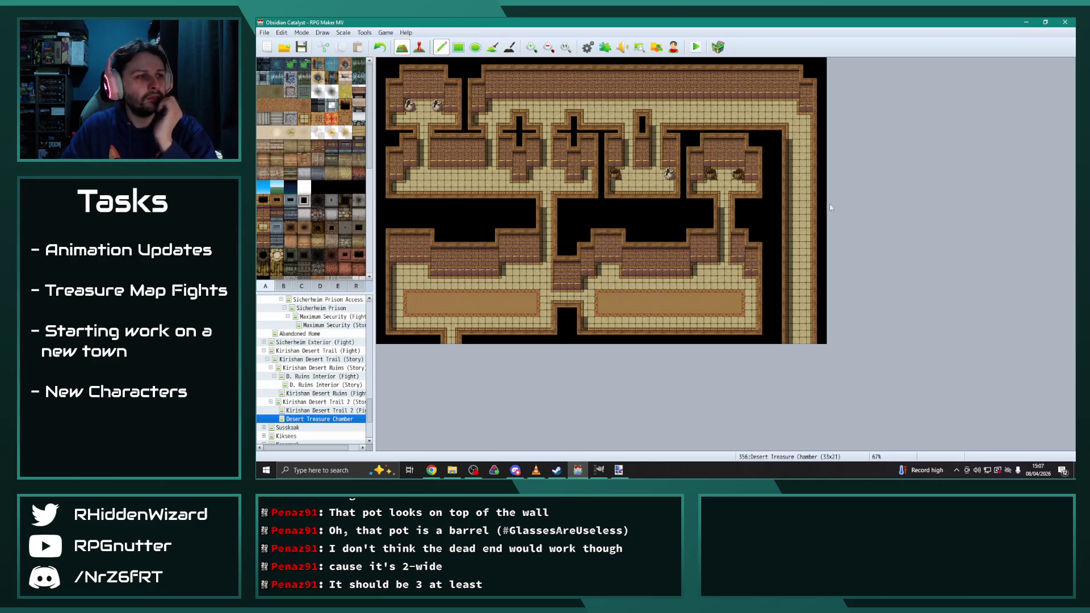
left_click(642, 119)
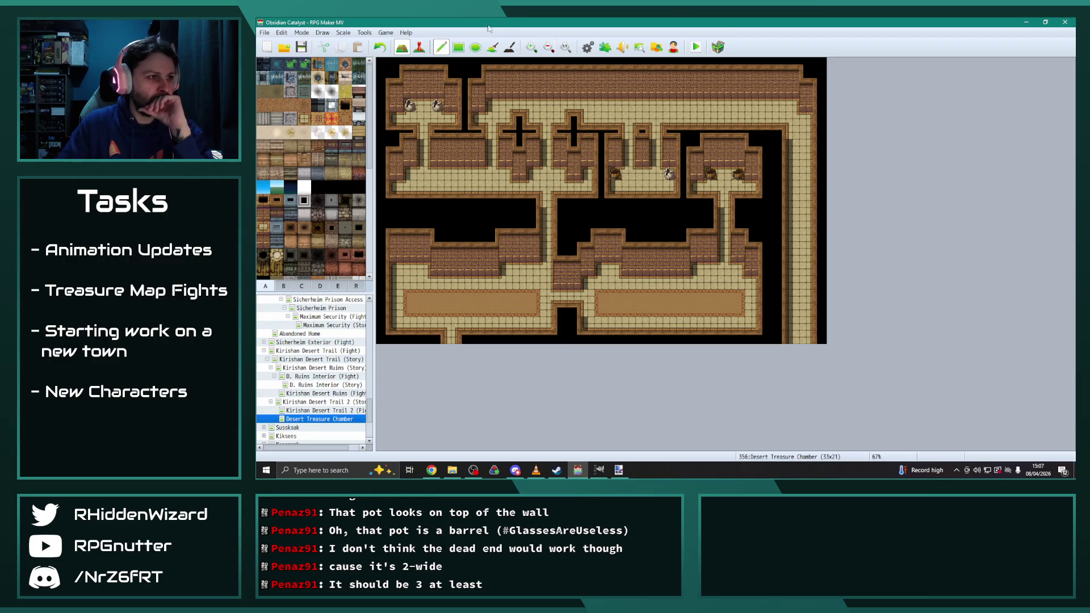
left_click(643, 118)
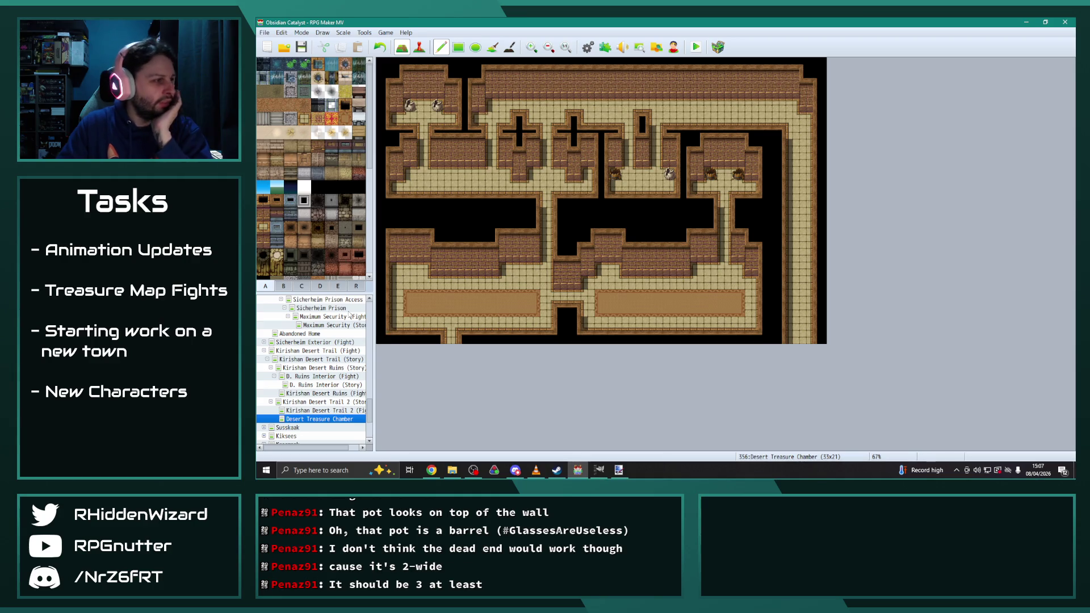
left_click(356, 286)
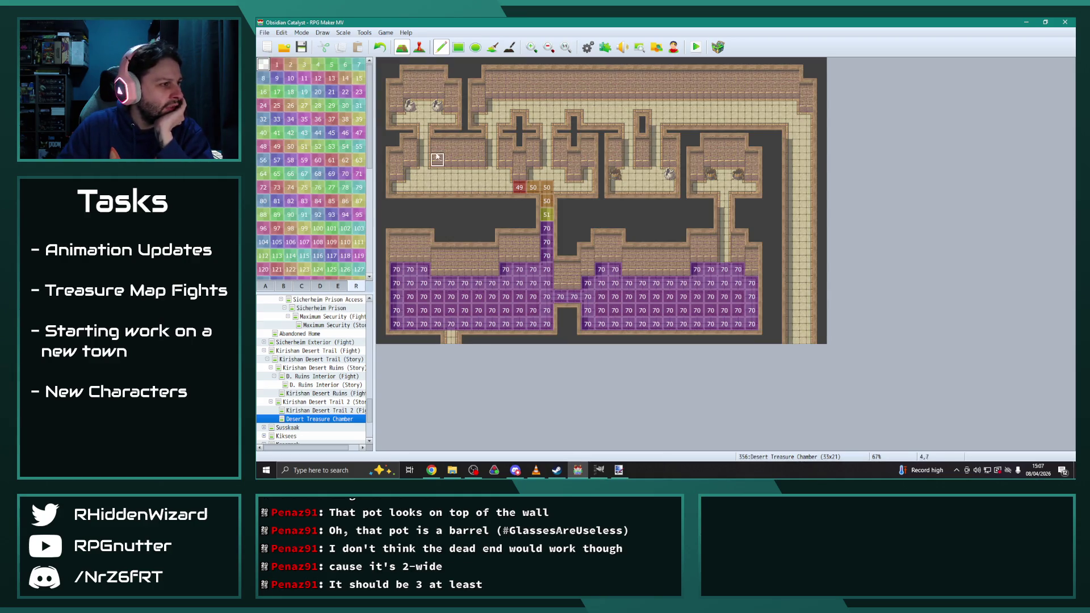
Step: Paint region 49 along the corridor cells and region 48 up the narrow passage column
left_click(276, 146)
left_click_drag(493, 187, 505, 187)
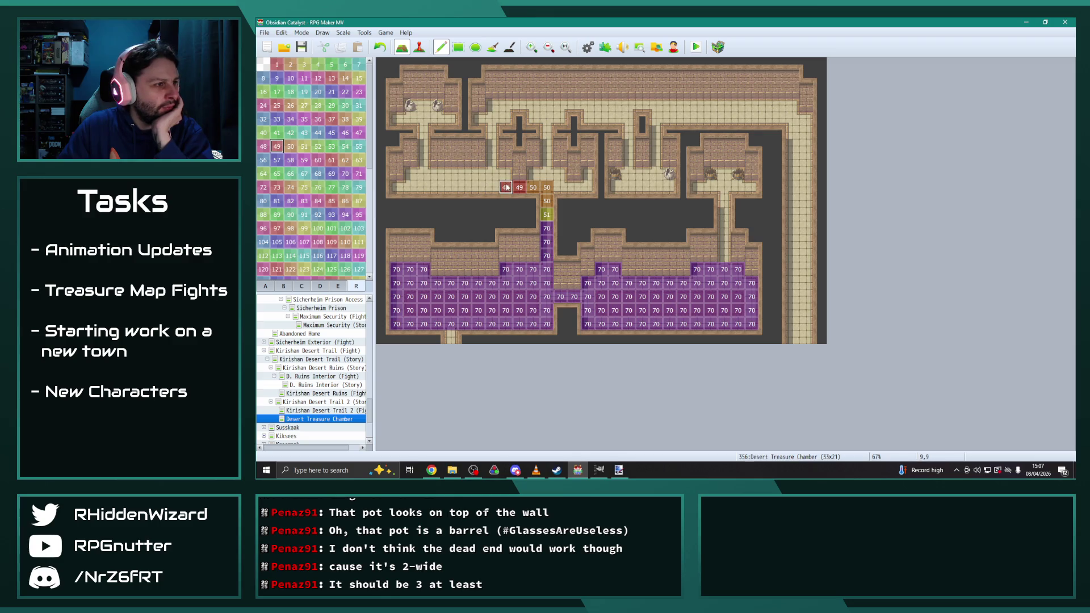
left_click(263, 147)
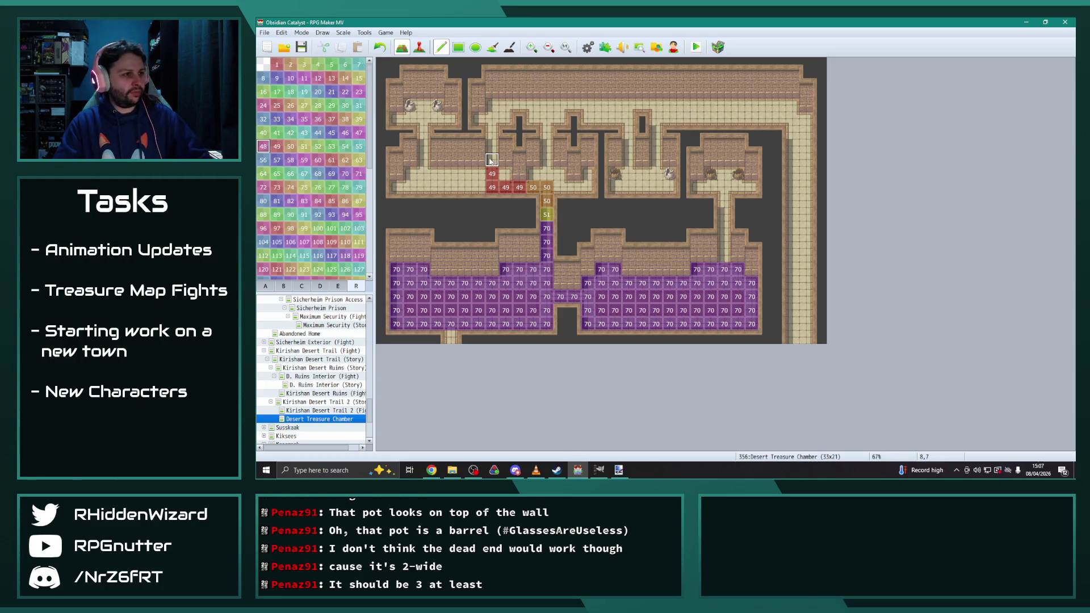
left_click_drag(492, 160, 492, 119)
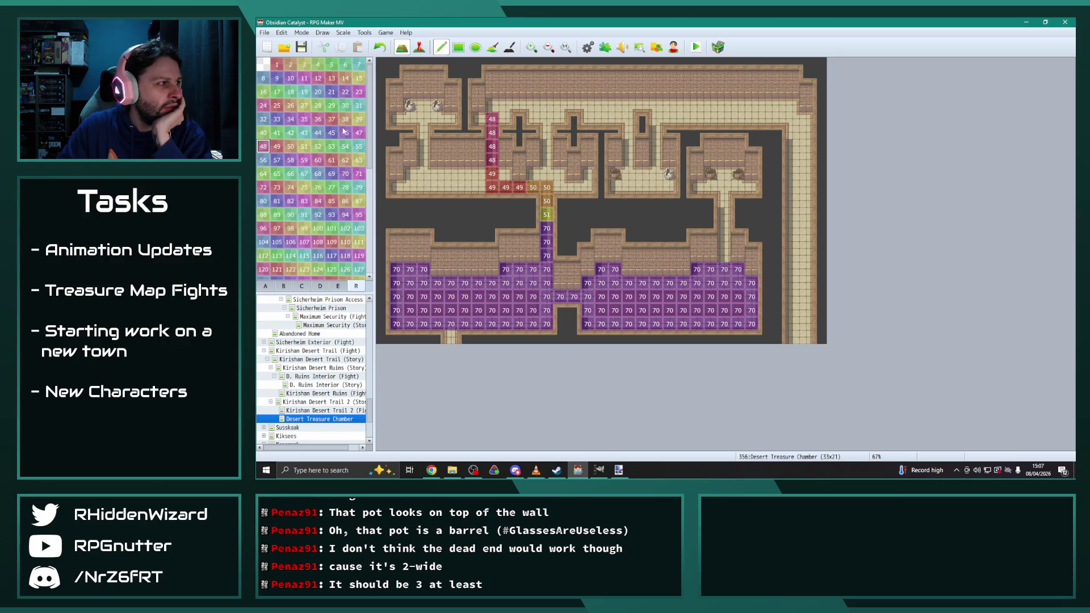
left_click(358, 135)
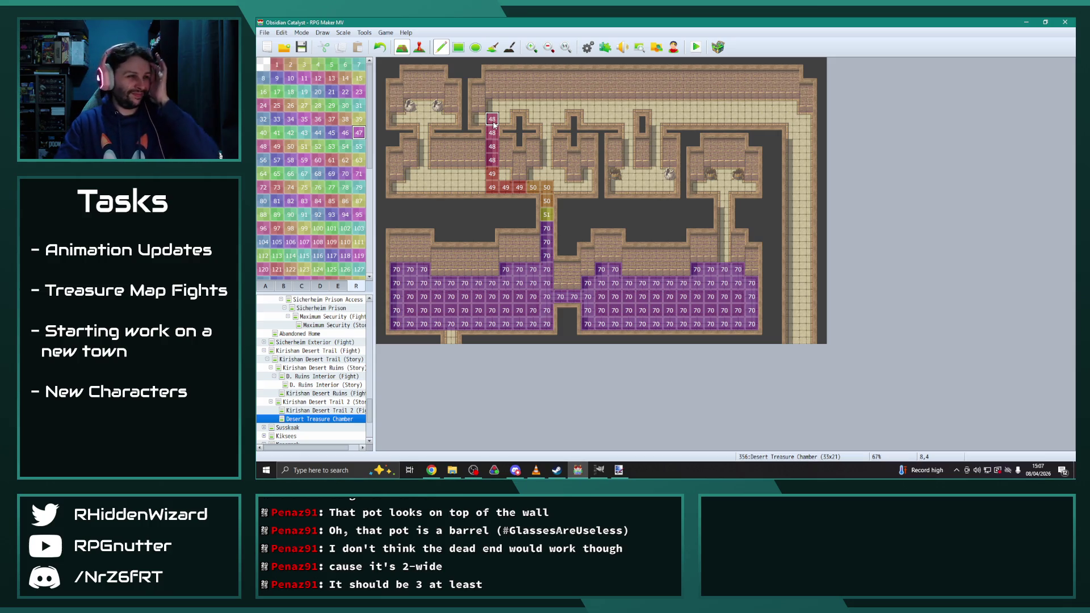
right_click(345, 417)
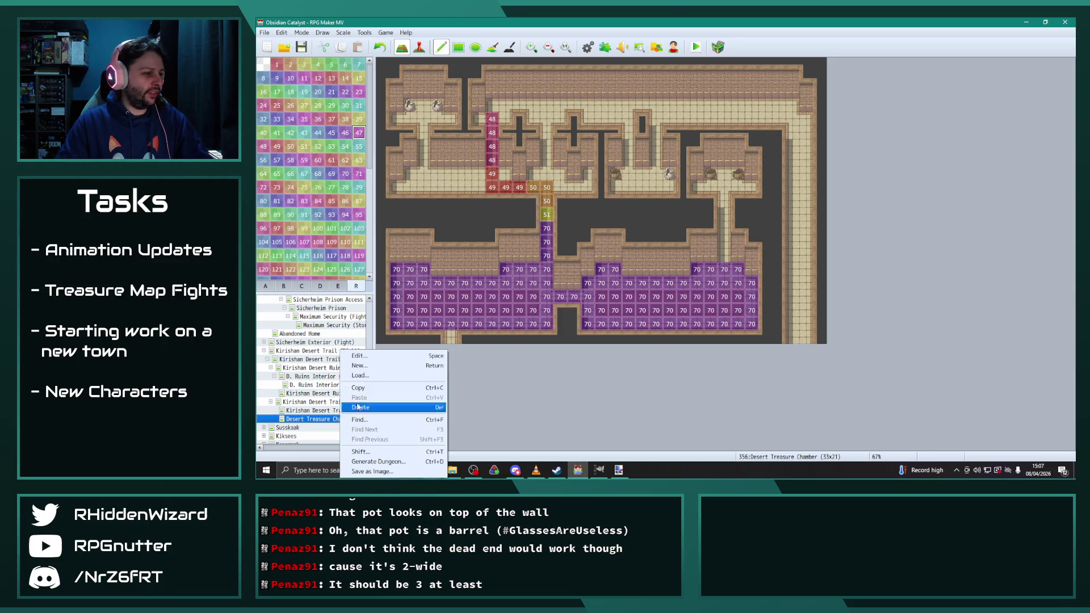
Step: Change the Desert Treasure Chamber map height to 22 in its properties
left_click(353, 360)
double_click(639, 165)
type("22")
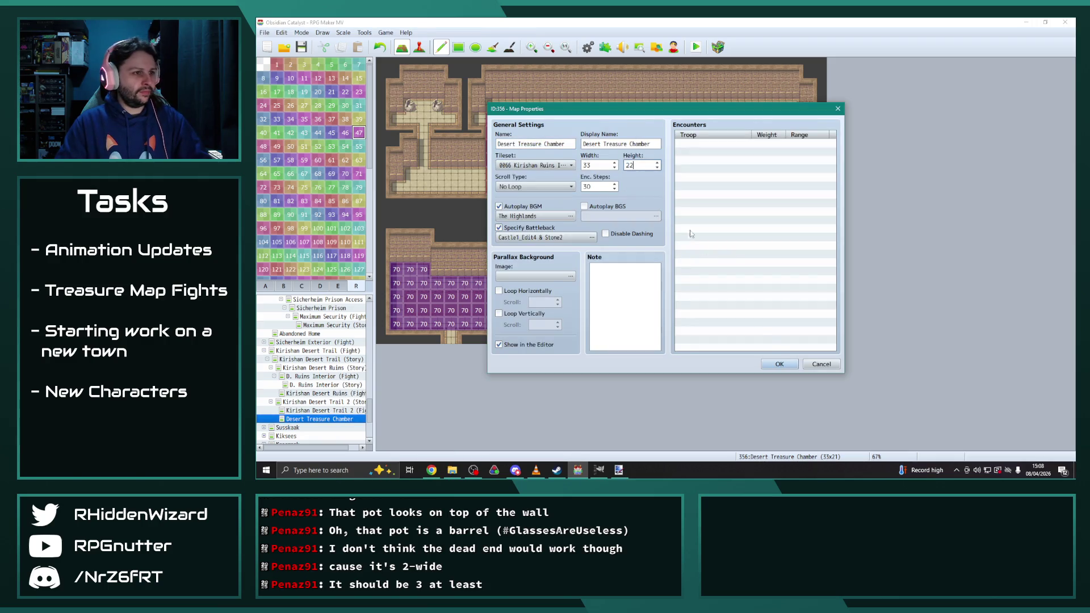
left_click(779, 364)
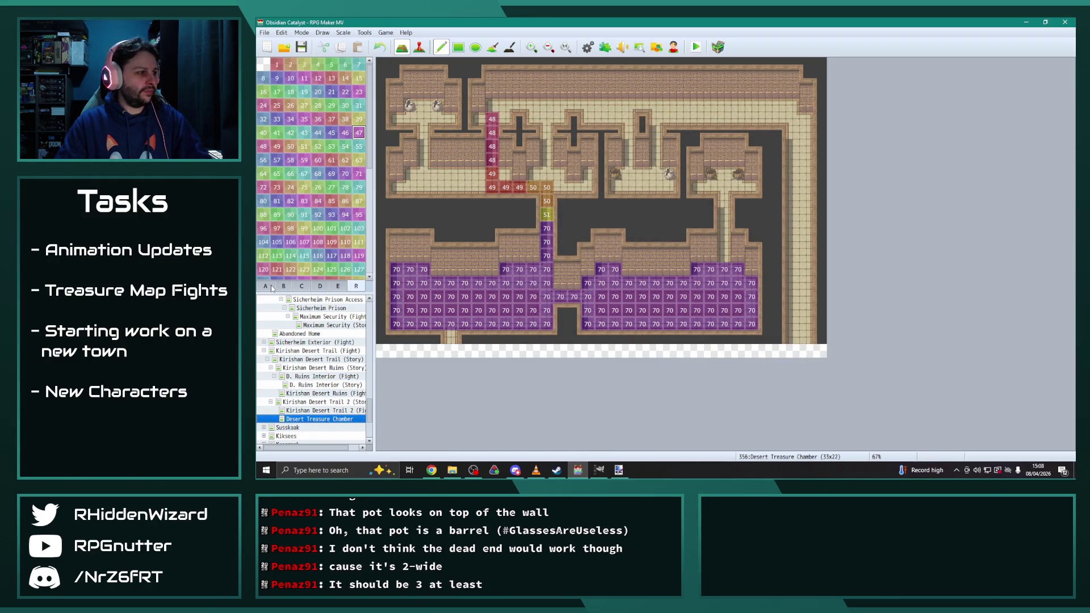
Step: Copy the whole map layout and paste it one row lower
left_click(266, 286)
mouse_move(381, 74)
left_mouse_down()
mouse_move(718, 118)
mouse_move(782, 283)
left_mouse_up()
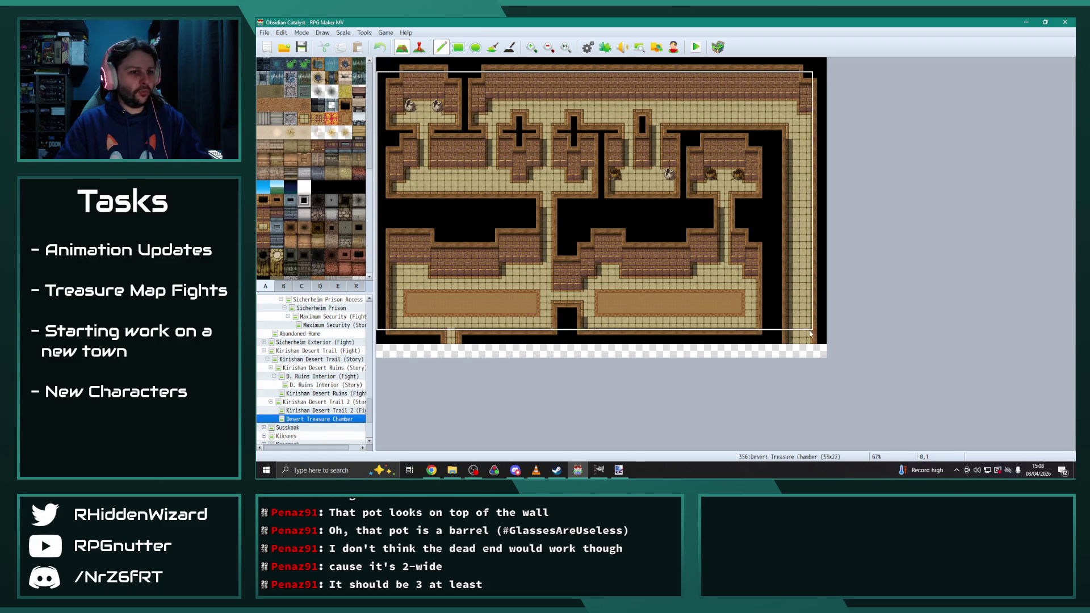
left_click(782, 293)
right_click(781, 287)
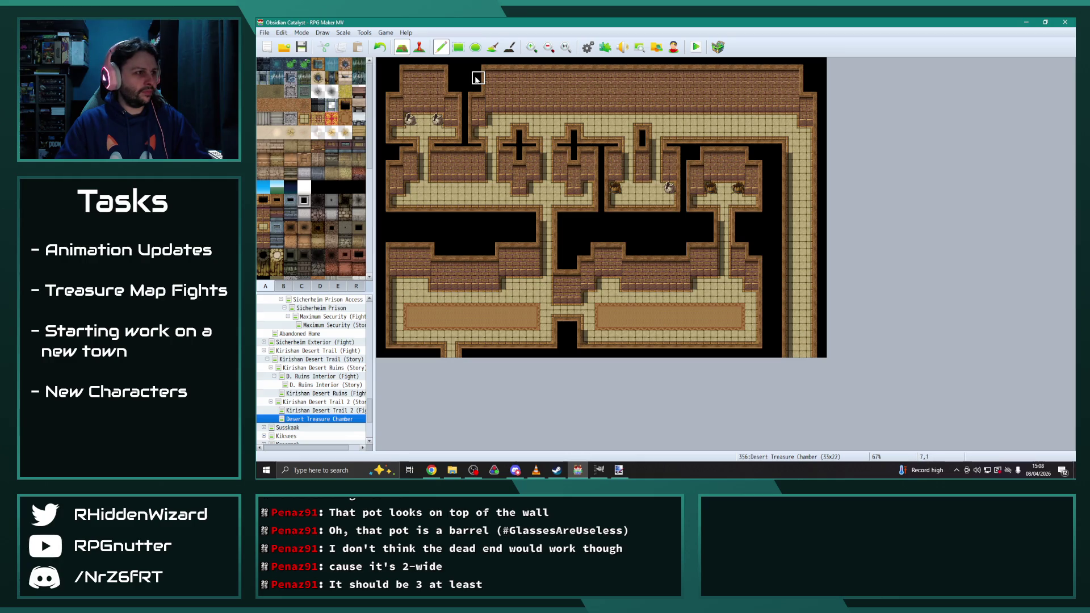
Step: Copy the top floor row over the top wall row, clear a stray pot, and extend the pillar gap
left_click_drag(793, 120, 380, 117)
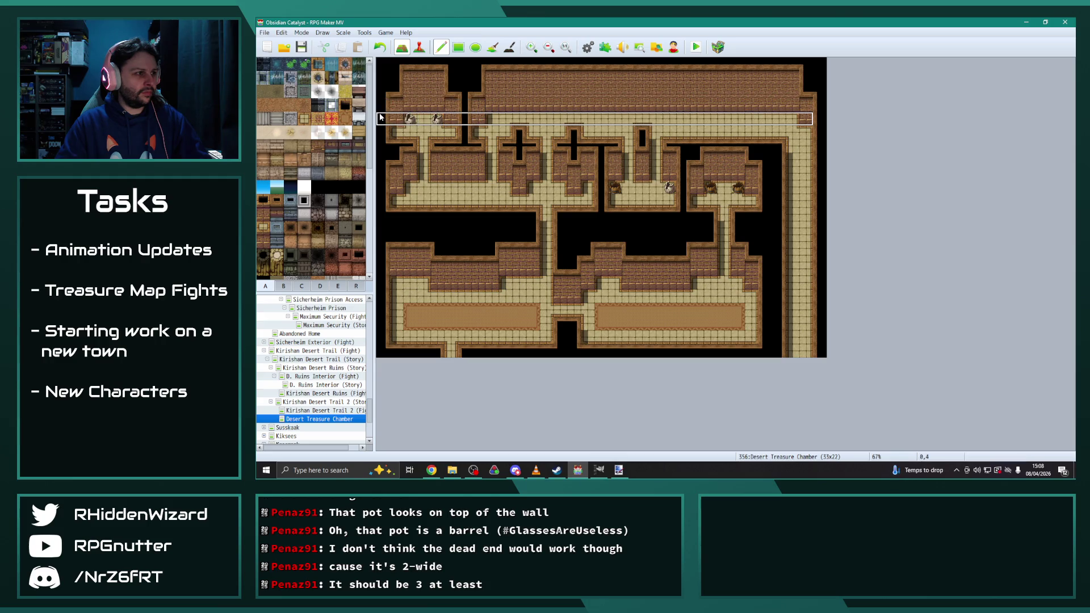
left_click(381, 104)
right_click(443, 118)
left_click(409, 119)
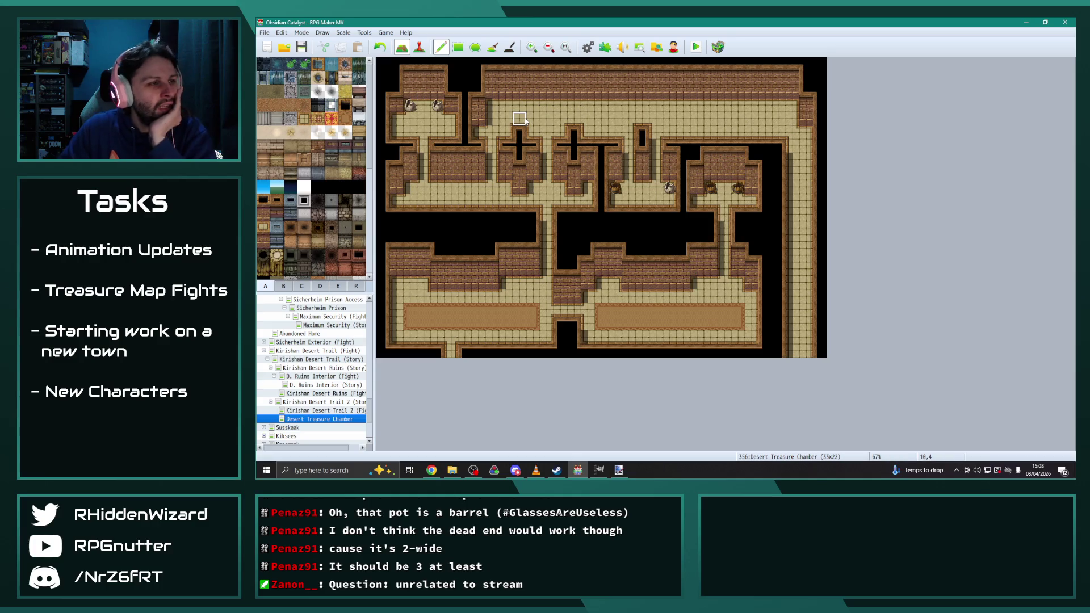
left_click(642, 119)
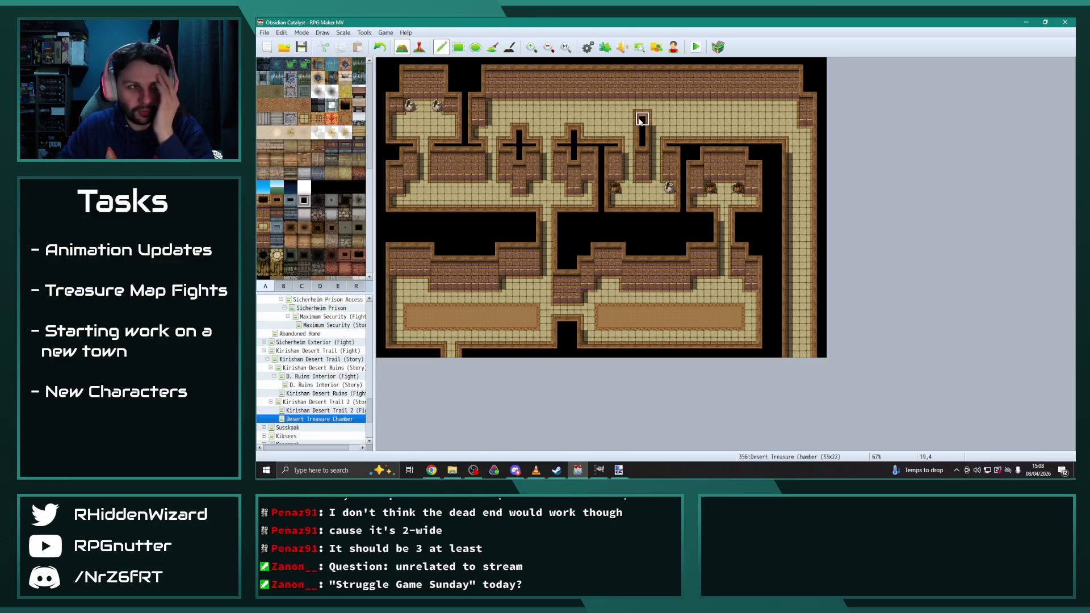
Step: Redraw the top wall's left and right corners and extend the left room's lower wall
left_click_drag(806, 91, 806, 117)
left_click(806, 117)
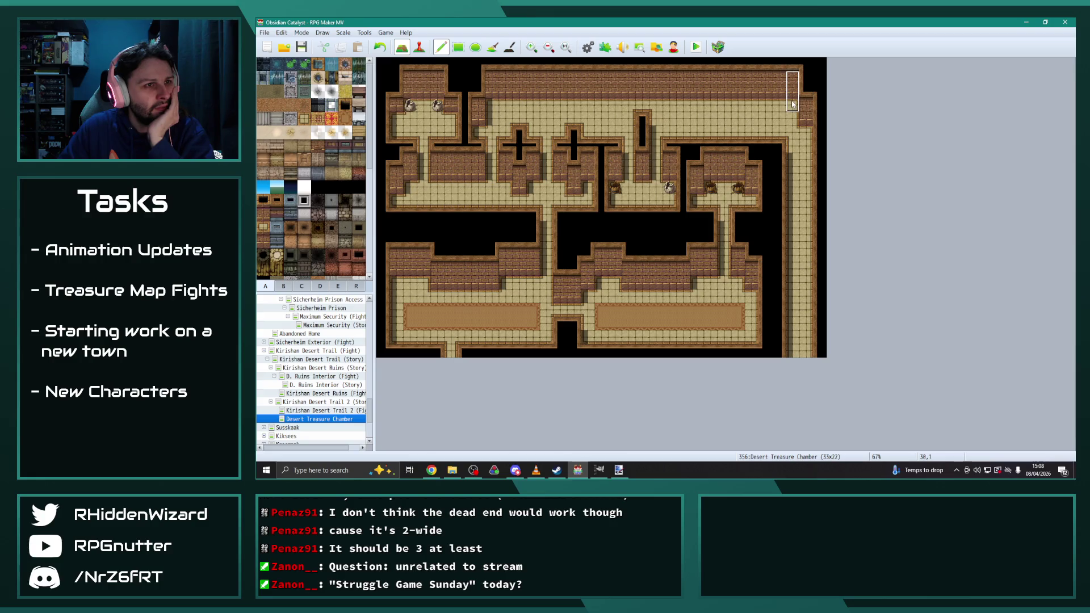
left_click(494, 104)
right_click(561, 105)
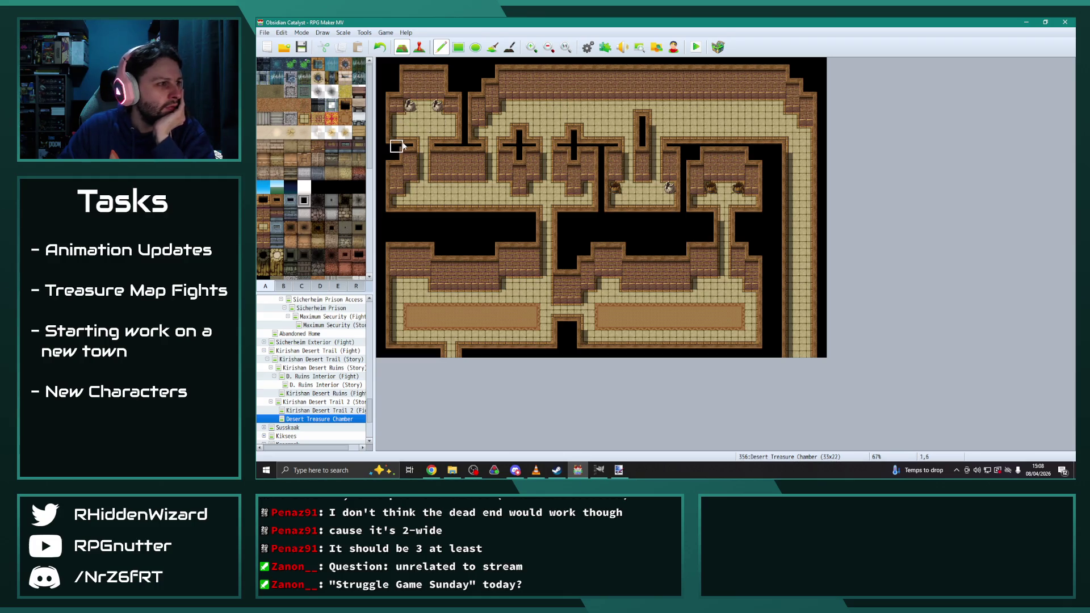
mouse_move(398, 147)
left_mouse_down()
mouse_move(437, 147)
mouse_move(445, 159)
left_mouse_up()
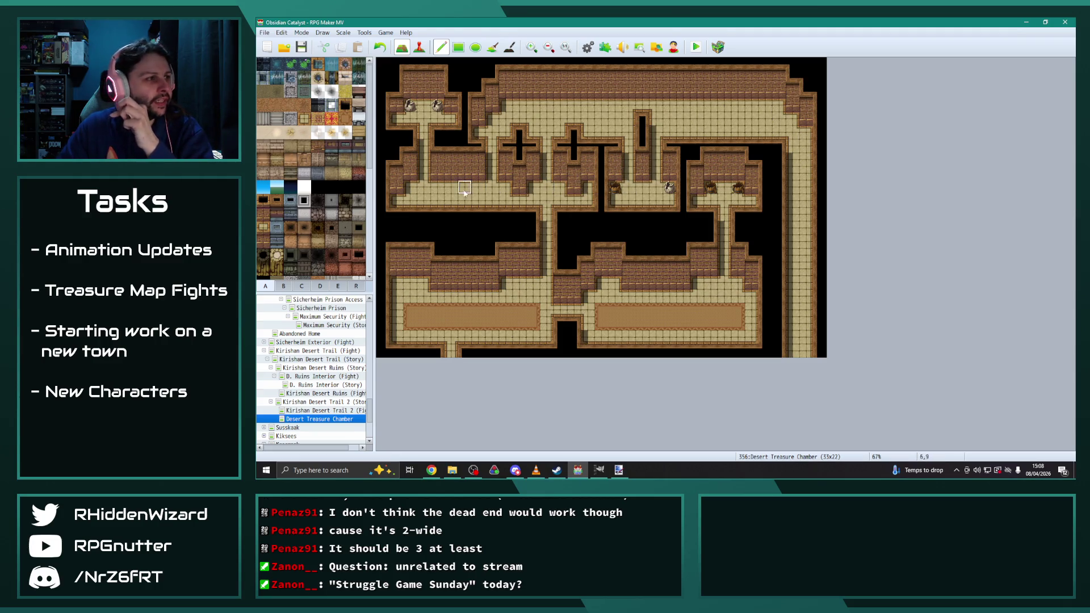
left_click(356, 286)
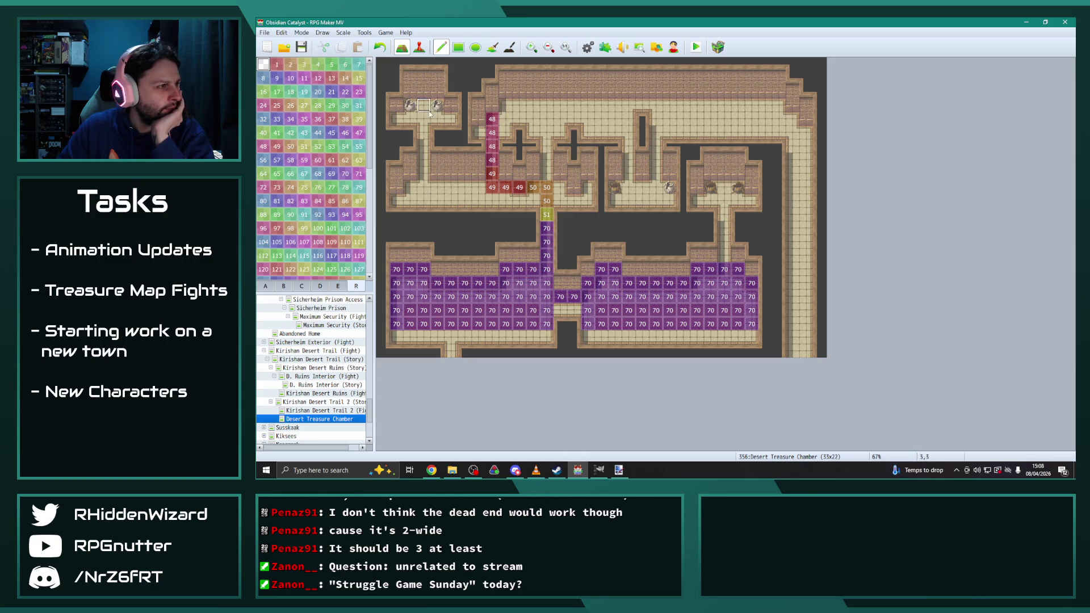
Step: Paint a region 47 tile at the top of the passage
left_click(358, 133)
left_click(505, 119)
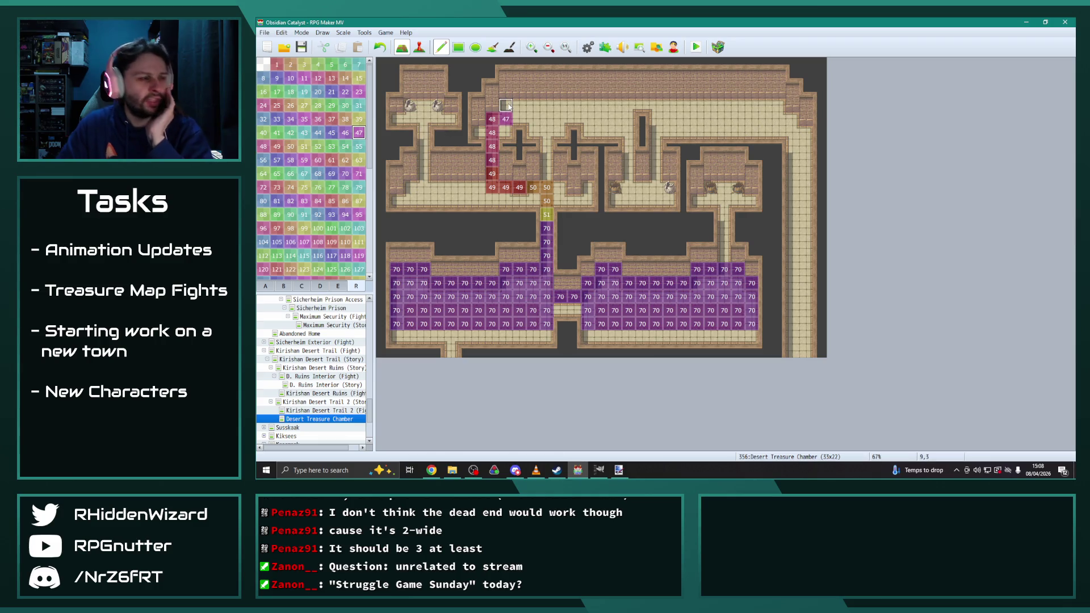
key("F5")
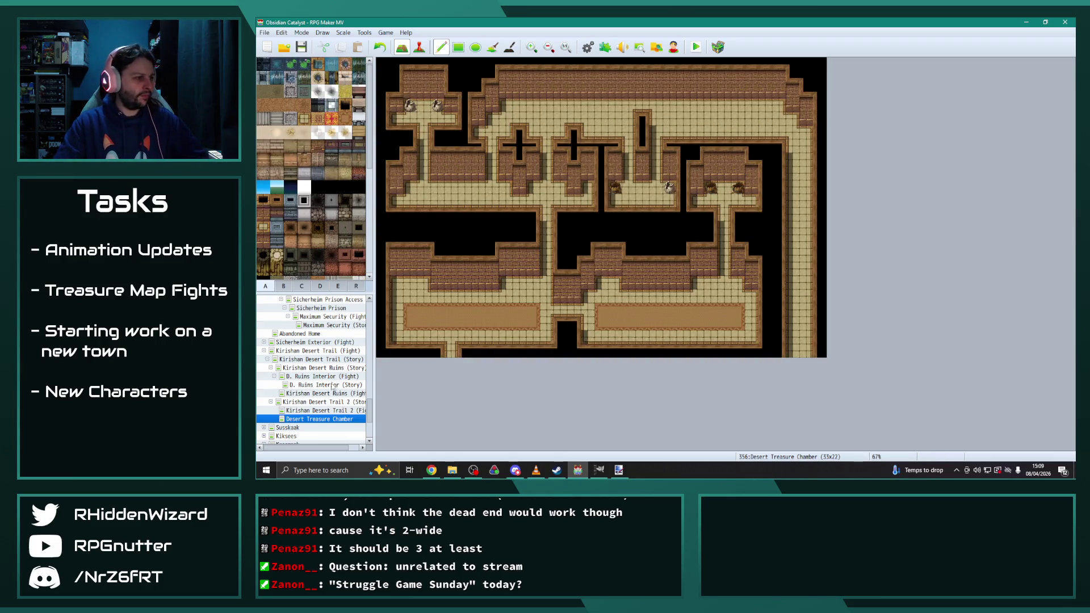
Step: Inspect the chest event on Sewers Treasure Fight 2, then return to Desert Treasure Chamber's region overlay
scroll(333, 386, "up", 1)
left_click(334, 307)
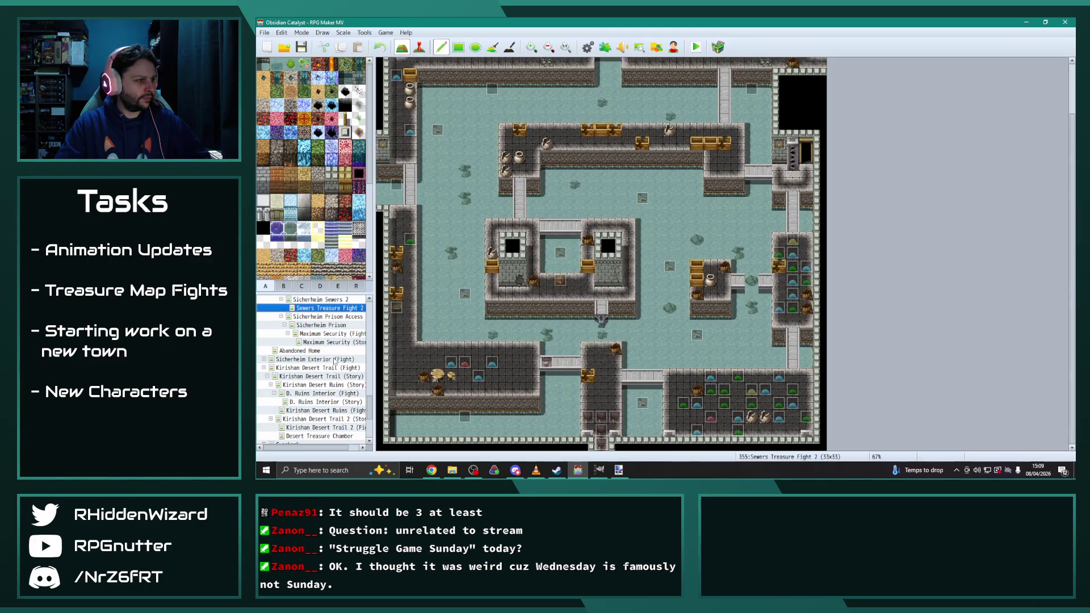
left_click(419, 47)
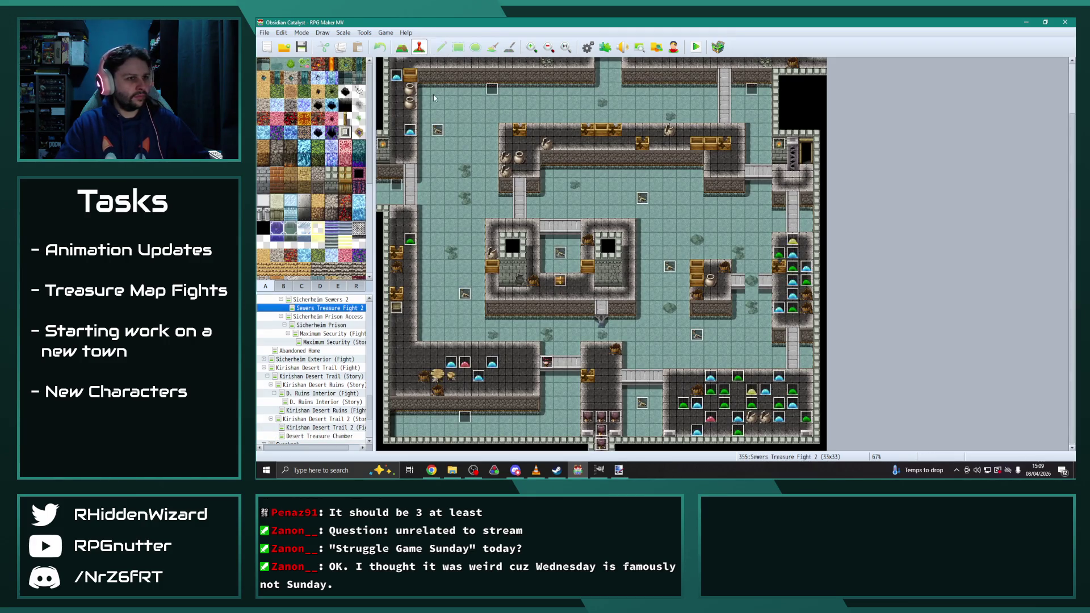
left_click(561, 280)
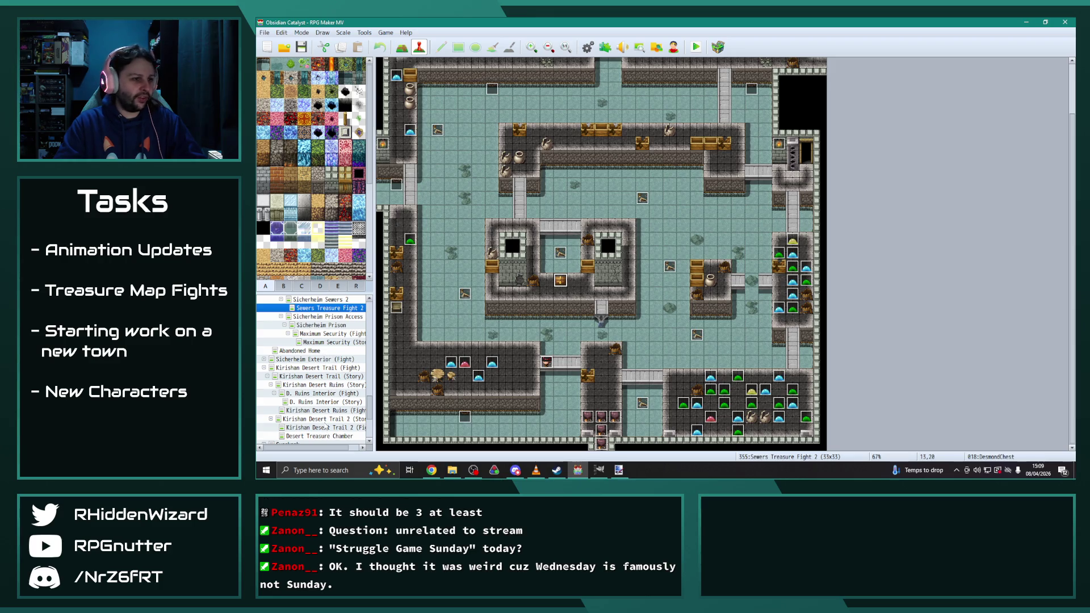
left_click(327, 437)
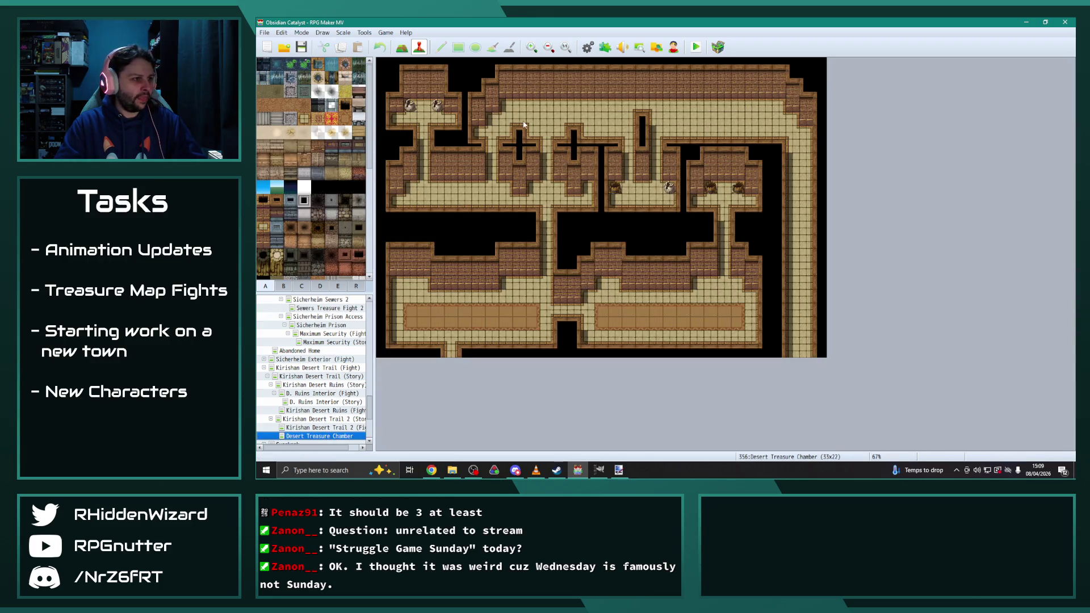
left_click(356, 287)
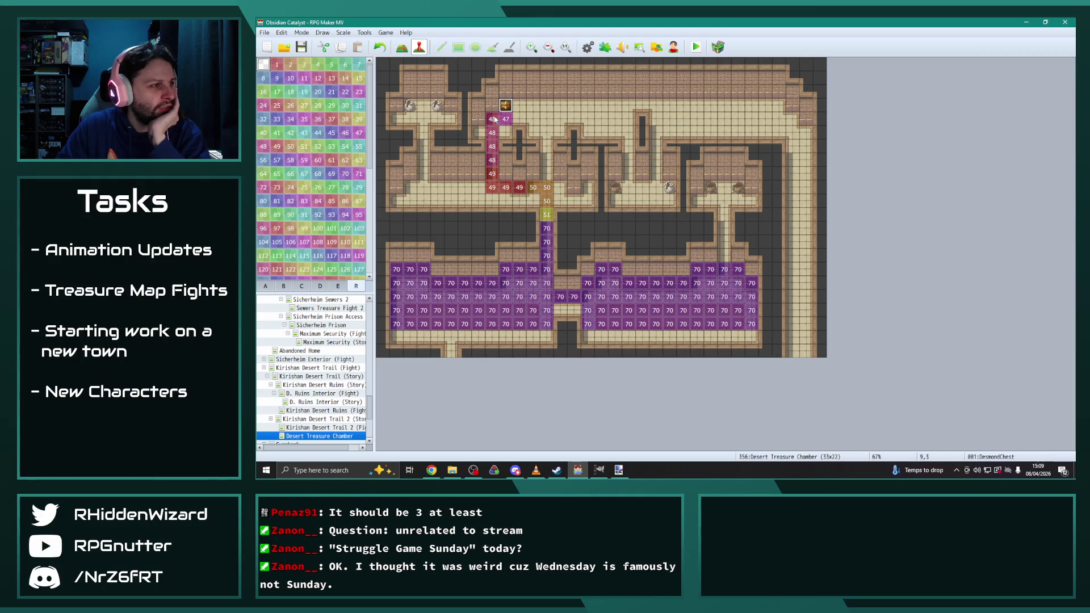
Step: Paint regions 47, 46 and 45 in sequence along the top corridor
right_click(506, 119)
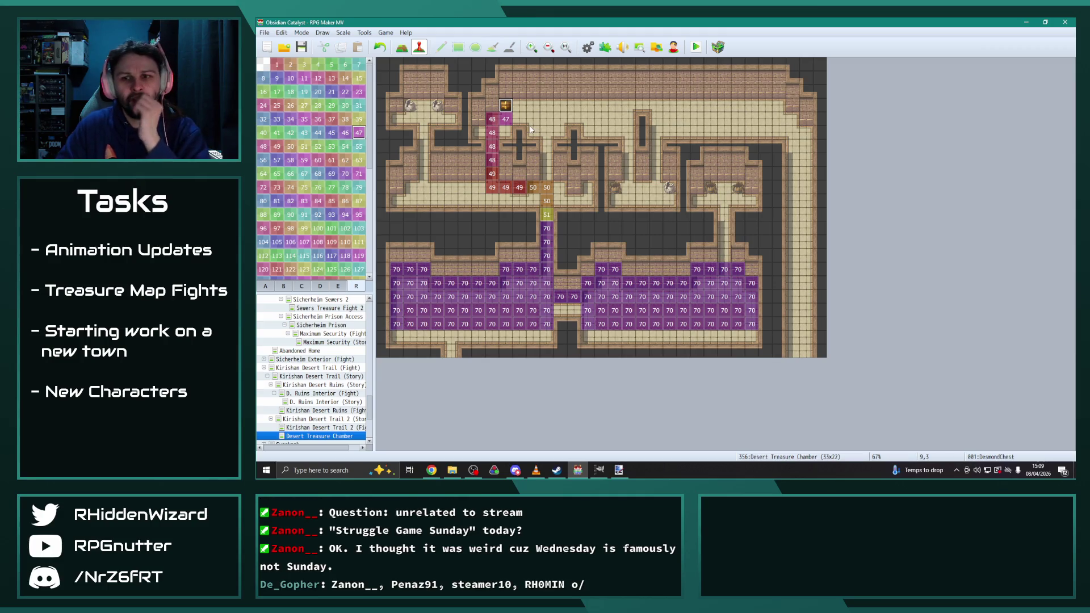
left_click(442, 47)
mouse_move(519, 118)
left_mouse_down()
mouse_move(629, 119)
mouse_move(629, 174)
left_mouse_up()
left_click(345, 132)
left_click(560, 119)
left_click(332, 132)
left_click(629, 146)
Step: Continue the trail with region 44 and then 43 on the next corridor cells
left_click(318, 132)
left_click(628, 187)
left_click(304, 132)
left_click(656, 187)
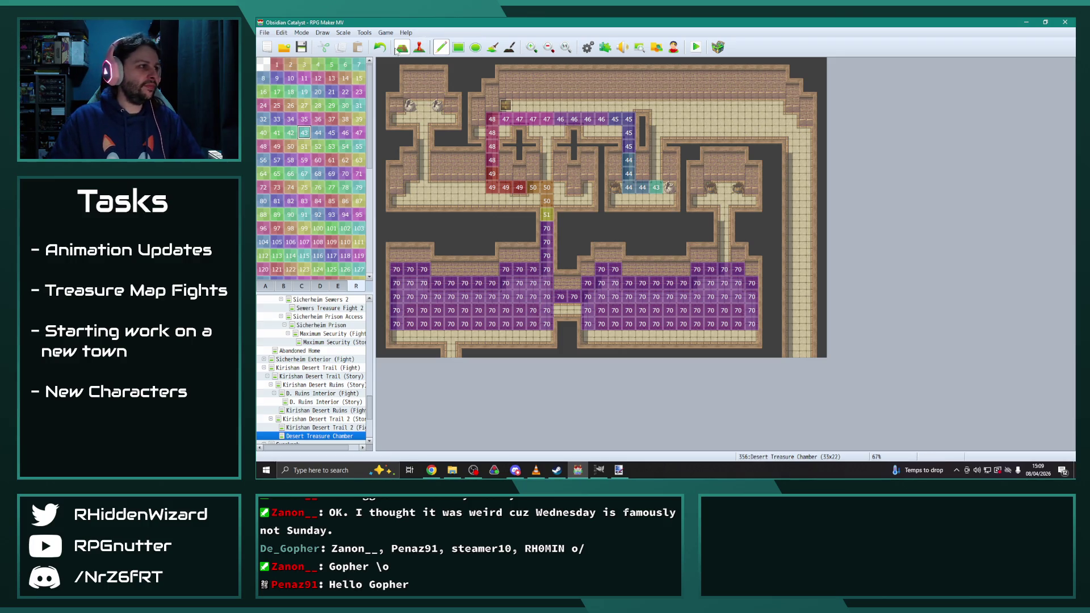
left_click(268, 287)
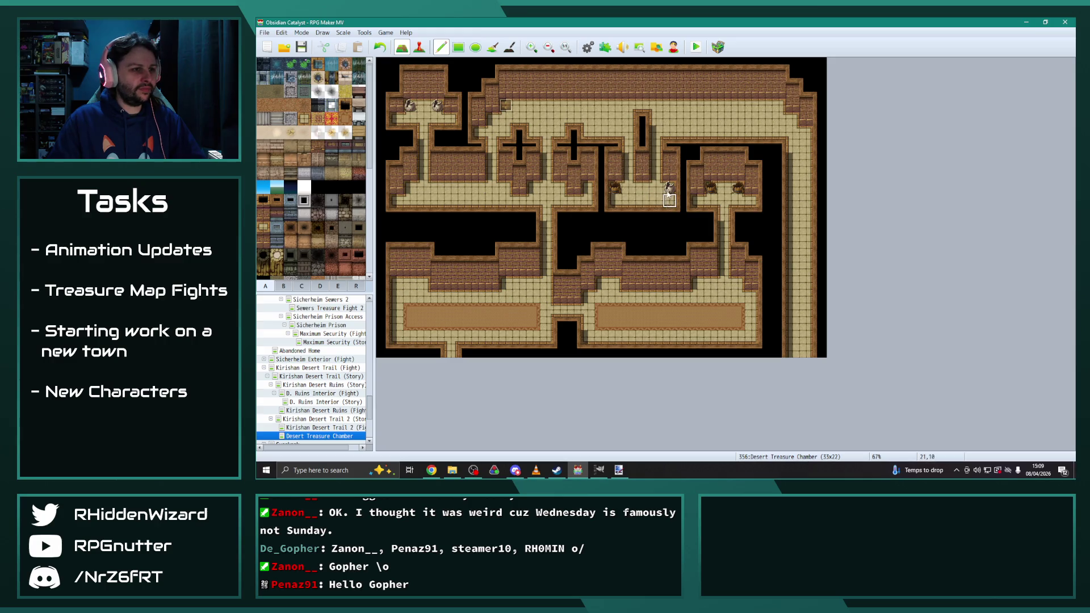
Step: Place a crate from tileset B in the room where the region-43 trail ends
left_click(283, 286)
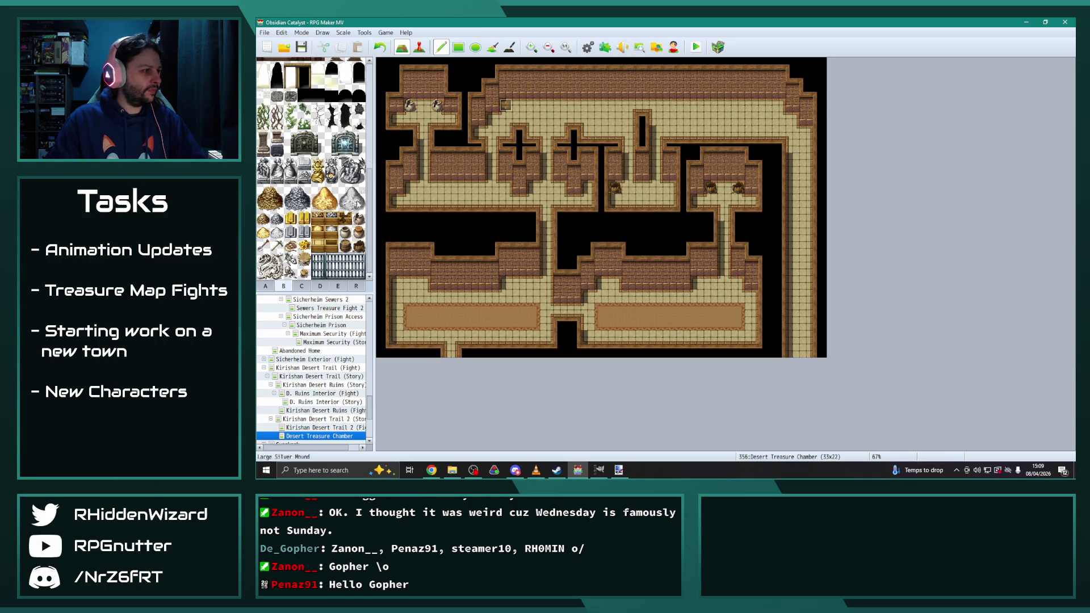
left_click(327, 248)
left_click(669, 187)
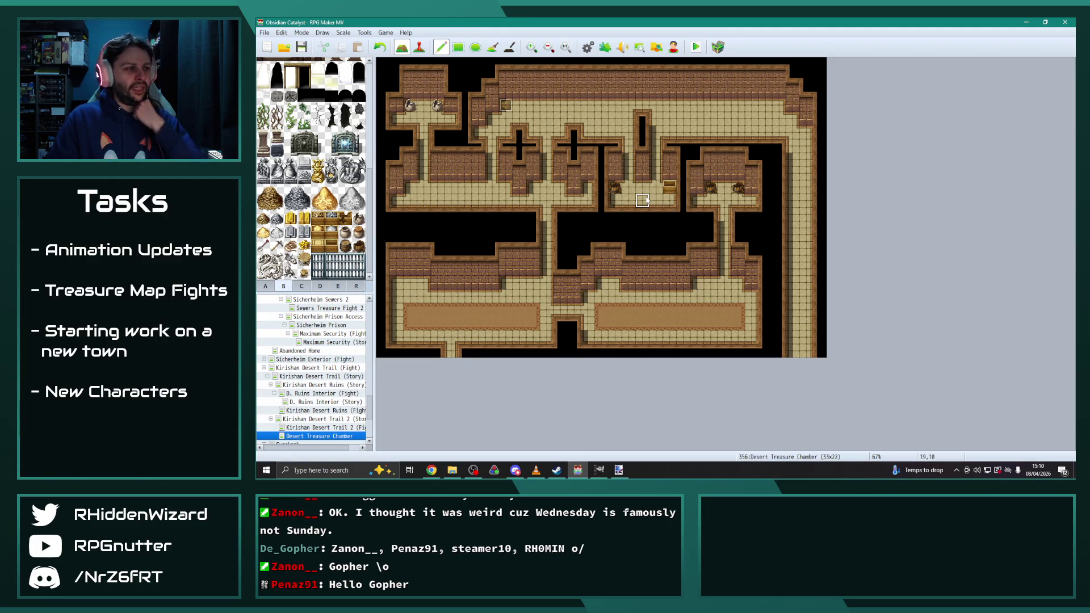
left_click(356, 286)
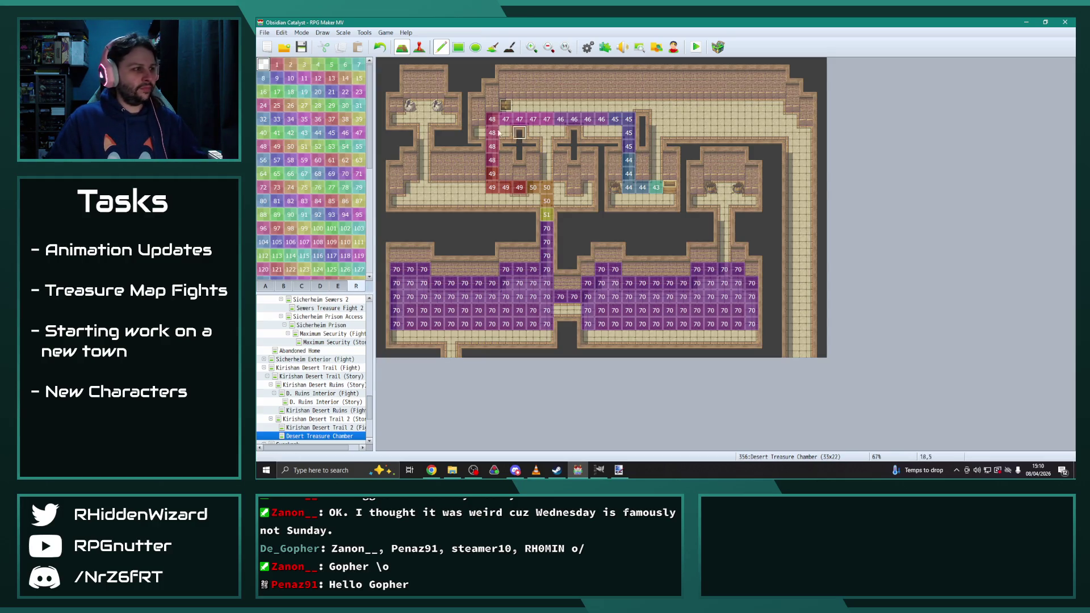
Step: Paint regions 43 down to 39 along the top corridor and into the right corridor
left_click(304, 133)
mouse_move(656, 174)
left_mouse_down()
mouse_move(660, 133)
mouse_move(792, 140)
mouse_move(792, 255)
left_mouse_up()
left_click(290, 132)
left_click(277, 132)
left_click(263, 132)
left_click(358, 119)
left_click(345, 119)
Step: Continue regions 37, 36 and 35 down the east corridor to its end
left_click(792, 269)
left_click_drag(792, 282, 792, 310)
left_click(318, 118)
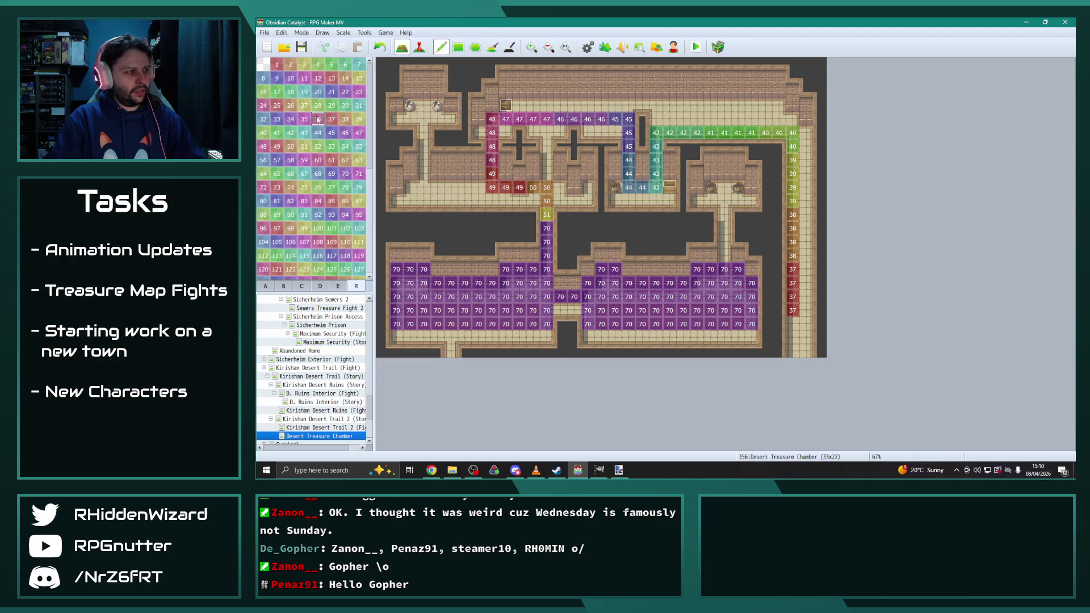
left_click(792, 323)
left_click(792, 337)
left_click(305, 119)
left_click(792, 351)
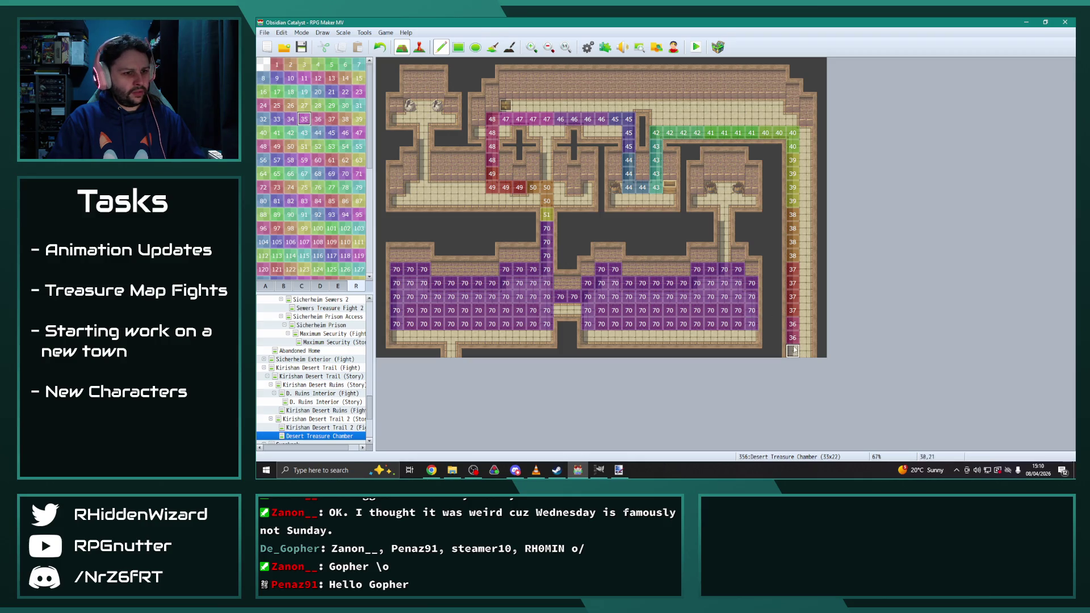
Step: Fill the lower hall's bottom row with region 70
right_click(751, 324)
left_click(751, 337)
left_click_drag(751, 337, 399, 336)
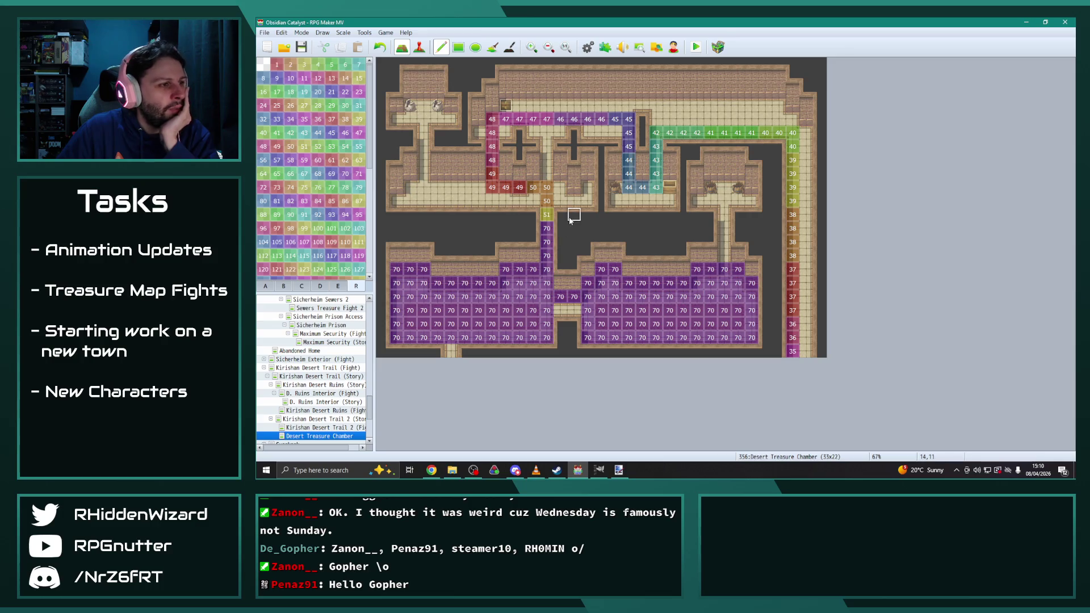
Step: Erase the stray 70s below 51 and stamp the 49/50 region row one row lower
left_click_drag(547, 228, 546, 244)
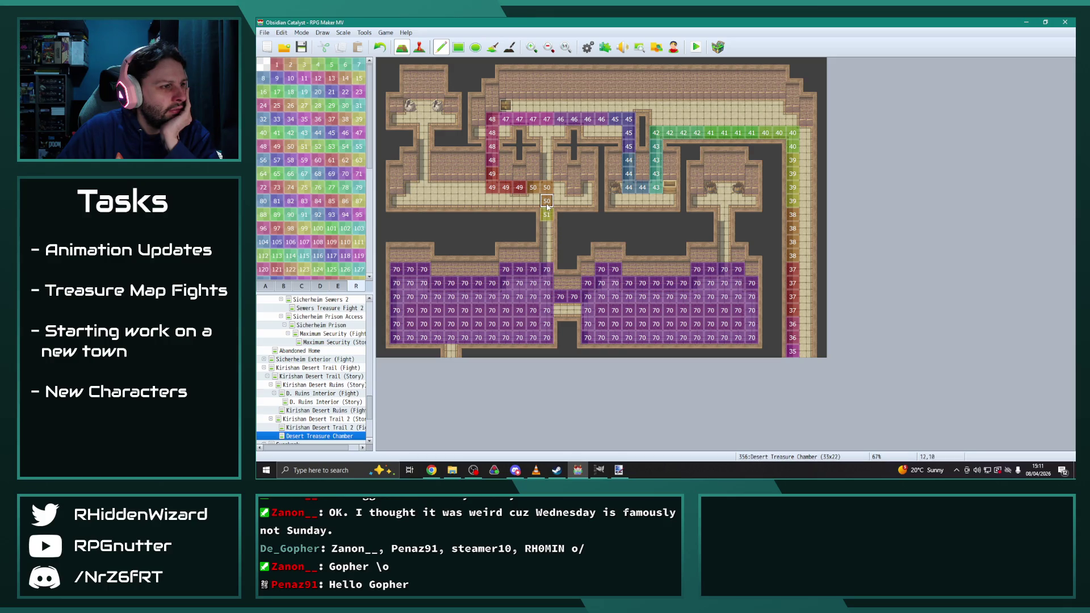
mouse_move(491, 187)
left_mouse_down()
mouse_move(547, 190)
mouse_move(506, 189)
left_mouse_up()
left_click(491, 201)
Step: Repaint the left column as 50 then 51, and renumber the top-left corner from 48 to 47
right_click(560, 189)
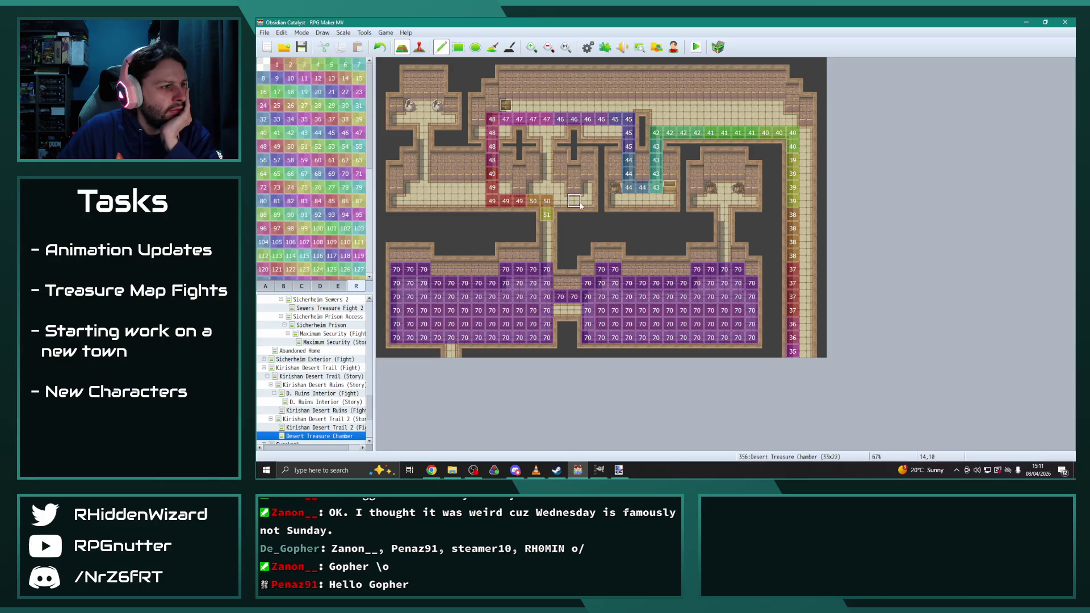
right_click(547, 201)
left_click(546, 215)
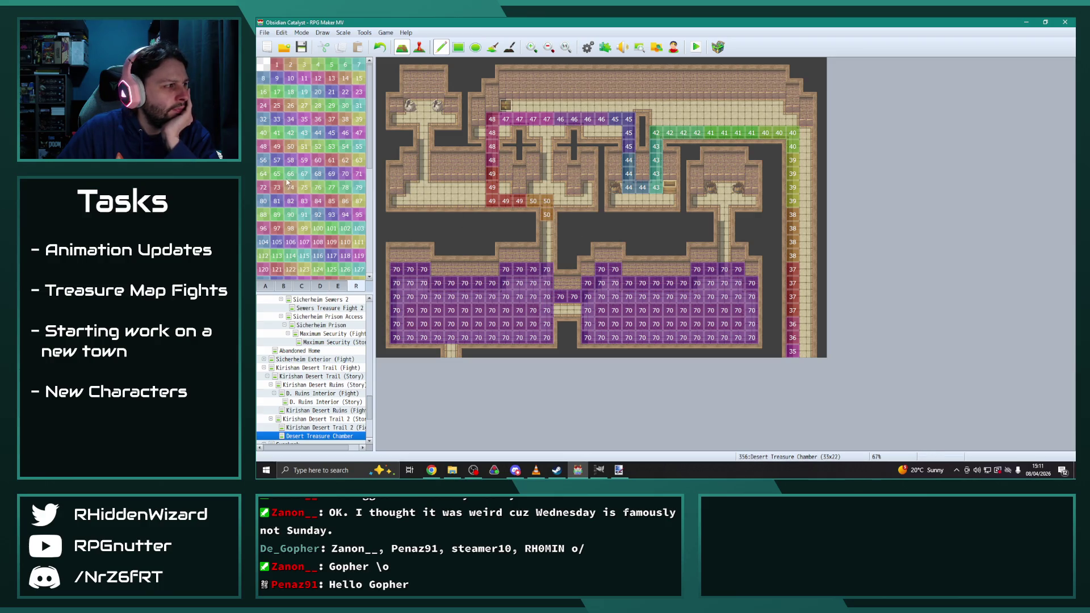
left_click(546, 228)
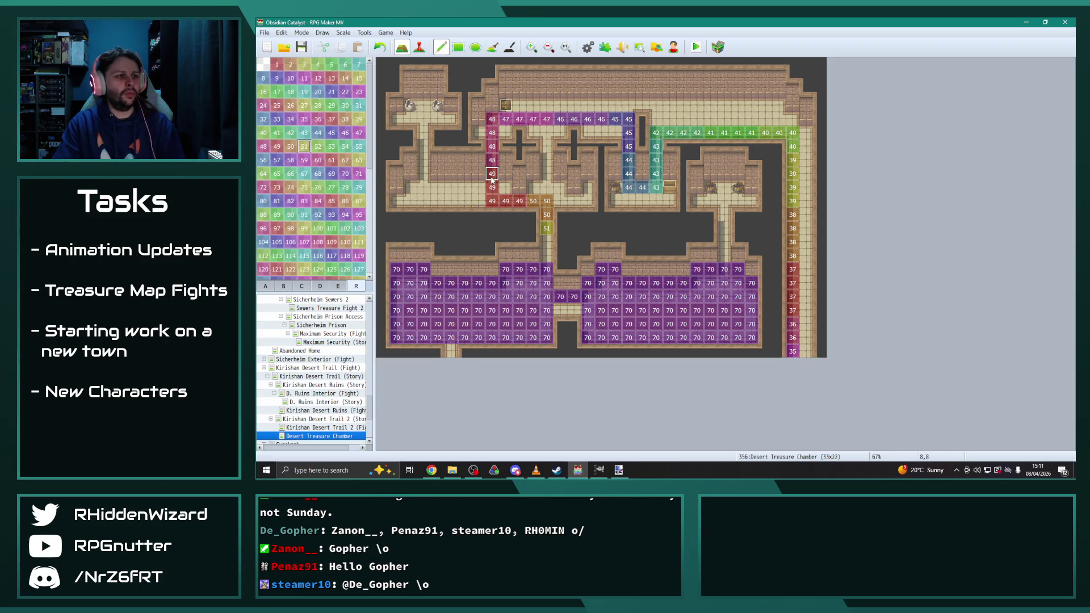
right_click(493, 174)
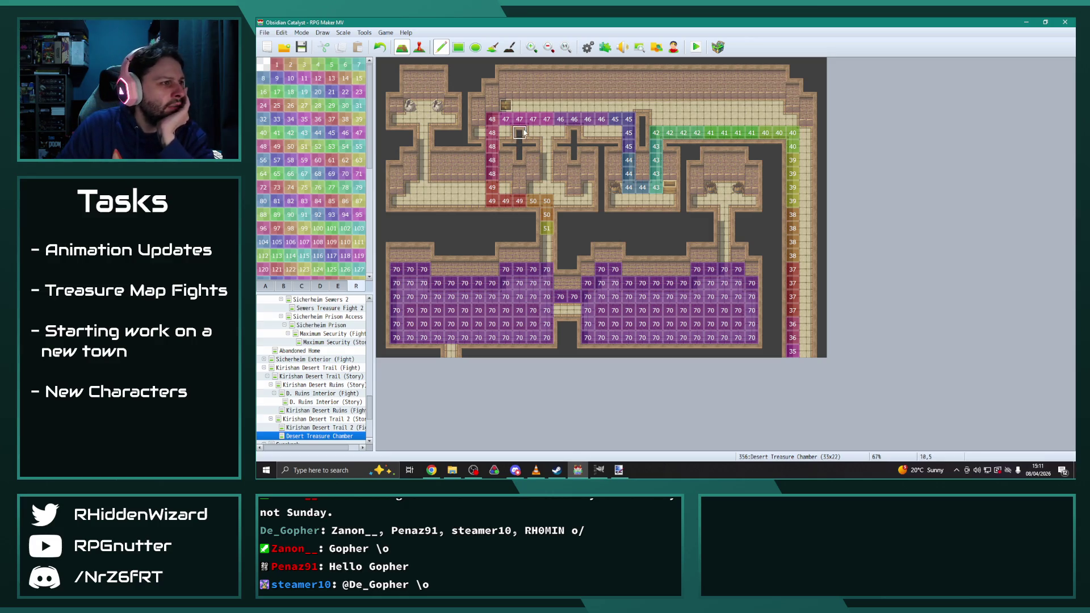
left_click(492, 119)
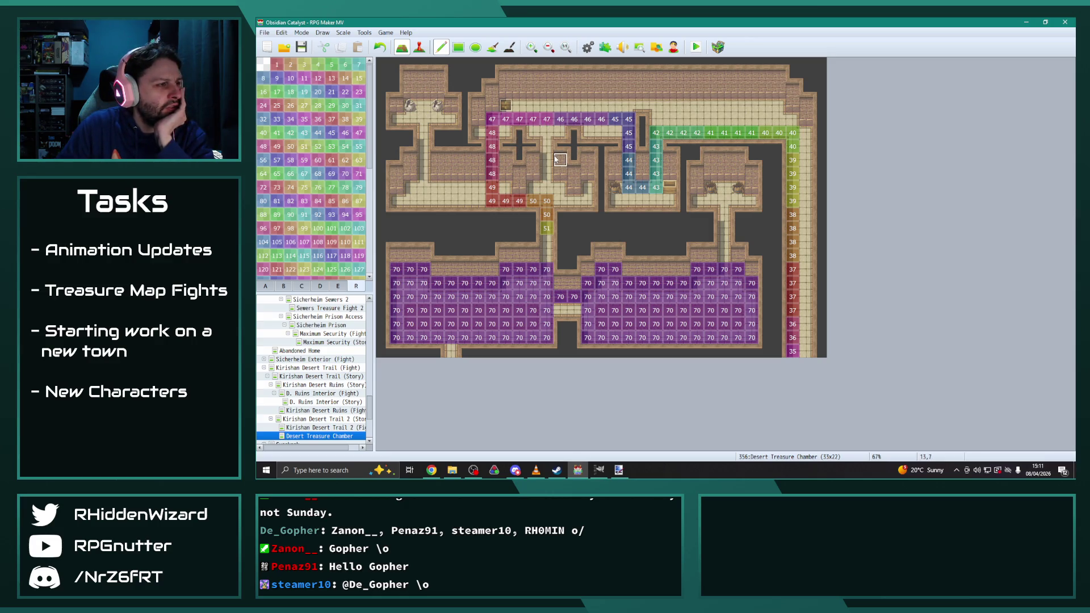
Step: Toggle between tile, event and region views, dismissing the event menu on a corridor tile
left_click(265, 285)
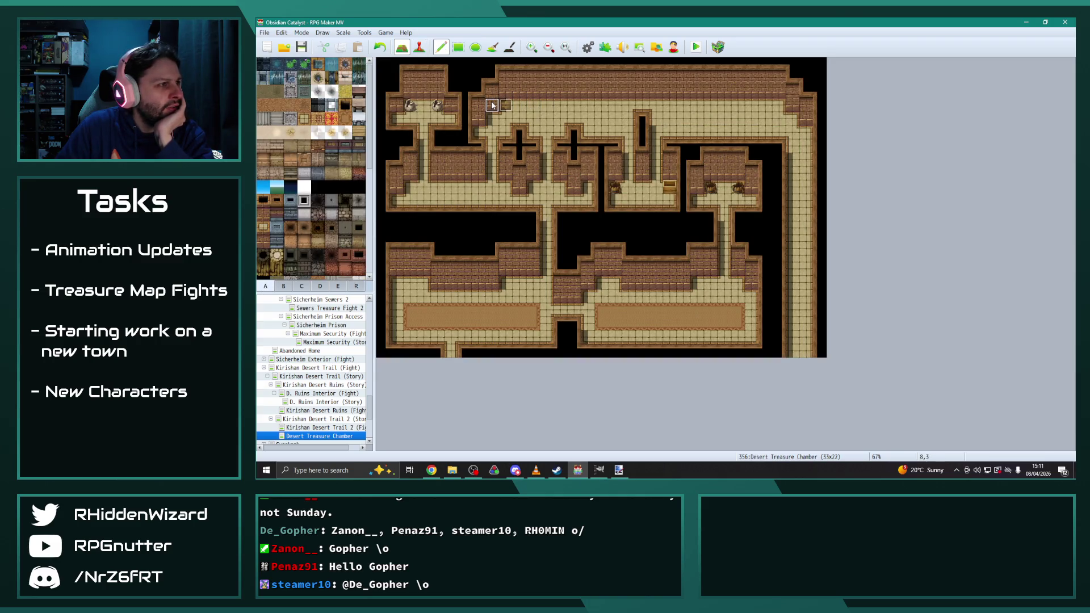
left_click(490, 80)
left_click(419, 47)
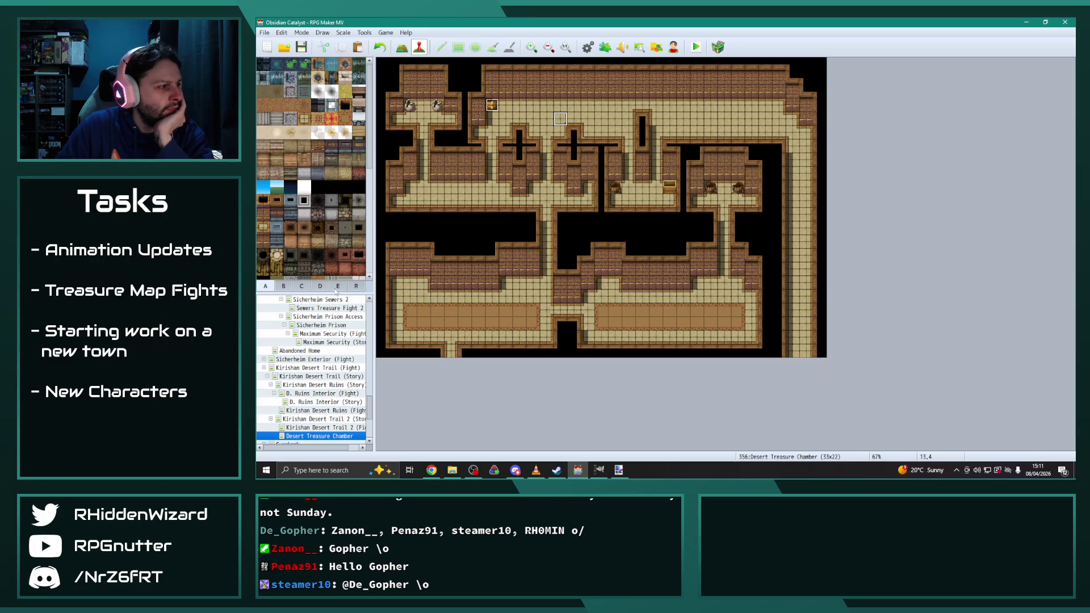
left_click(356, 286)
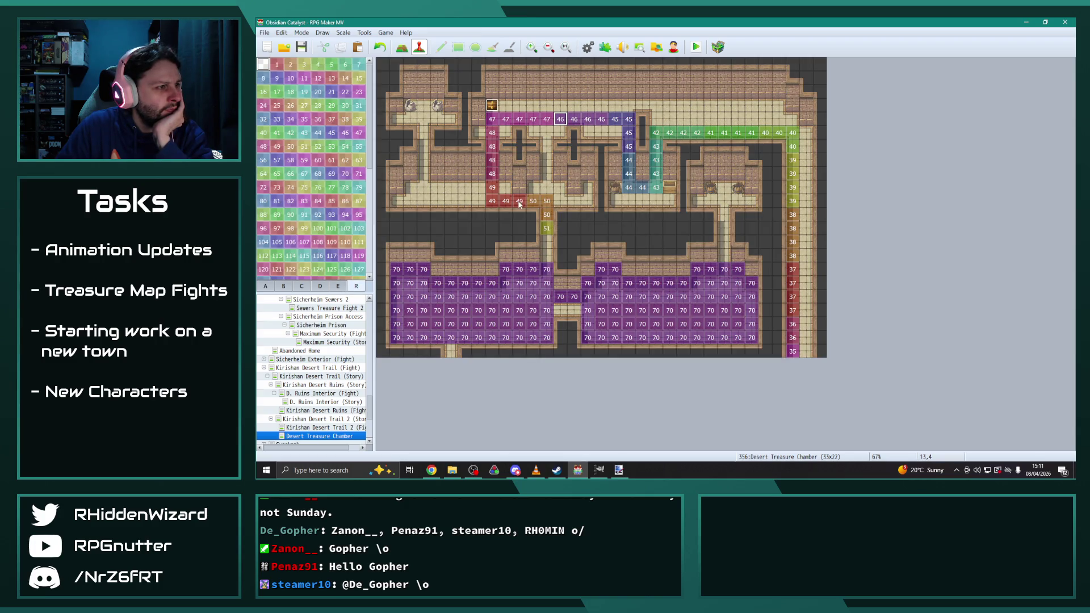
right_click(561, 119)
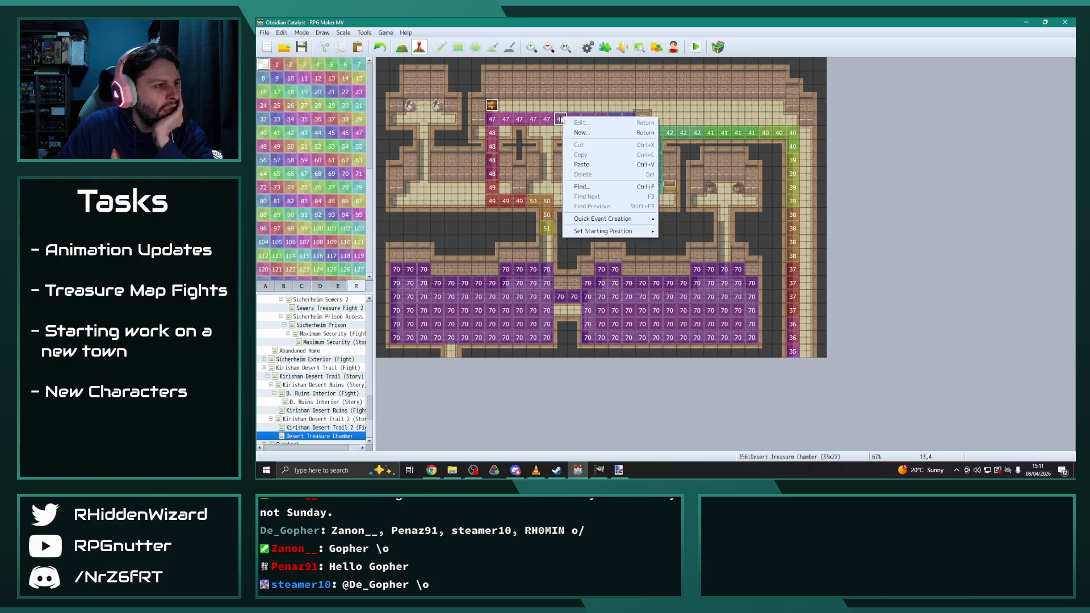
left_click(574, 105)
right_click(564, 119)
left_click(574, 91)
Step: Renumber the top corridor's region tiles one step lower to 46, 45, 44 and 43
left_click(402, 48)
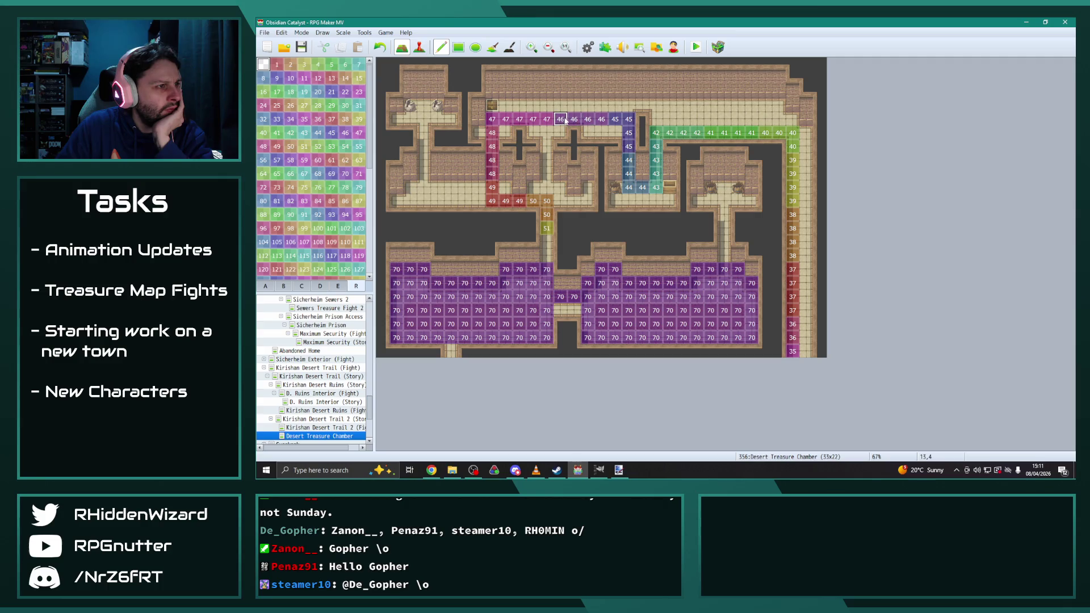
left_click(547, 120)
right_click(615, 119)
left_click(602, 119)
right_click(629, 160)
left_click(629, 146)
right_click(655, 187)
left_click(642, 187)
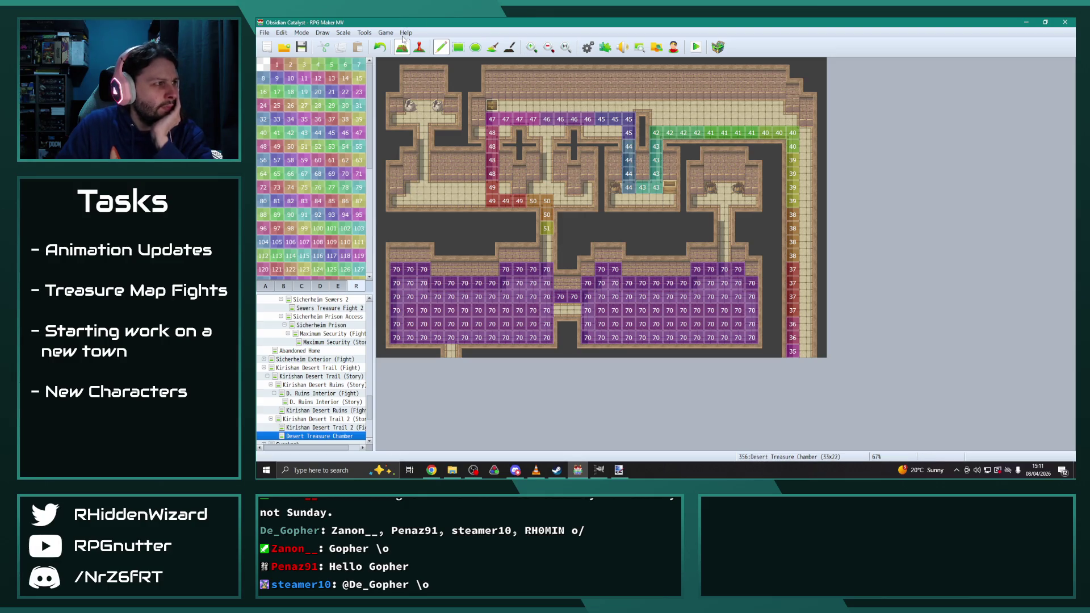
Step: Move the treasure chest event one tile left on the room floor
left_click(265, 286)
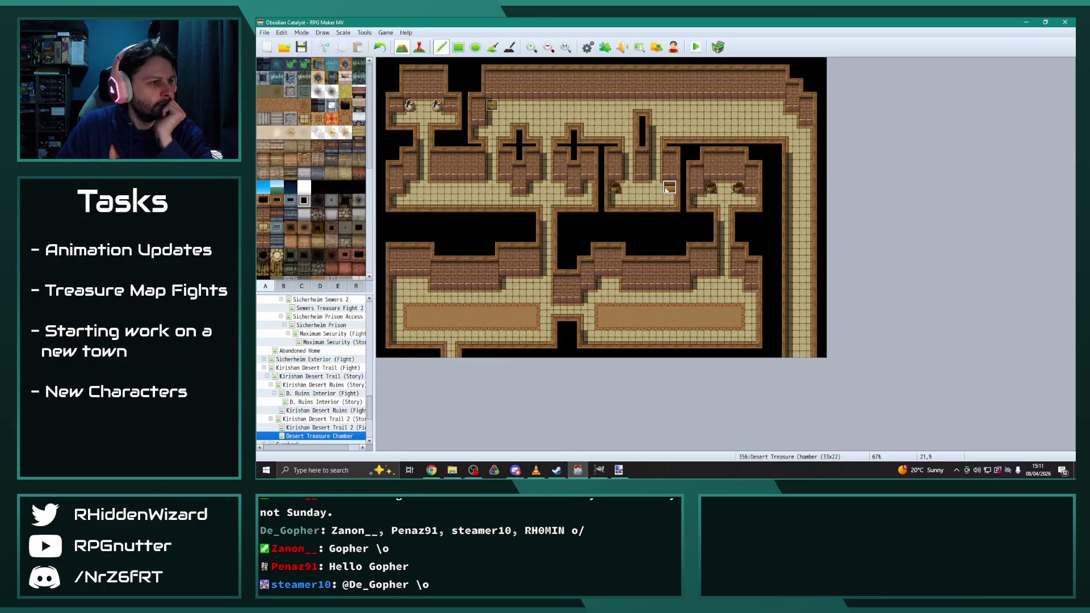
left_click(642, 200)
left_click(647, 203)
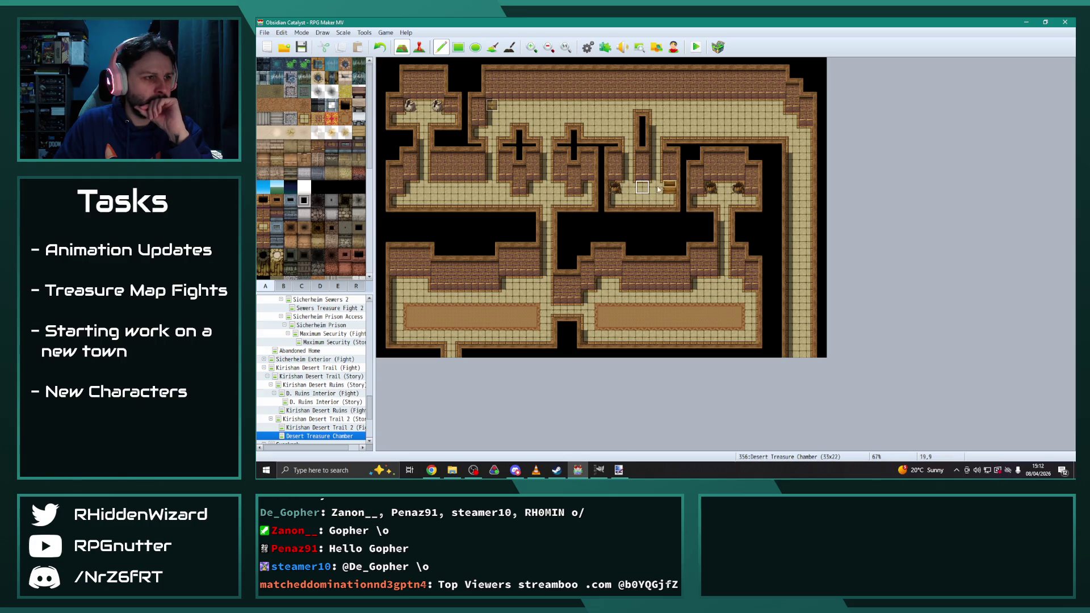
mouse_move(670, 187)
left_mouse_down()
mouse_move(658, 187)
mouse_move(671, 187)
left_mouse_up()
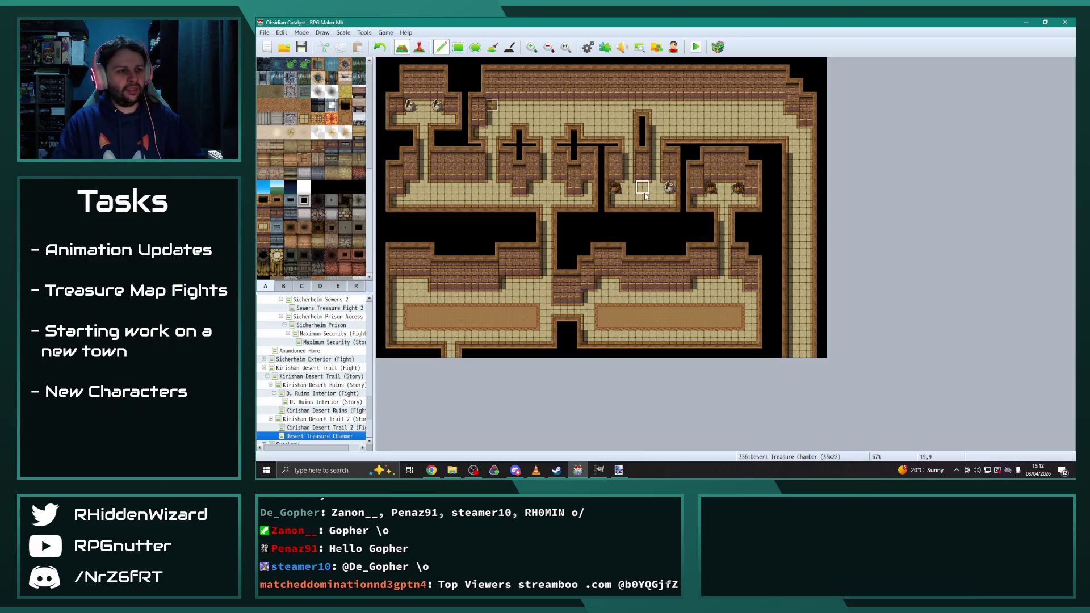
key("alt+Tab")
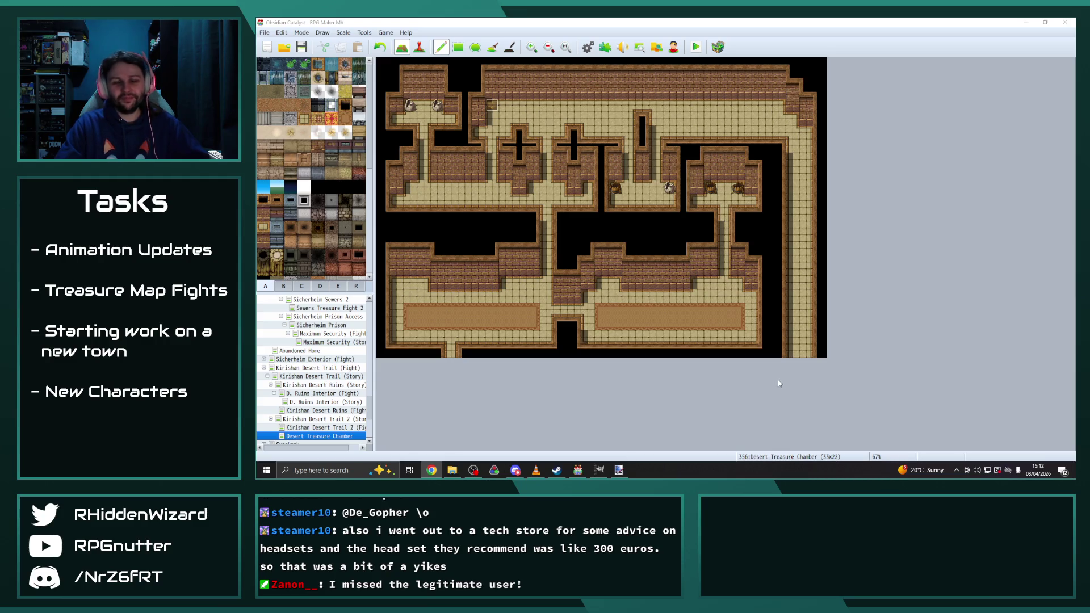
Step: Bring back the region overlay showing the 51–35 trail and region-70 lower halls
left_click(356, 286)
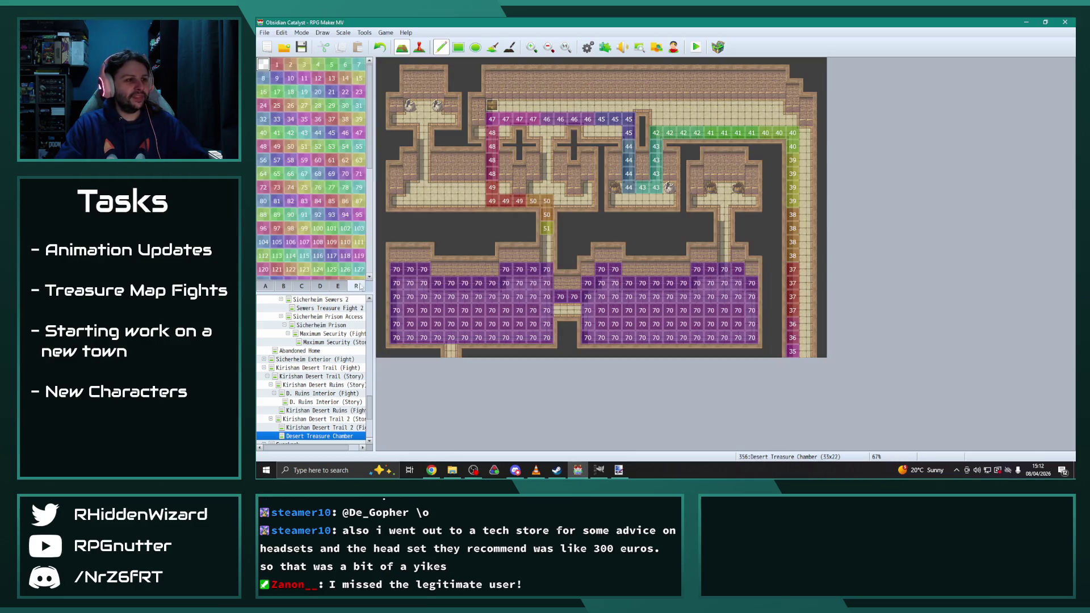
Step: Renumber the top-row and east-side region tiles one lower, from 43 down to 37
right_click(656, 132)
left_click(656, 146)
right_click(711, 132)
left_click(696, 133)
right_click(765, 133)
left_click(751, 132)
right_click(793, 159)
left_click(793, 146)
right_click(792, 214)
left_click(793, 200)
right_click(792, 269)
left_click(793, 256)
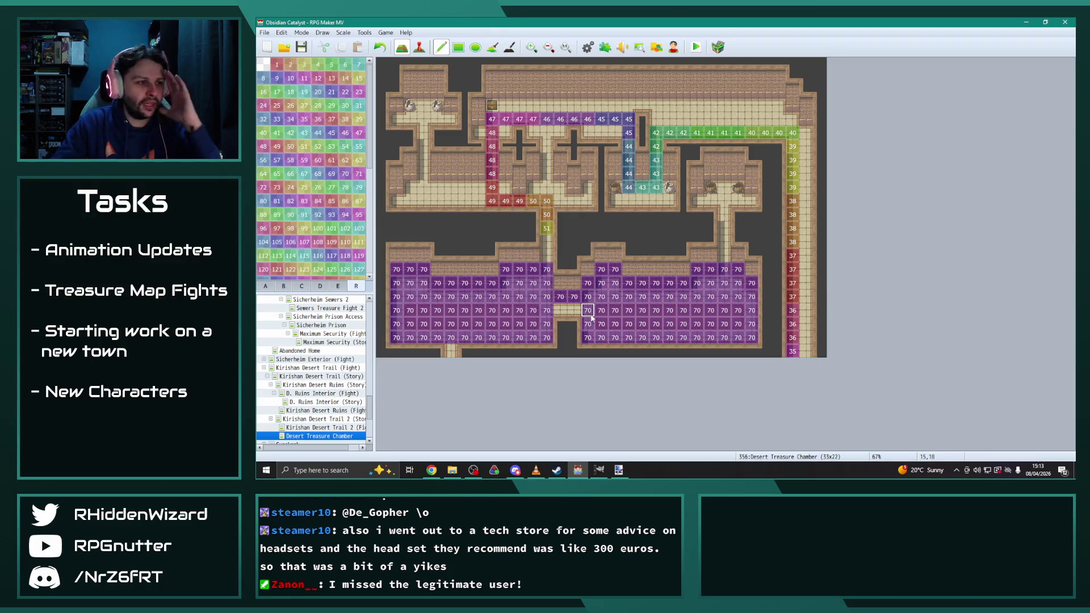
Step: Clear region 70 from the lower hall's upper rows
left_click_drag(451, 269, 396, 269)
left_click(437, 283)
mouse_move(481, 285)
left_mouse_down()
mouse_move(505, 269)
mouse_move(546, 269)
mouse_move(560, 296)
mouse_move(601, 273)
mouse_move(683, 283)
mouse_move(737, 269)
mouse_move(778, 299)
mouse_move(766, 303)
mouse_move(752, 284)
left_mouse_up()
left_click_drag(574, 310, 560, 310)
Step: Paint region 70 down the column below 51 and through the small and left rooms
left_click(451, 350)
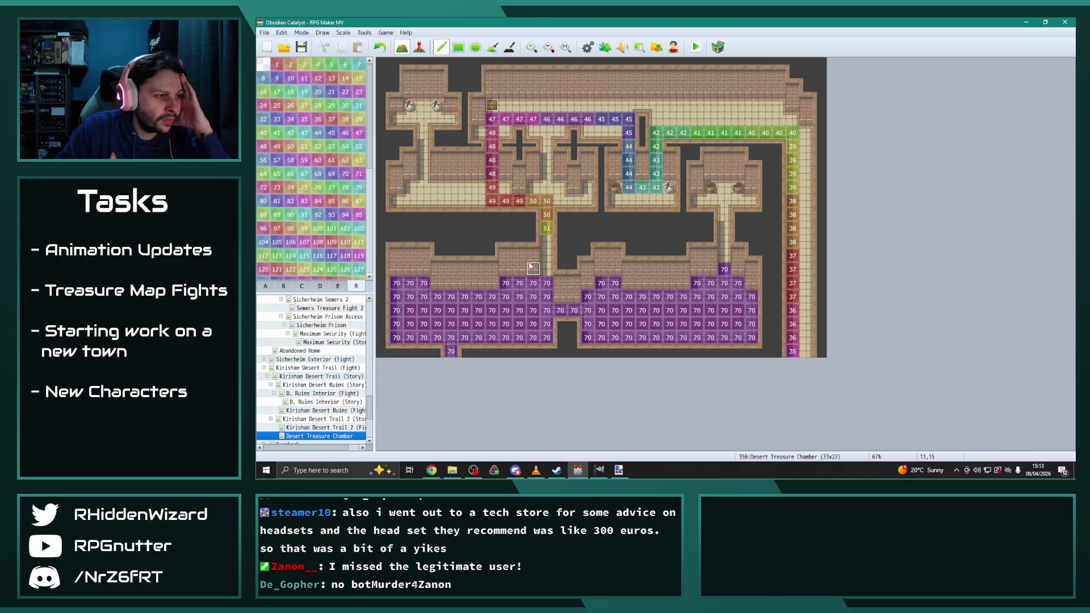
left_click_drag(546, 242, 547, 270)
mouse_move(534, 186)
left_mouse_down()
mouse_move(576, 201)
mouse_move(588, 187)
left_mouse_up()
left_click(547, 133)
mouse_move(548, 158)
left_mouse_down()
mouse_move(560, 132)
mouse_move(506, 132)
left_mouse_up()
left_click(479, 133)
left_click(506, 187)
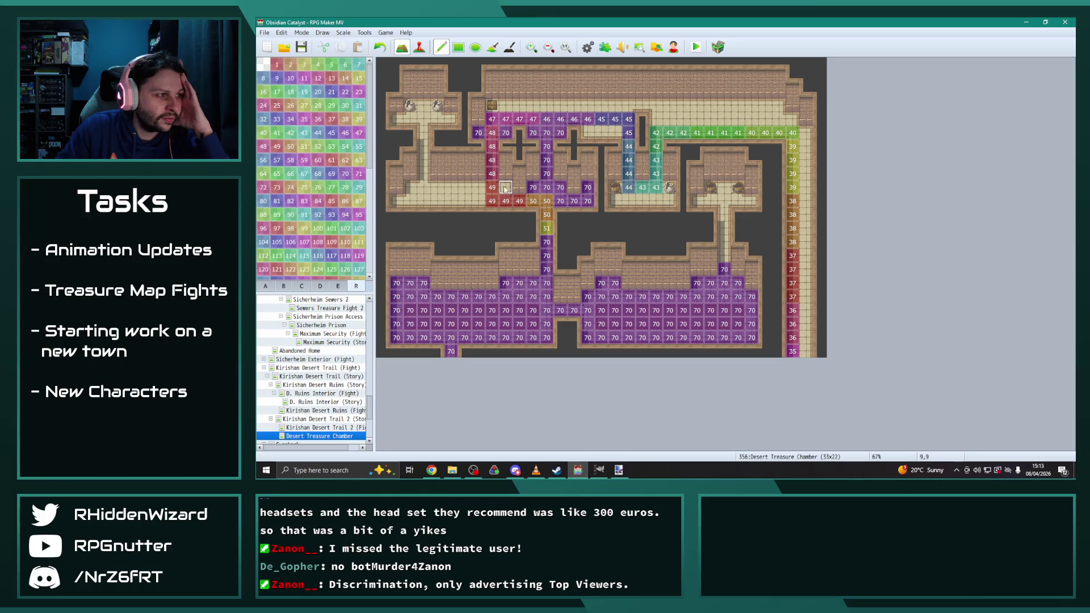
mouse_move(479, 187)
left_mouse_down()
mouse_move(410, 188)
mouse_move(401, 199)
mouse_move(479, 201)
left_mouse_up()
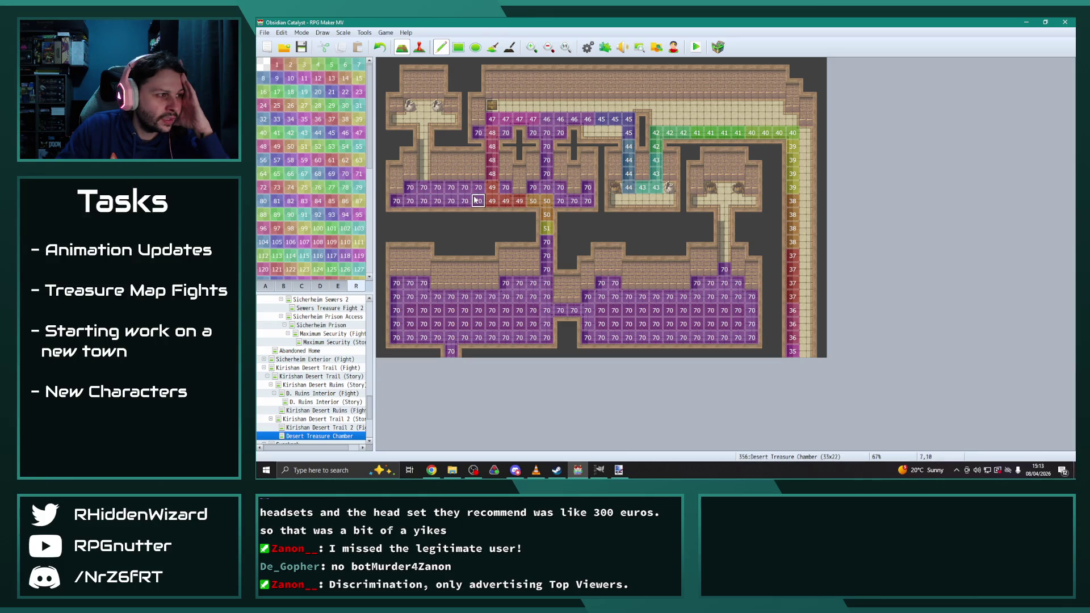
Step: Paint region 70 across the top rows, right rooms and far-right column, then show map tiles
mouse_move(424, 173)
left_mouse_down()
mouse_move(424, 118)
mouse_move(396, 119)
mouse_move(451, 118)
left_mouse_up()
left_click(423, 105)
left_click(506, 105)
mouse_move(543, 107)
left_mouse_down()
mouse_move(726, 105)
mouse_move(779, 116)
mouse_move(588, 132)
left_mouse_up()
left_click_drag(615, 200, 670, 200)
mouse_move(724, 256)
left_mouse_down()
mouse_move(724, 188)
mouse_move(751, 200)
mouse_move(697, 200)
left_mouse_up()
mouse_move(790, 121)
left_mouse_down()
mouse_move(806, 146)
mouse_move(806, 352)
left_mouse_up()
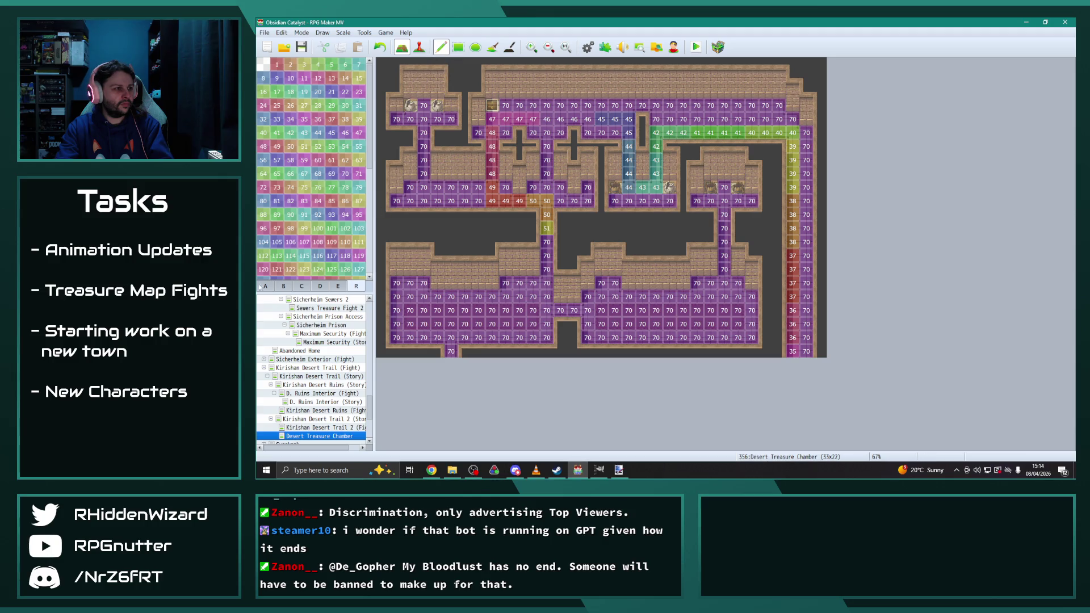
left_click(262, 287)
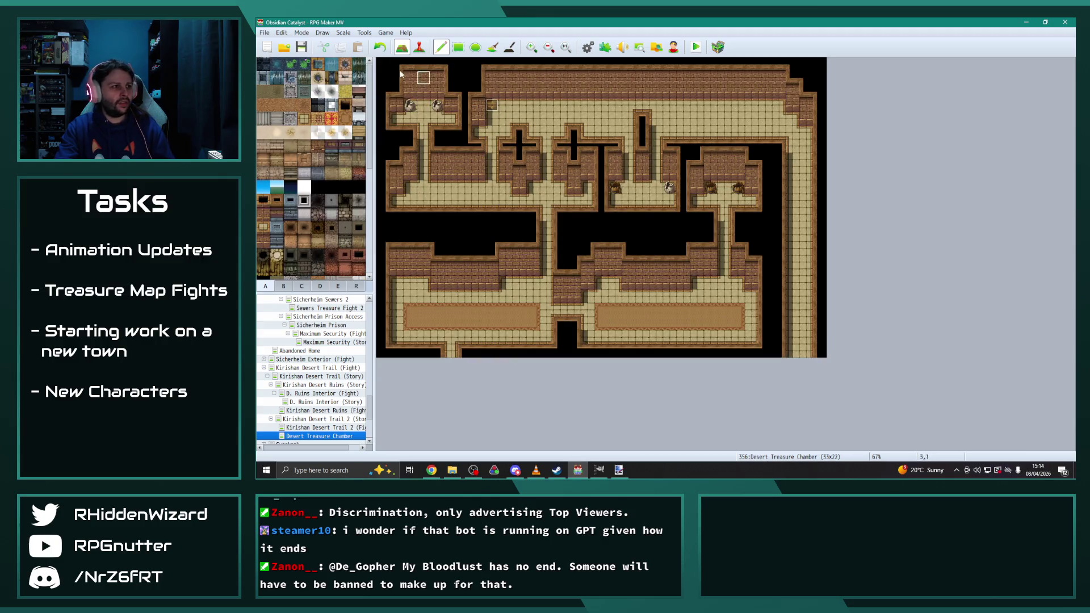
Step: In Event mode, return to Desert Treasure Chamber and paste two stacked Erenar event copies
left_click(419, 47)
left_click(492, 106)
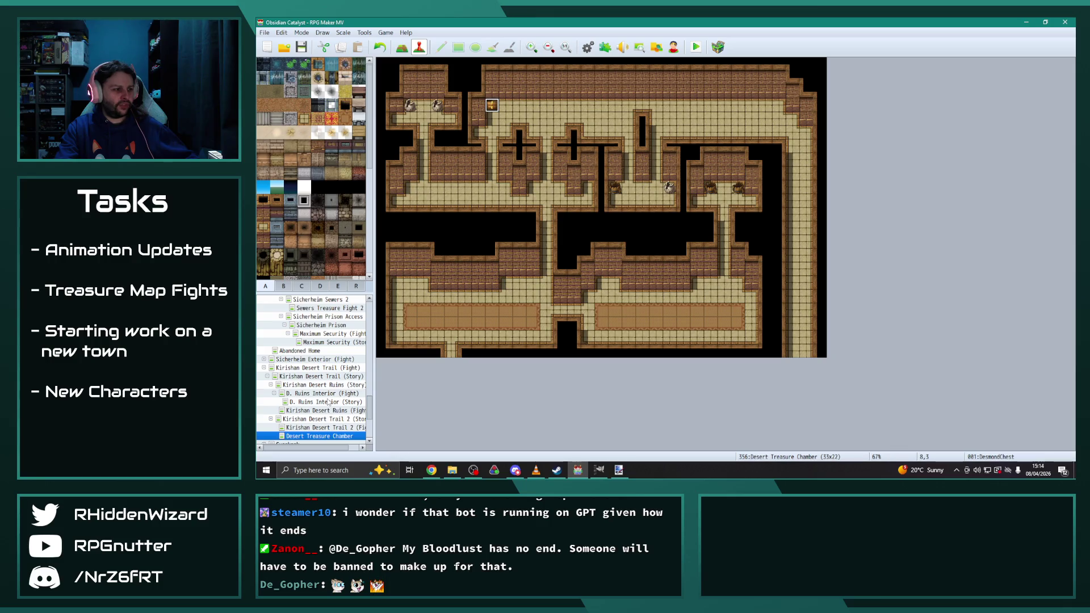
scroll(330, 398, "up", 1)
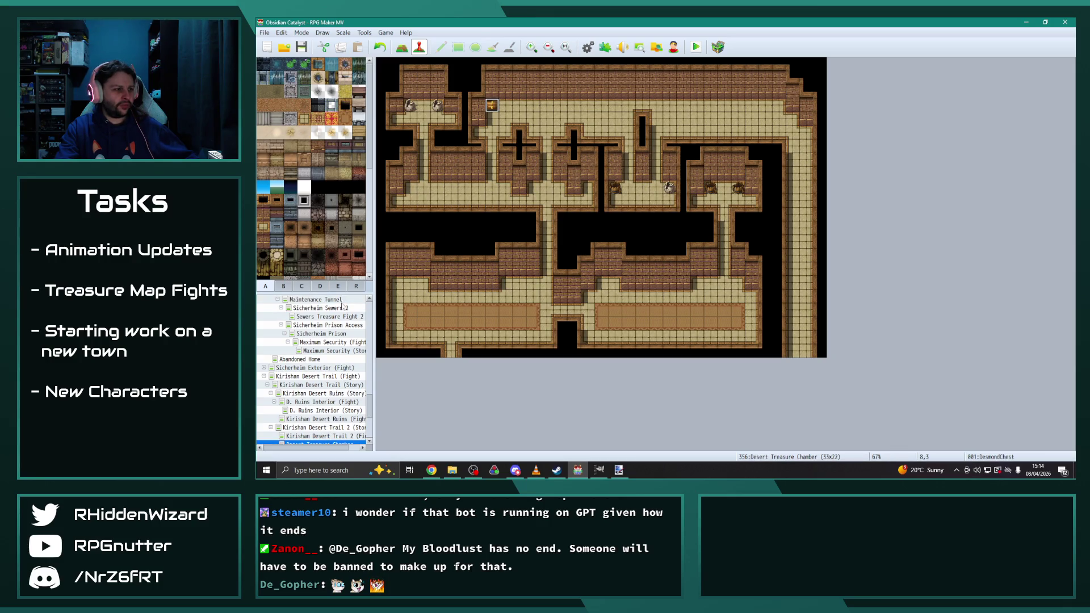
left_click(335, 308)
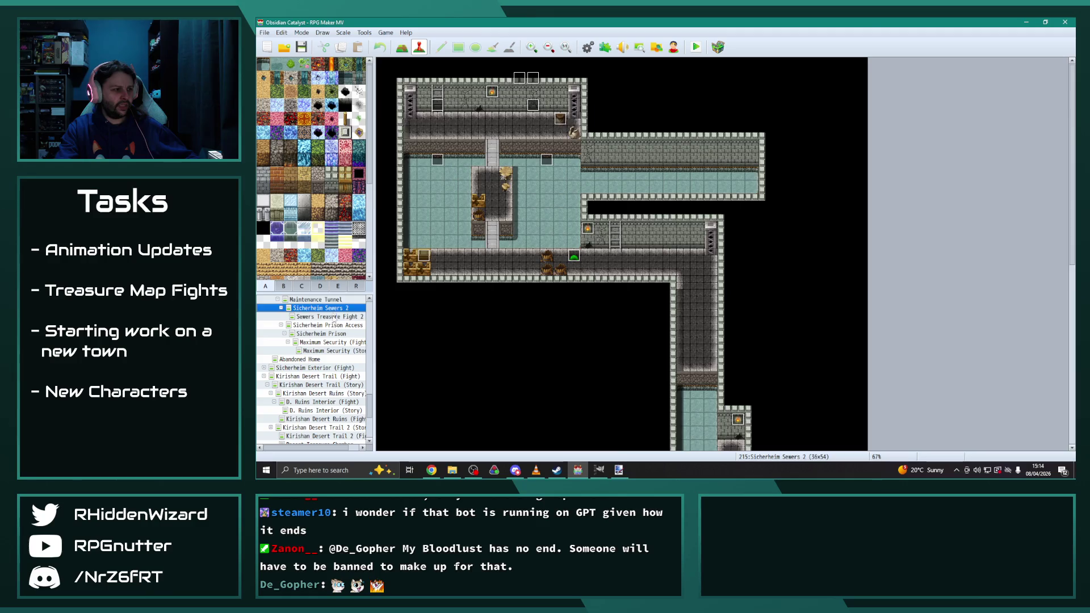
left_click(328, 316)
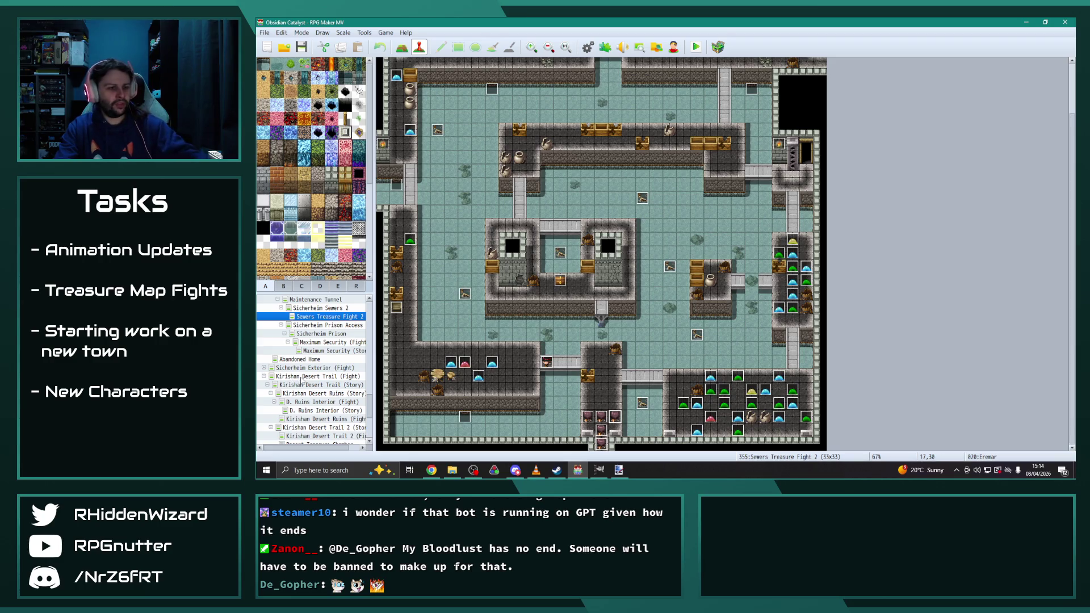
scroll(343, 416, "down", 2)
left_click(342, 412)
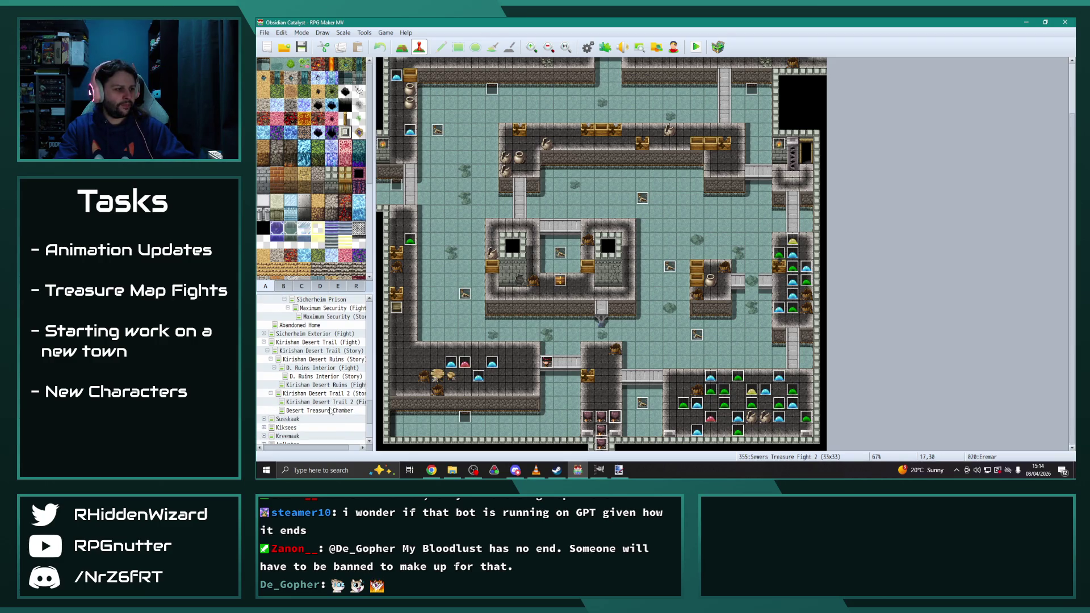
key("ctrl+v")
key("ctrl+v")
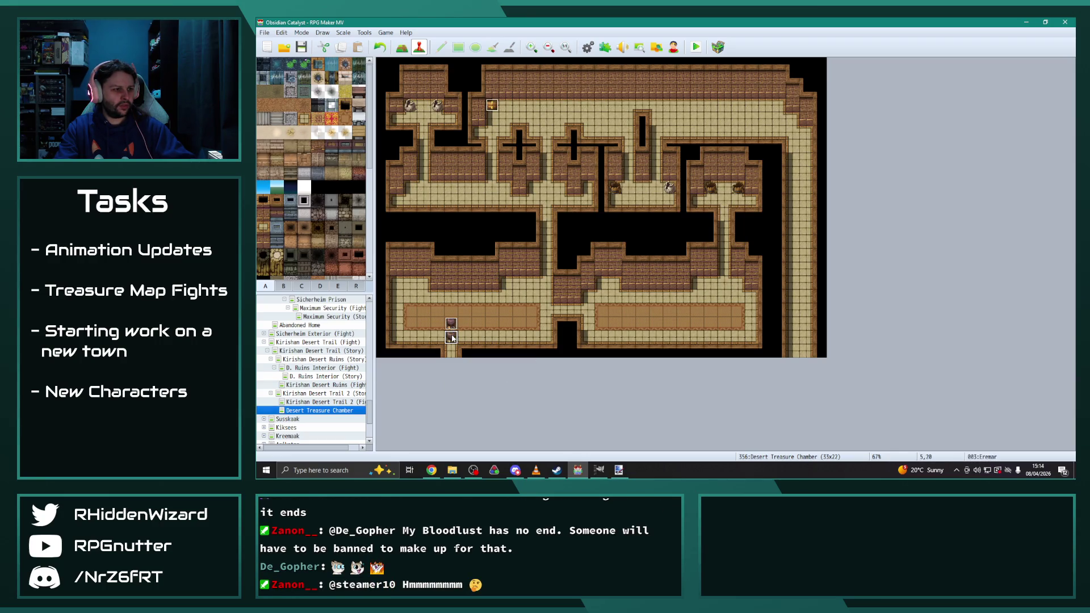
Step: Paste two more Erenar event copies on adjacent tiles, forming a five-event cross
key("ctrl+v")
left_click(465, 337)
key("ctrl+v")
left_click(451, 351)
key("ctrl+v")
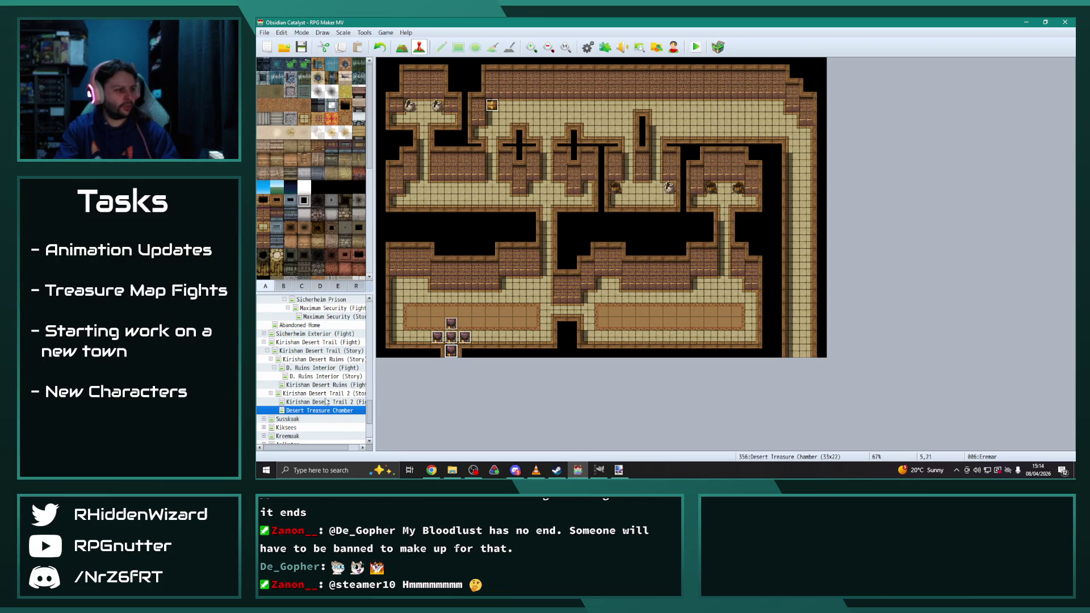
left_click(325, 300)
scroll(328, 314, "up", 1)
left_click(326, 308)
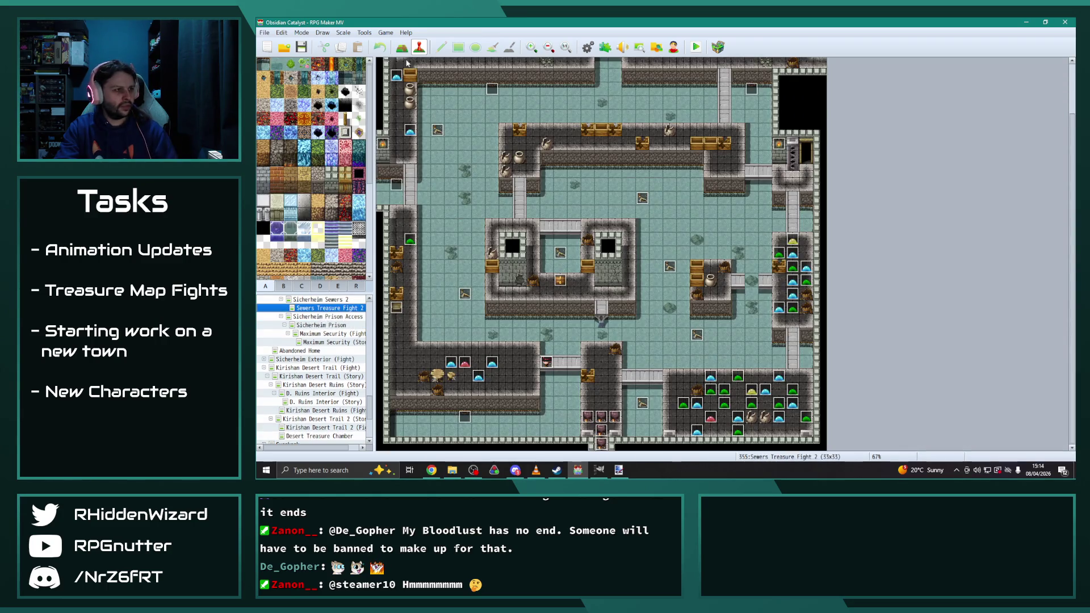
double_click(397, 308)
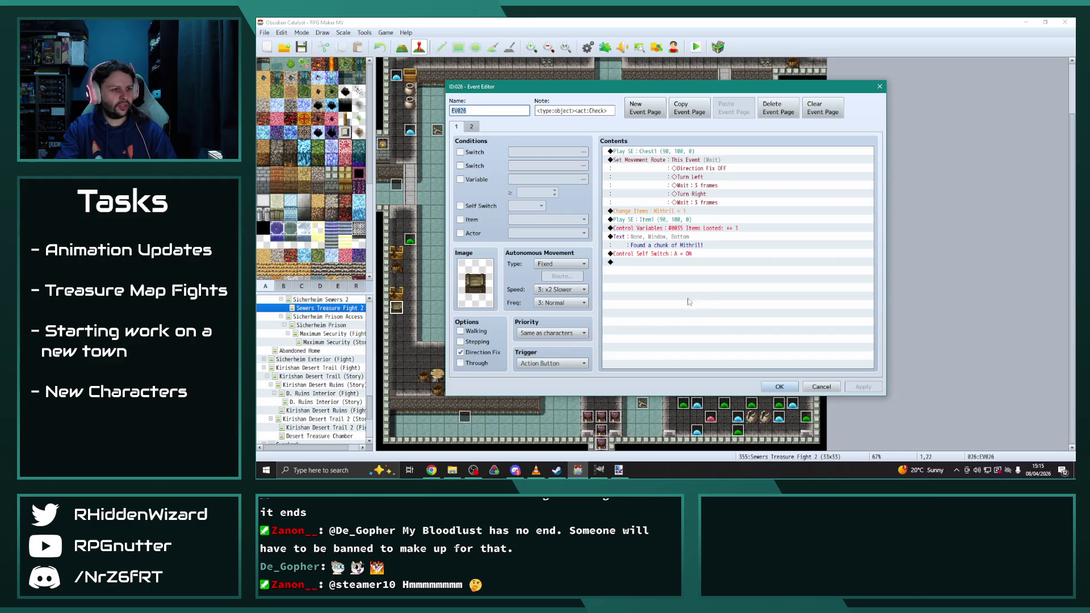
left_click(780, 387)
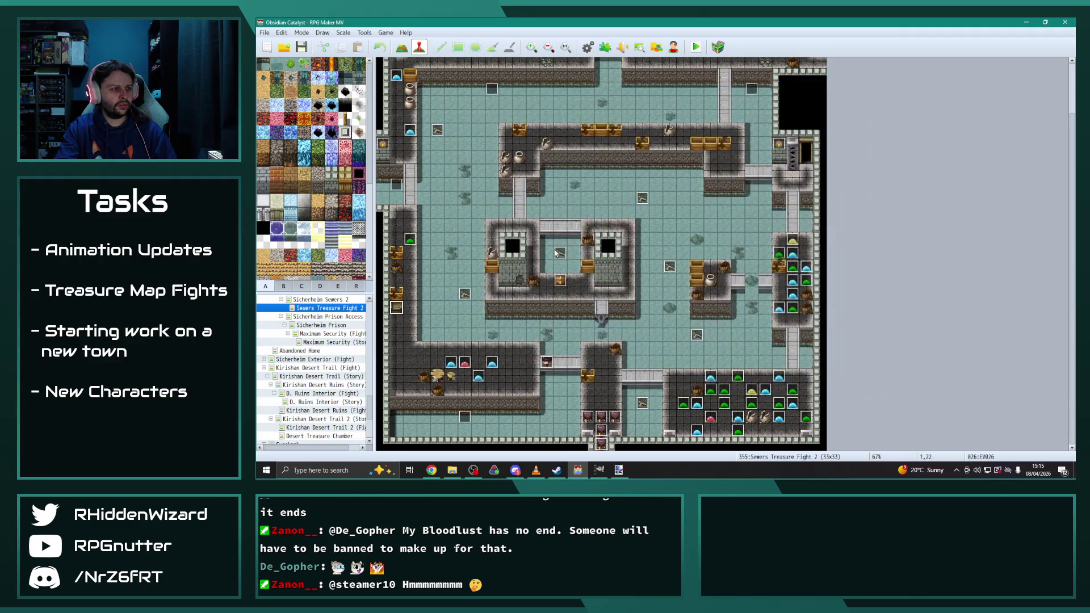
scroll(431, 145, "up", 3)
double_click(455, 109)
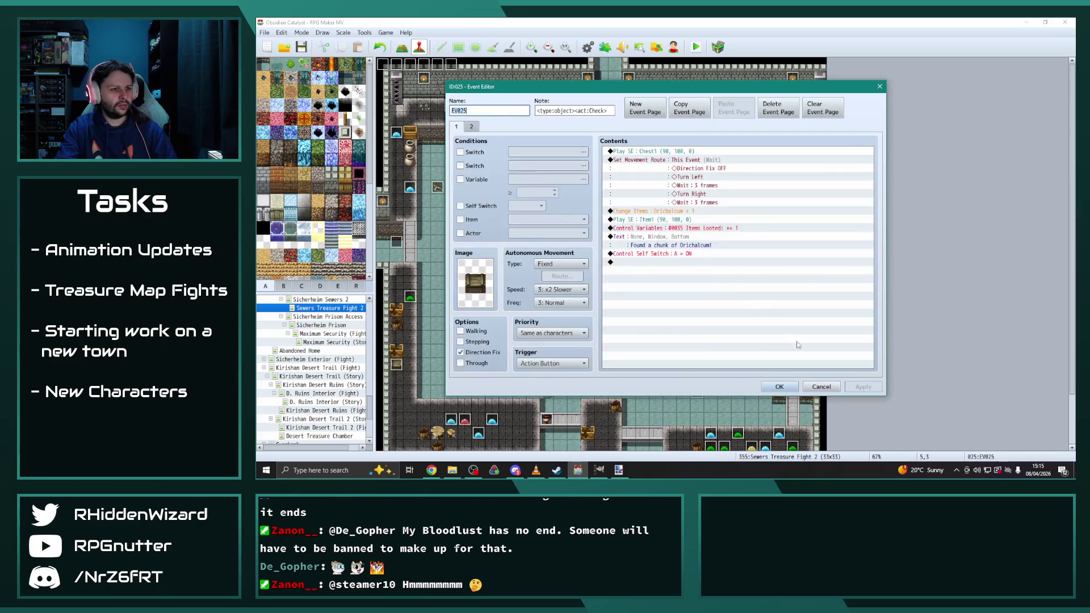
left_click(780, 386)
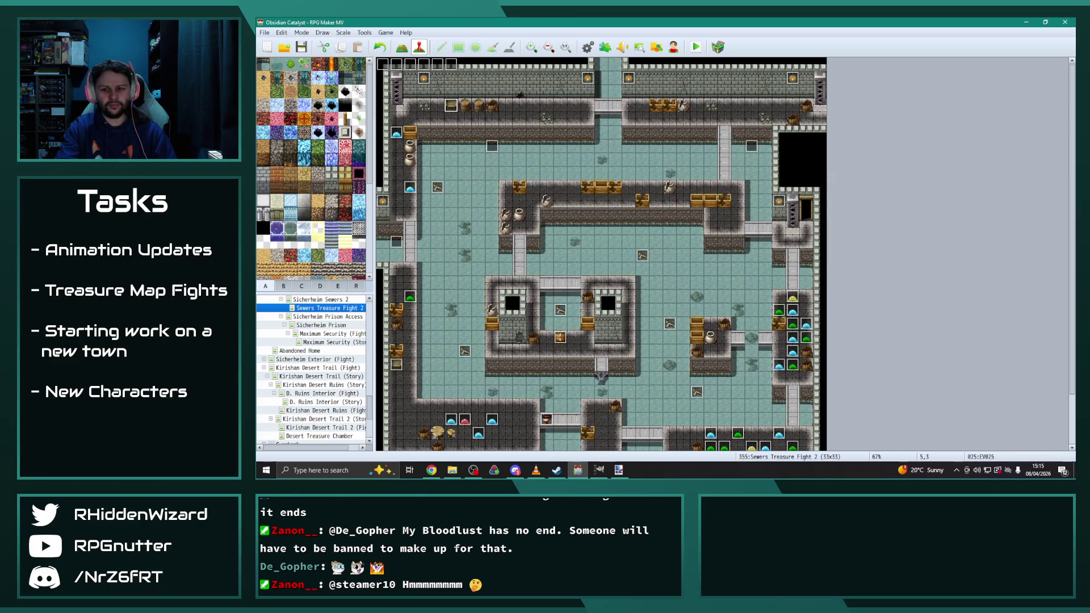
key("alt+Tab")
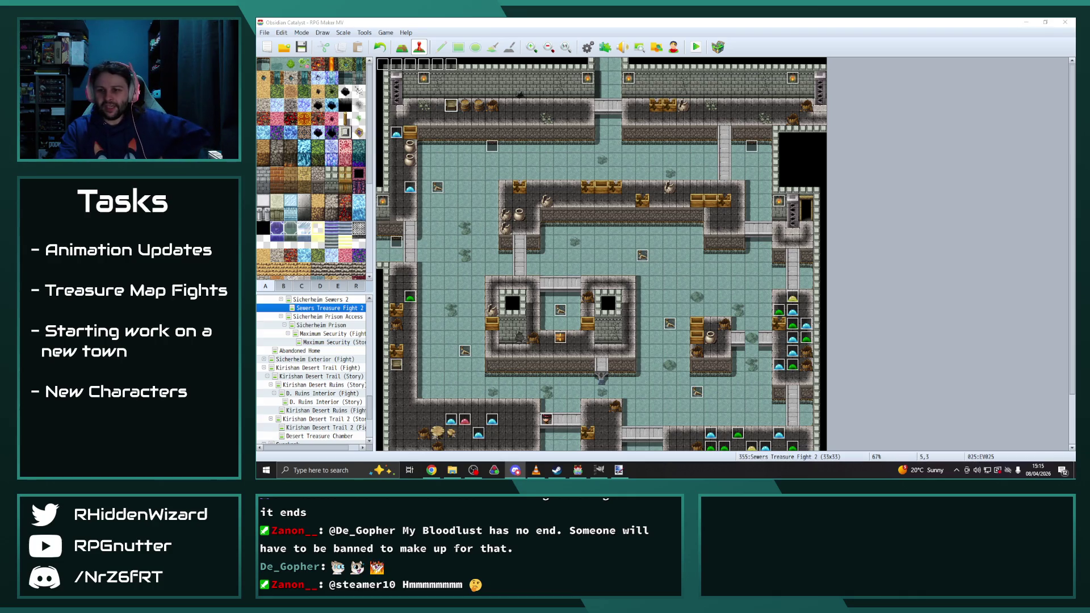
key("alt+Tab")
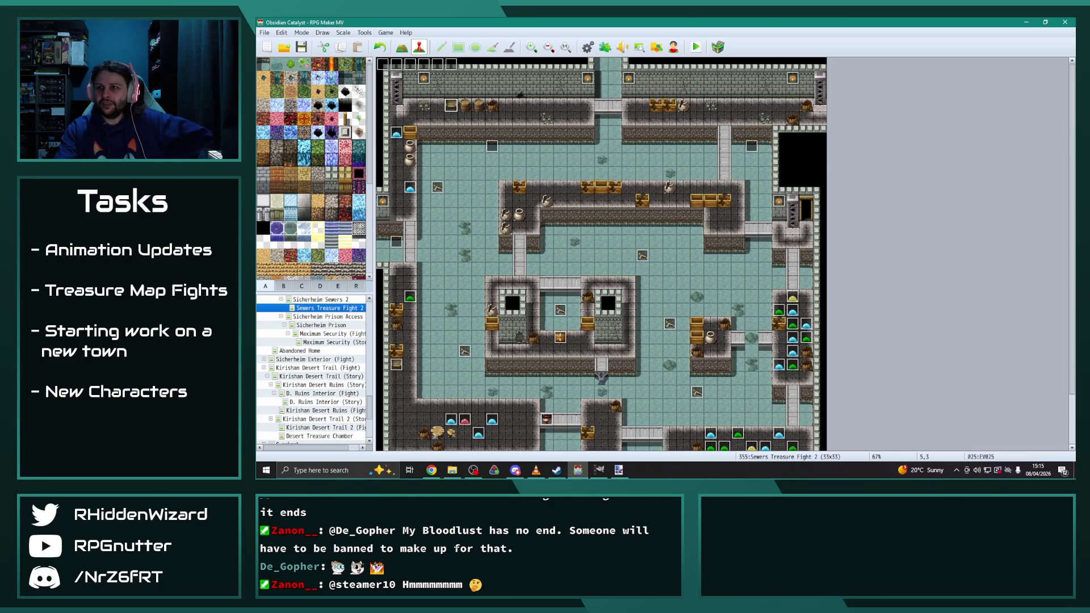
key("alt+Tab")
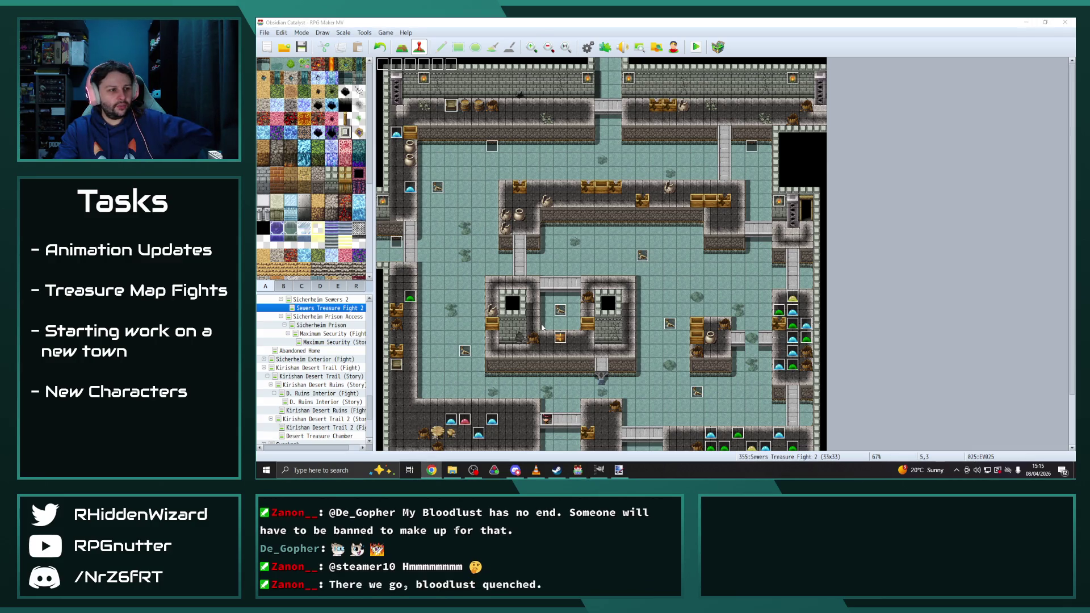
scroll(541, 327, "down", 2)
left_click(553, 386)
left_click(548, 379)
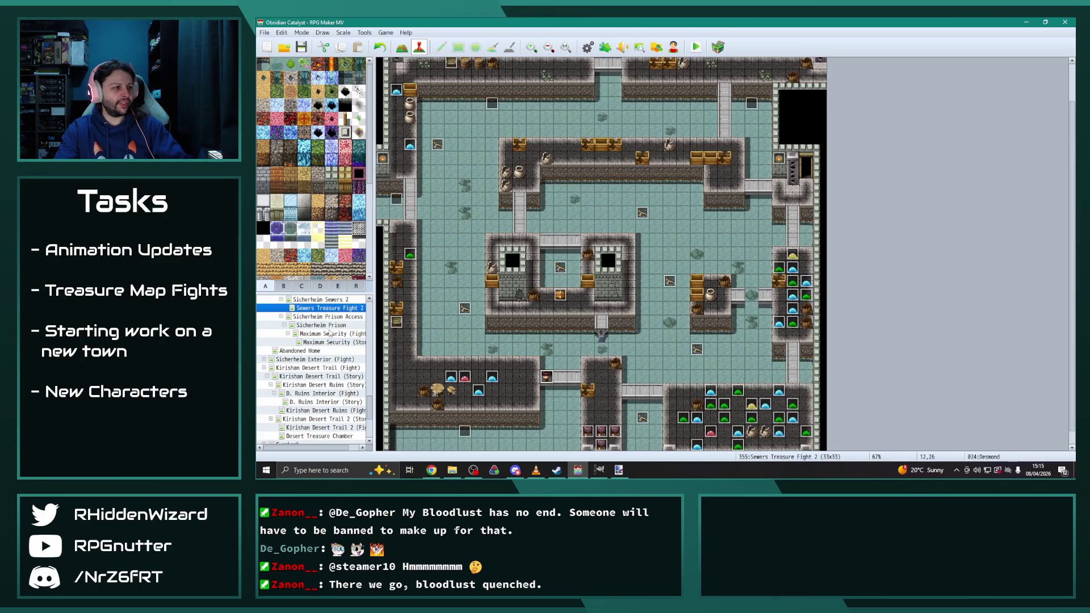
scroll(329, 334, "down", 3)
left_click(327, 361)
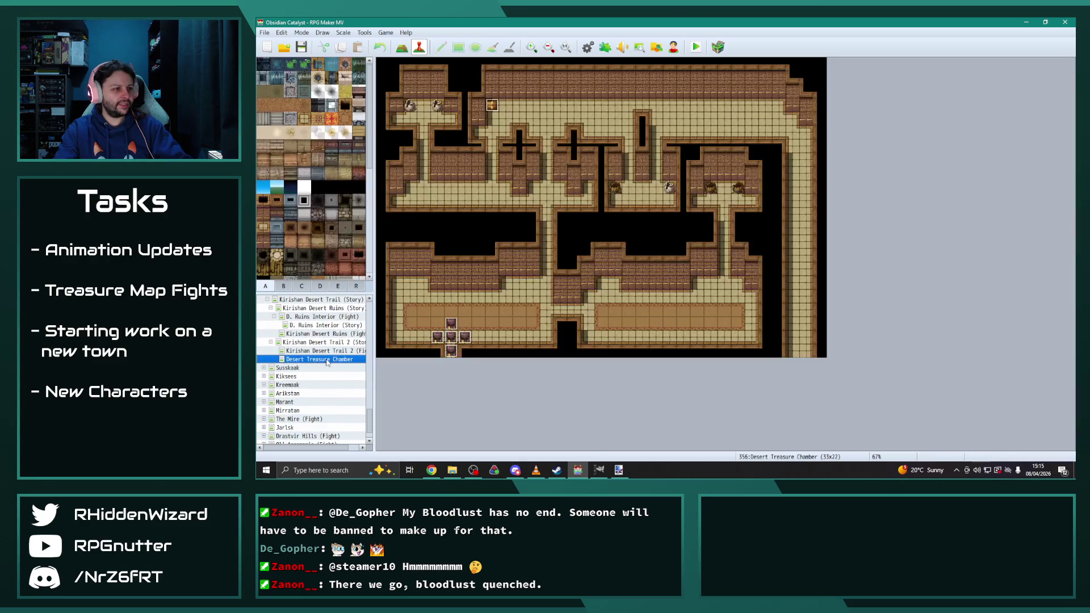
Step: Set the central-corridor Desmond event's image to the Desmond character sprite
left_click(356, 286)
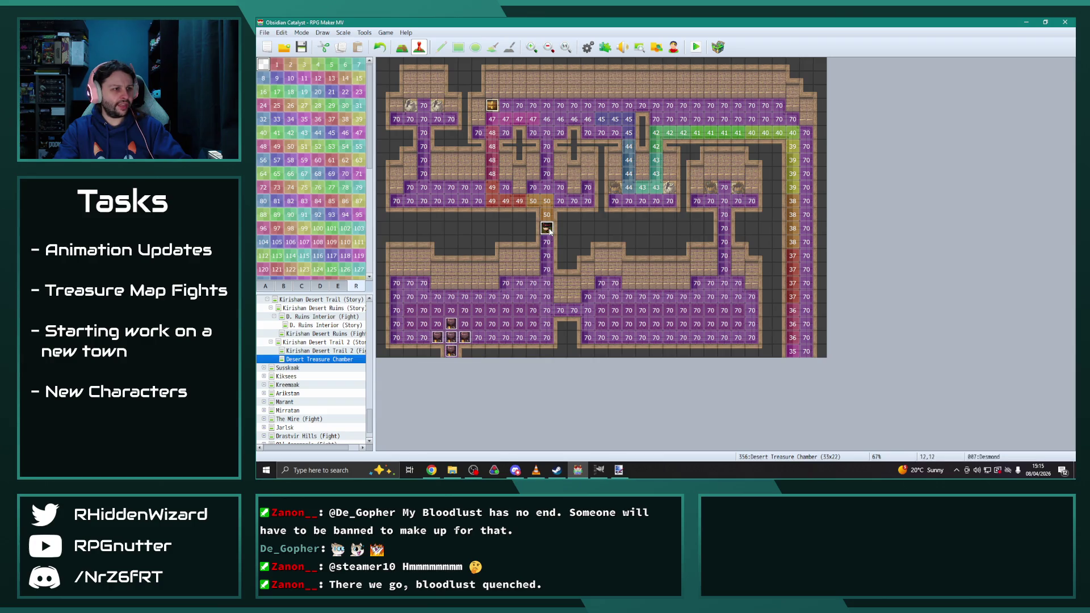
double_click(547, 229)
double_click(482, 294)
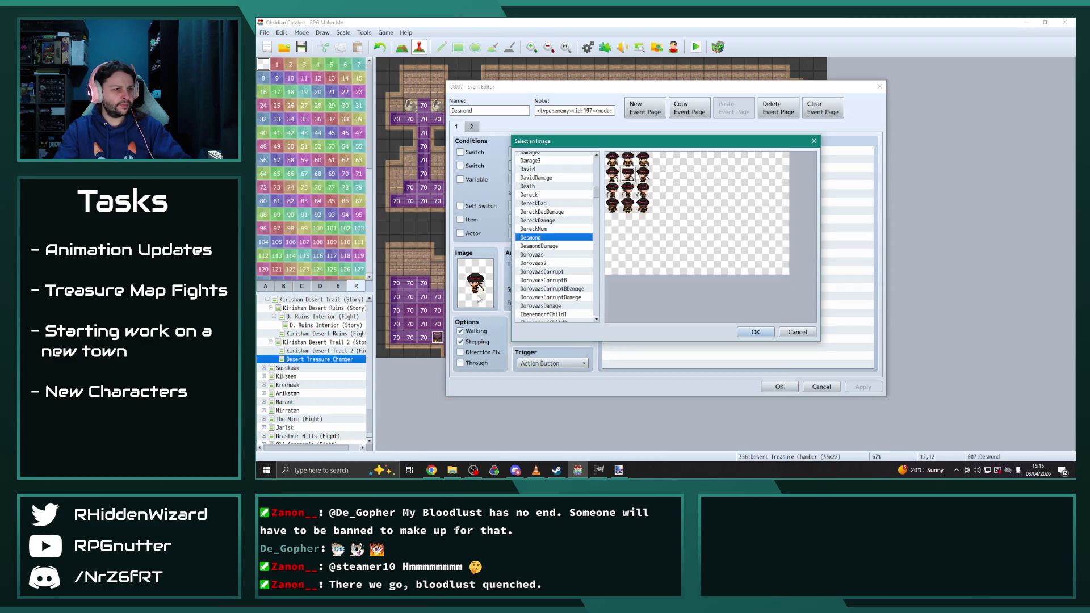
double_click(629, 213)
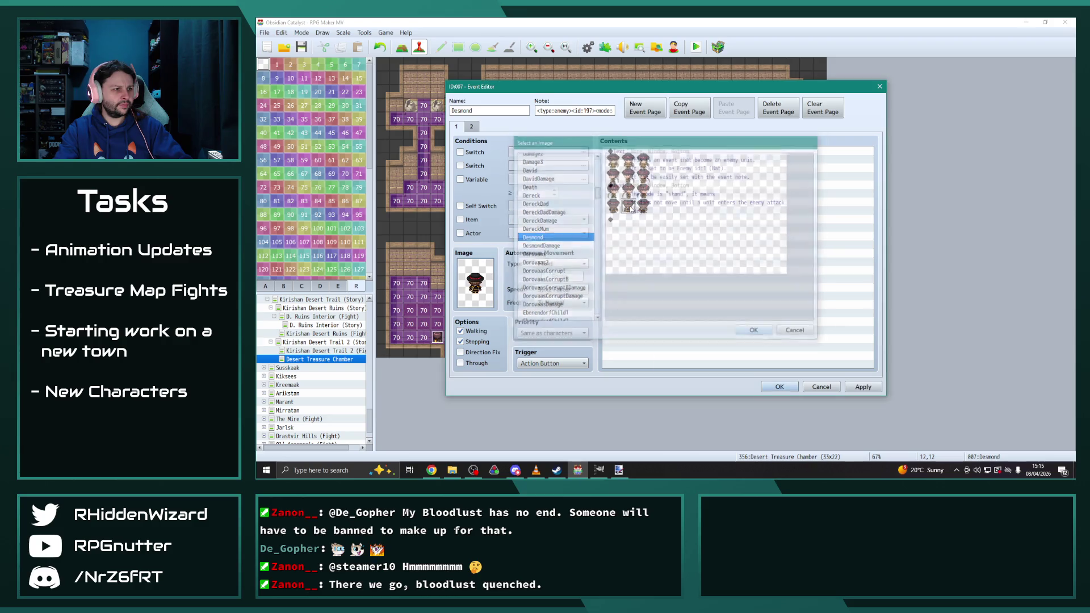
left_click(779, 386)
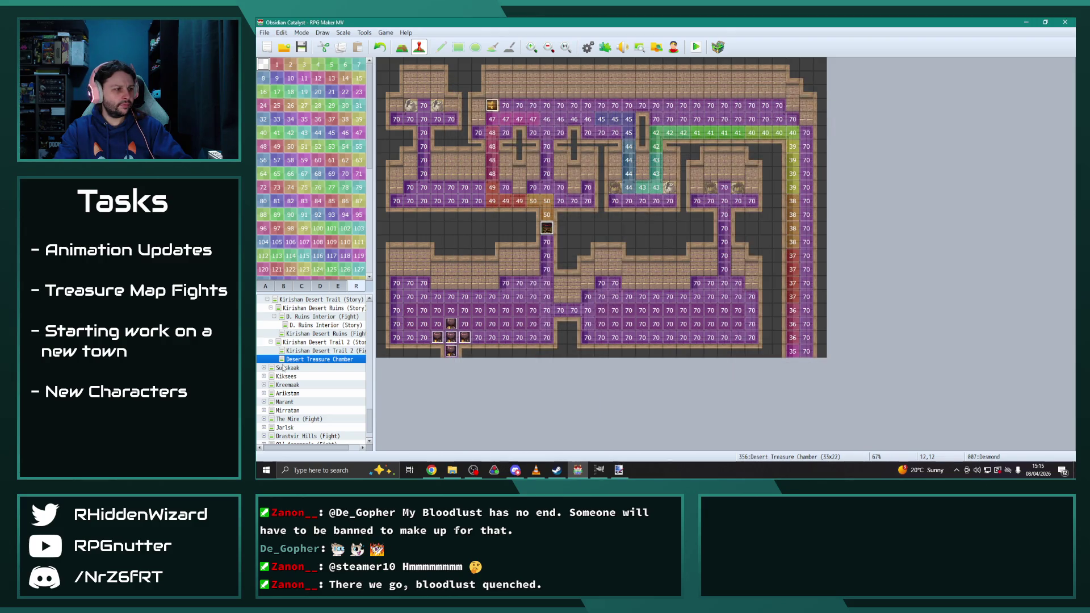
left_click(265, 285)
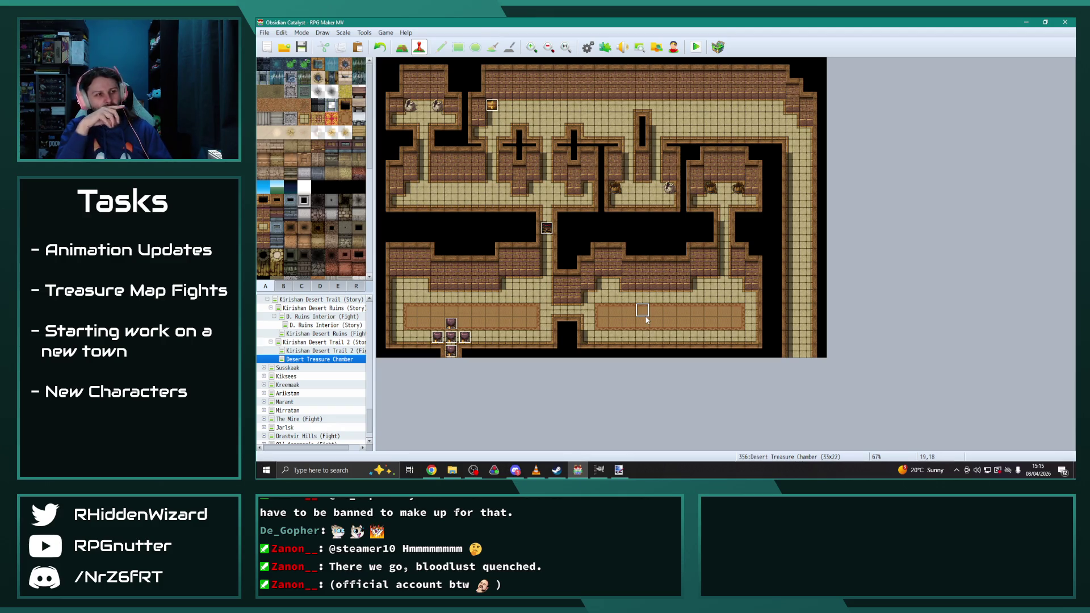
left_click(545, 226)
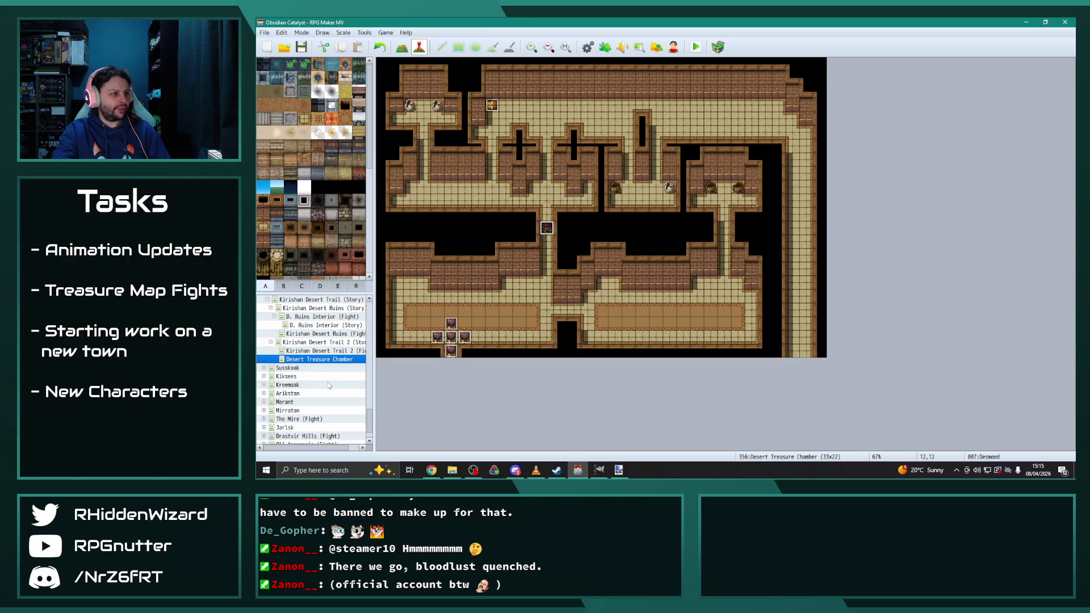
scroll(327, 385, "up", 1)
scroll(332, 384, "up", 1)
scroll(332, 384, "up", 1)
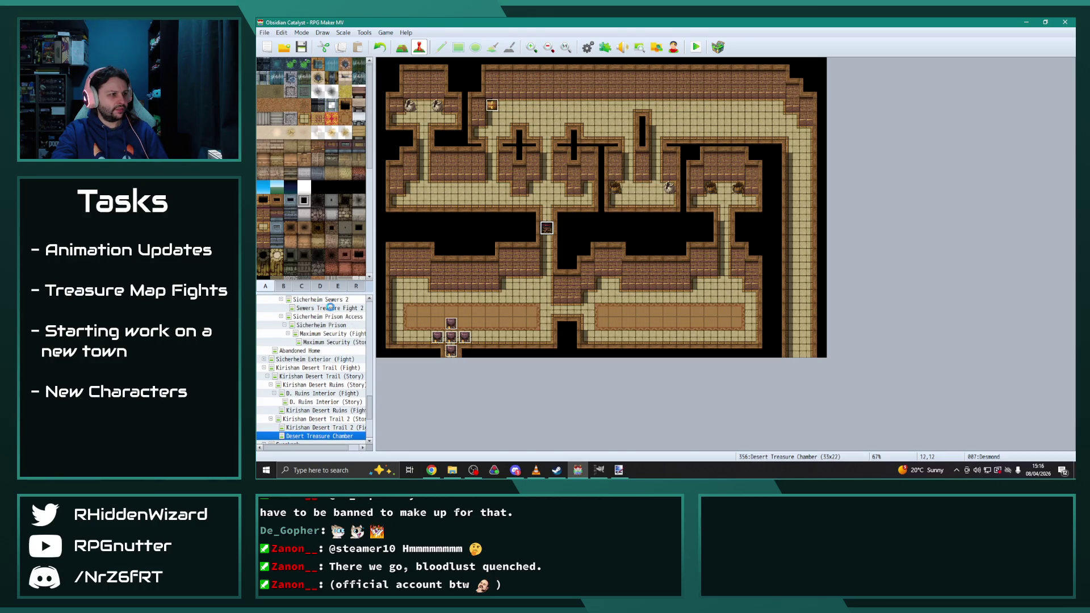
Step: Paste the chest event between the right room's two pots and open it in the Event Editor
left_click(332, 307)
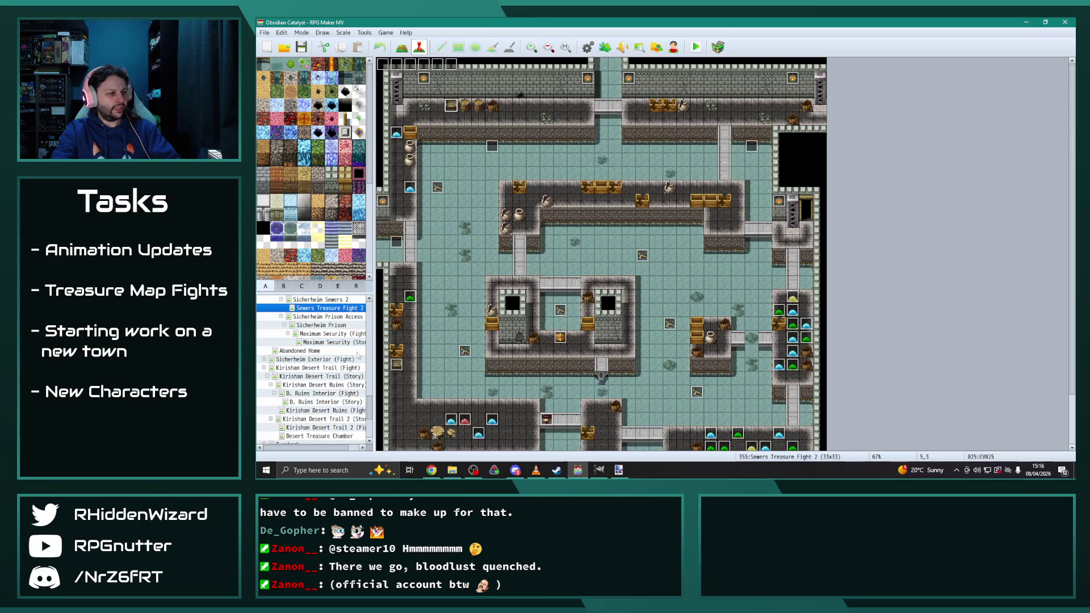
scroll(334, 347, "down", 3)
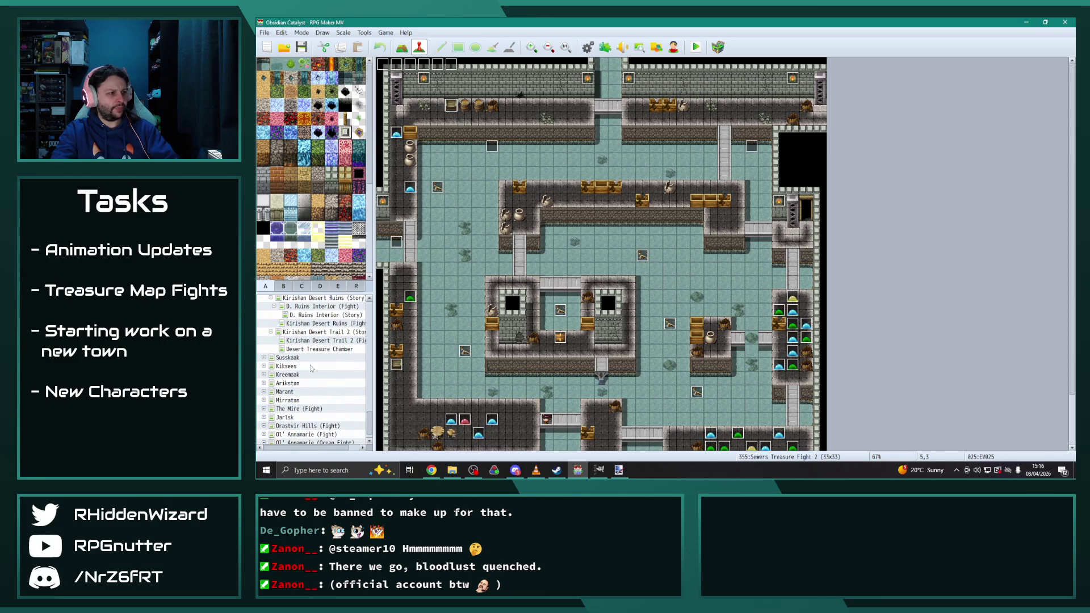
scroll(320, 411, "up", 1)
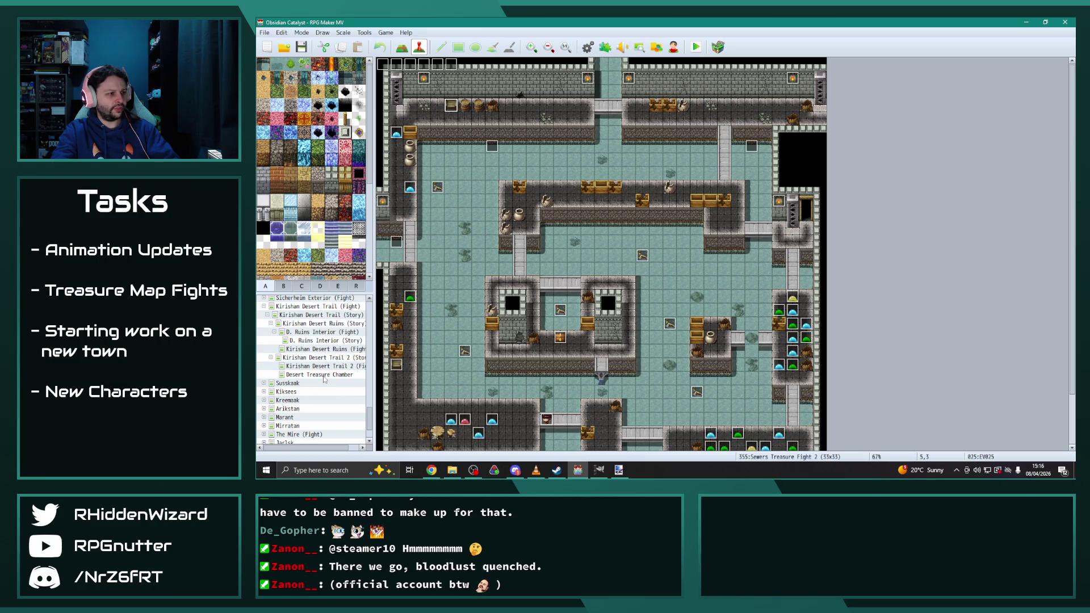
left_click(323, 375)
left_click(425, 107)
key("ctrl+v")
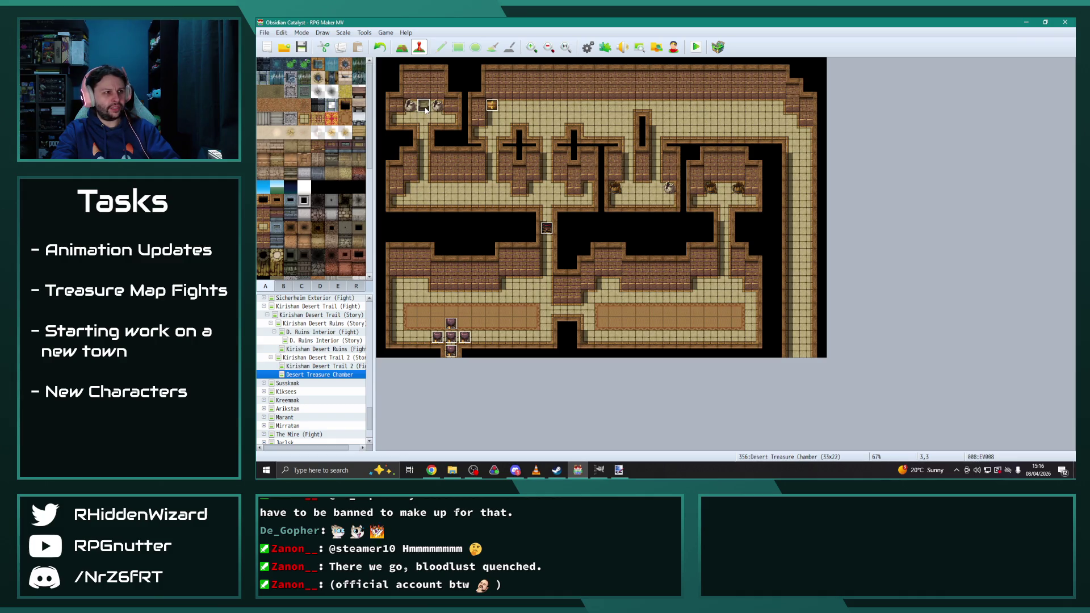
left_click(724, 188)
key("ctrl+v")
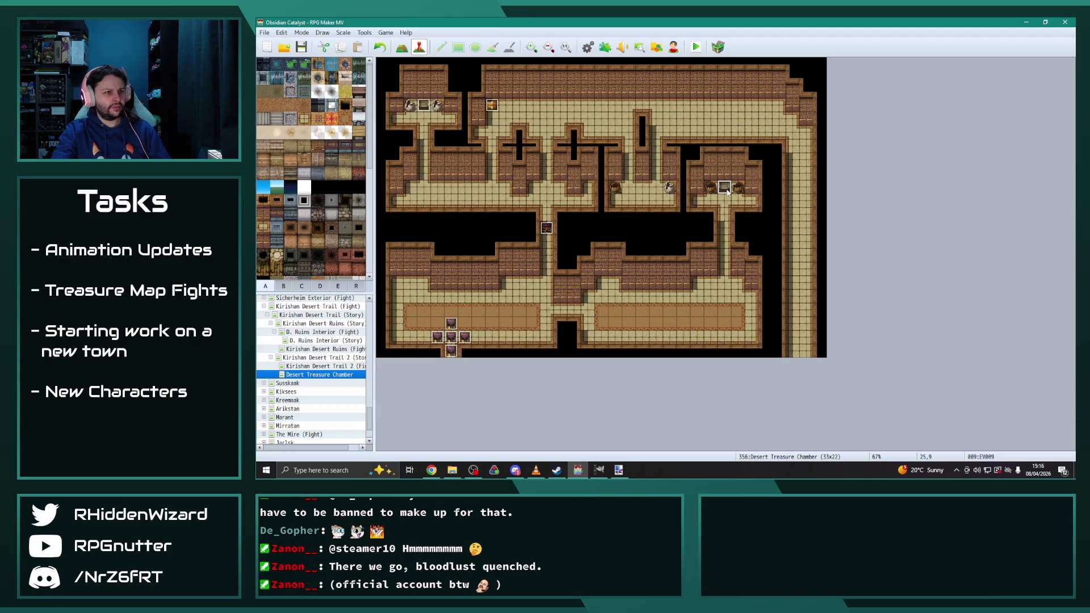
double_click(725, 188)
left_click(681, 211)
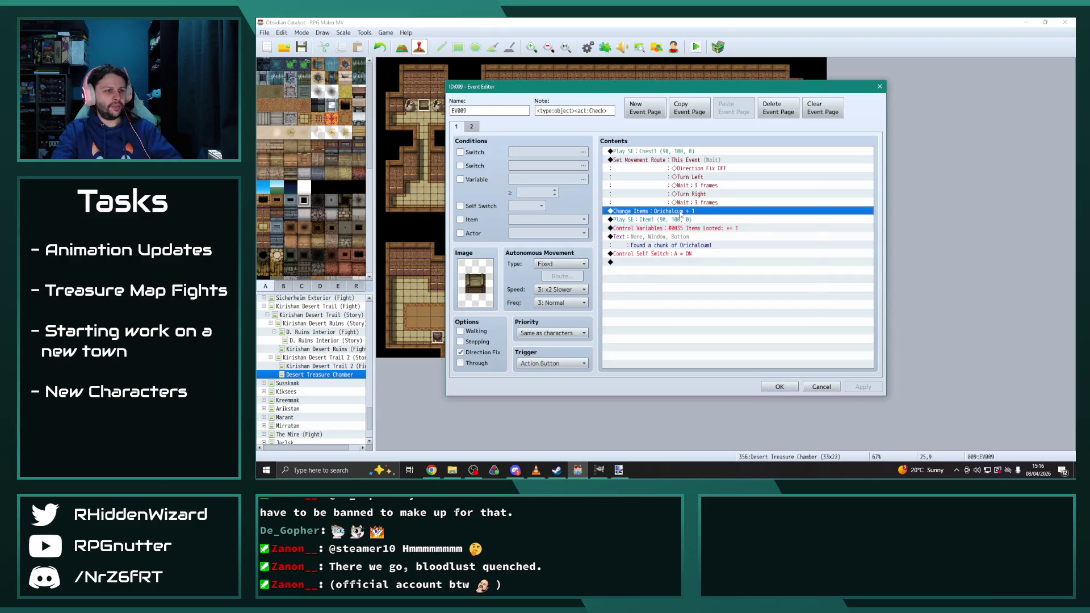
Step: Change the chest's Change Items command to give 0033 Mithril
double_click(681, 211)
left_click(717, 220)
scroll(719, 236, "up", 1)
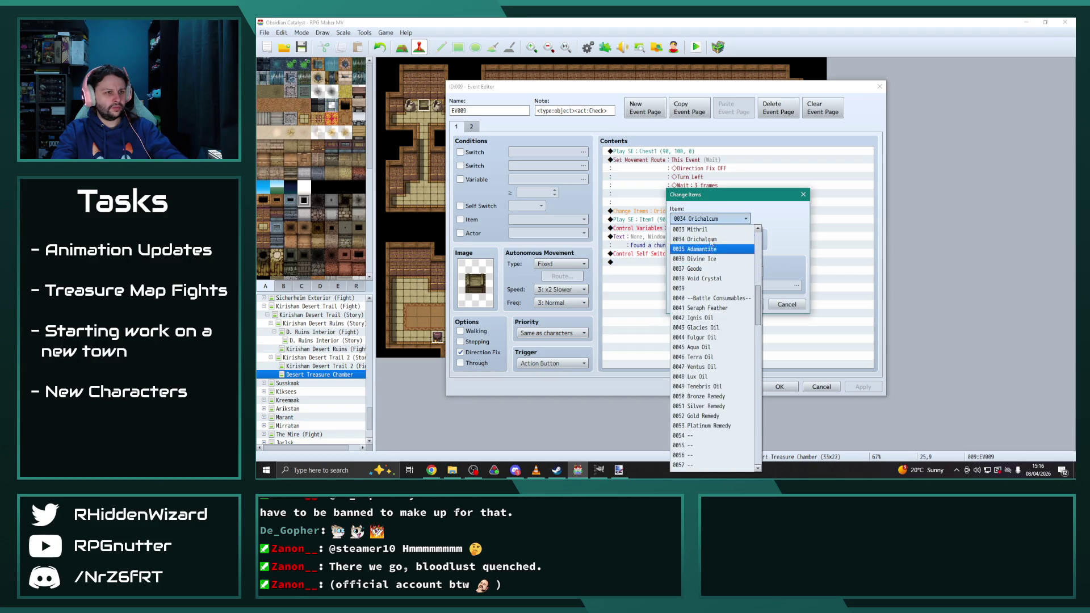
left_click(719, 248)
left_click(741, 304)
Step: Reword the message to 'Found a chunk of Mithril!', then apply and close the chest event
double_click(735, 238)
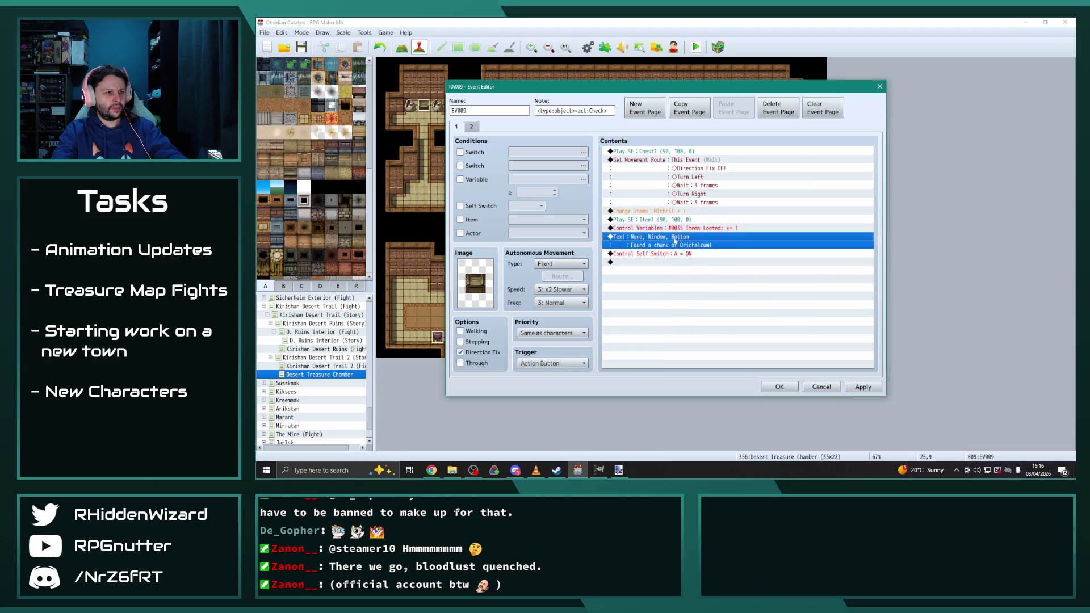
double_click(735, 228)
type("Mithril!")
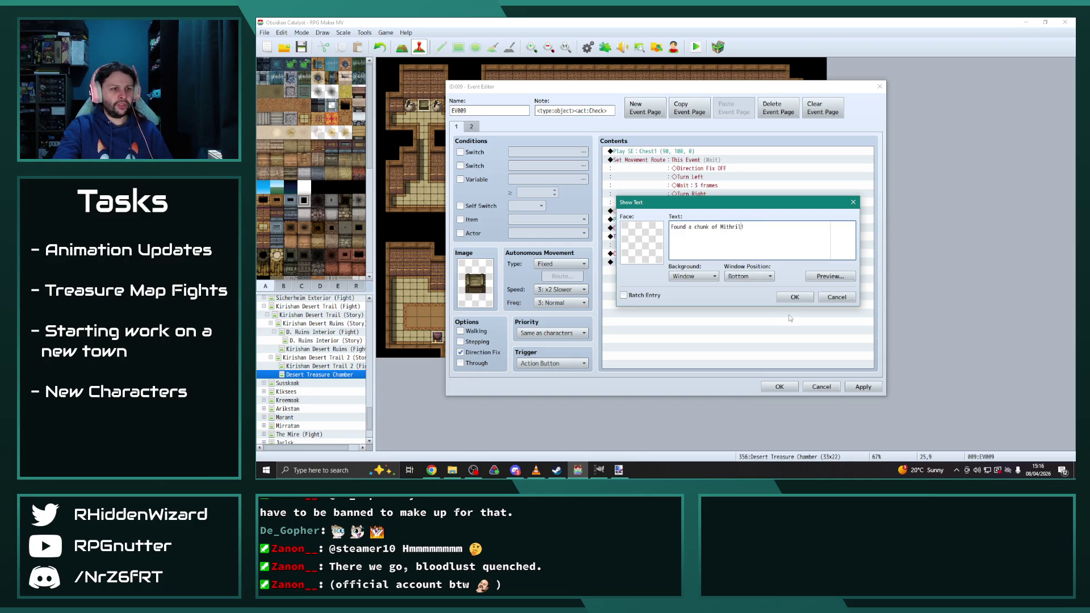
left_click(794, 297)
left_click(863, 389)
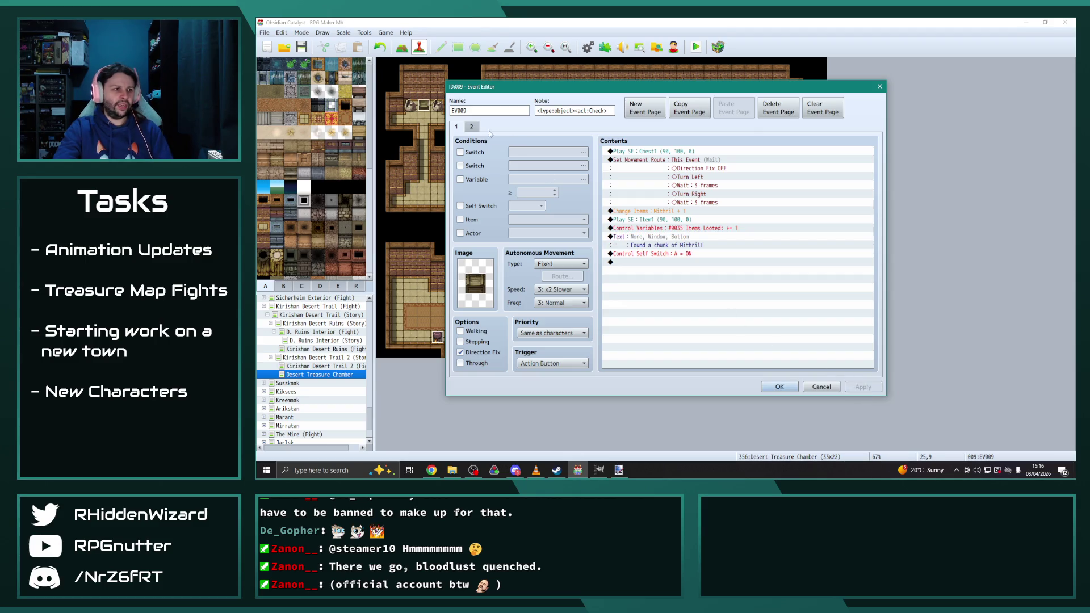
left_click(471, 127)
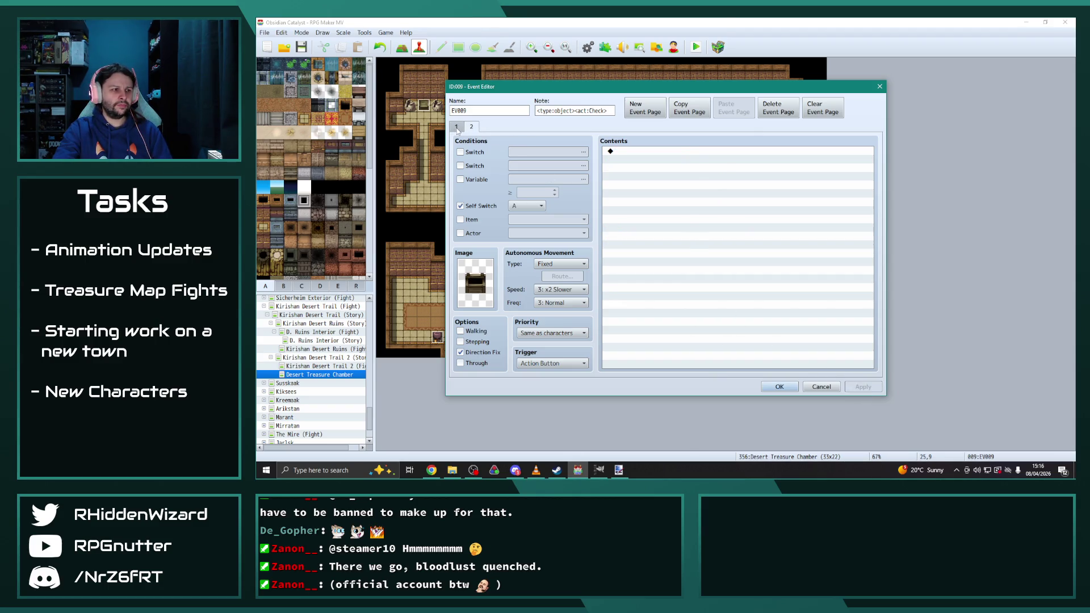
left_click(457, 127)
left_click(780, 386)
left_click(676, 317)
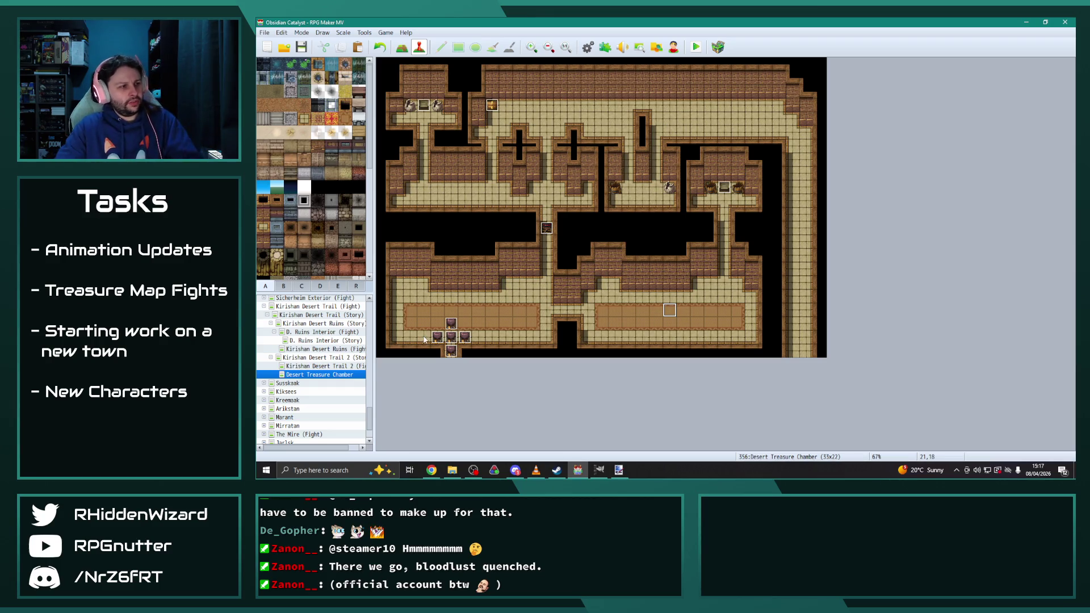
Step: Open the corridor barrier event EV010 on Desert Treasure Chamber in the Event Editor
left_click(317, 332)
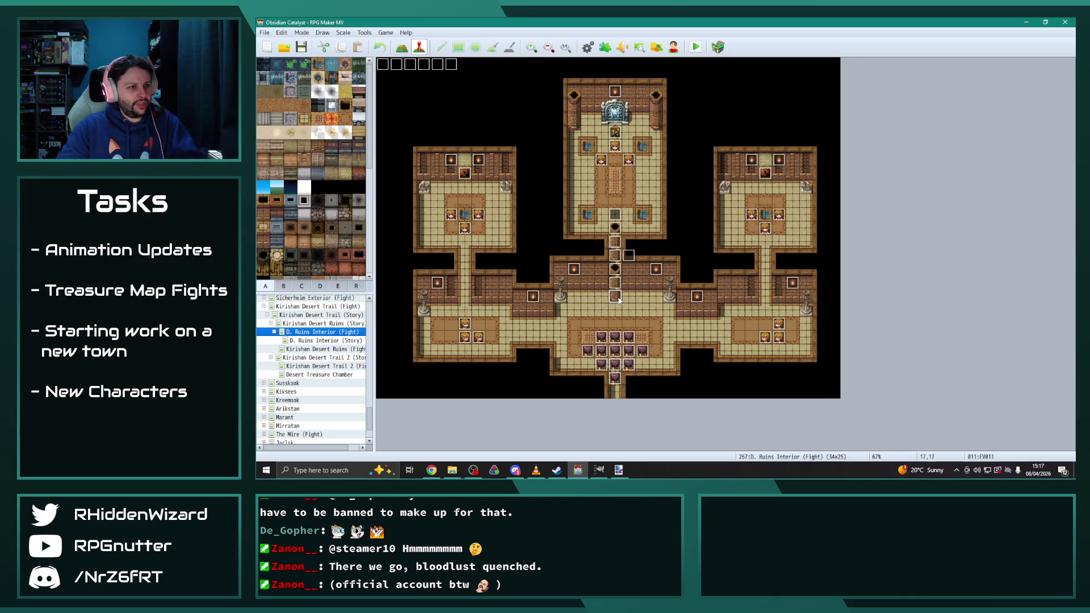
left_click(329, 375)
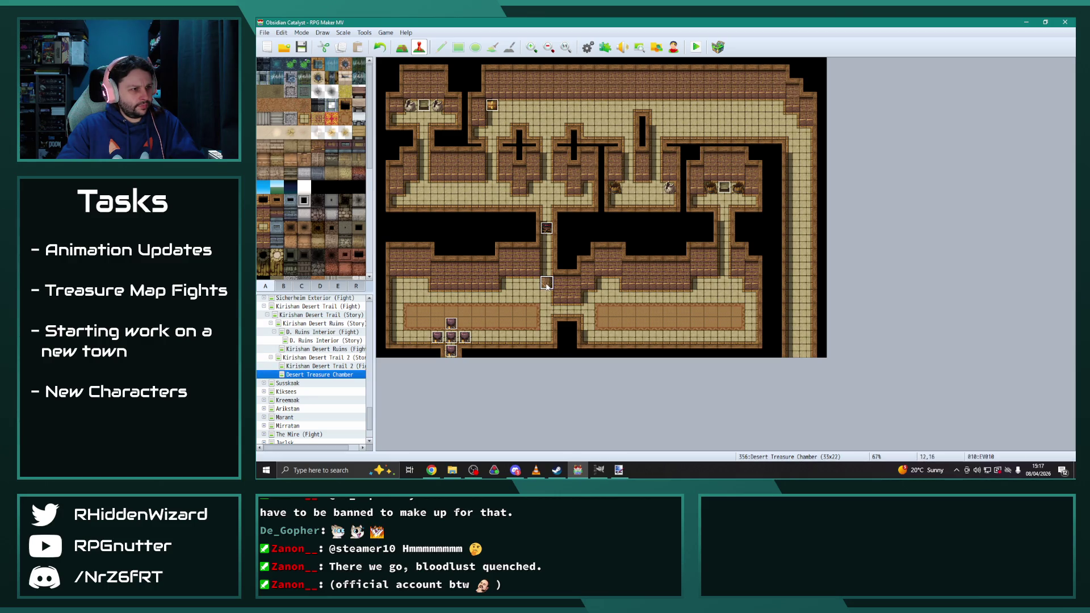
double_click(547, 286)
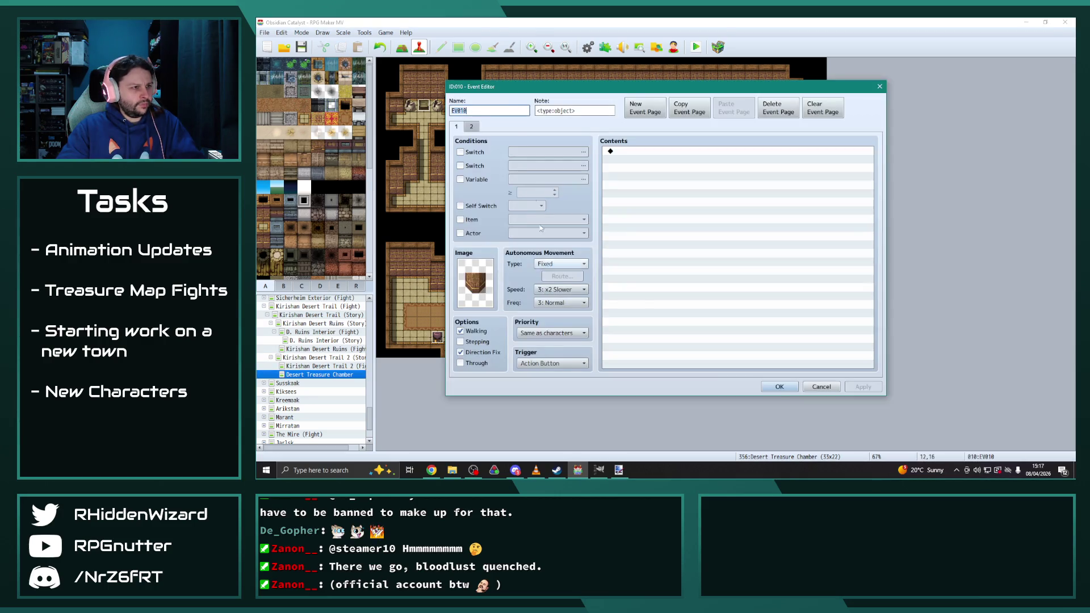
left_click(457, 127)
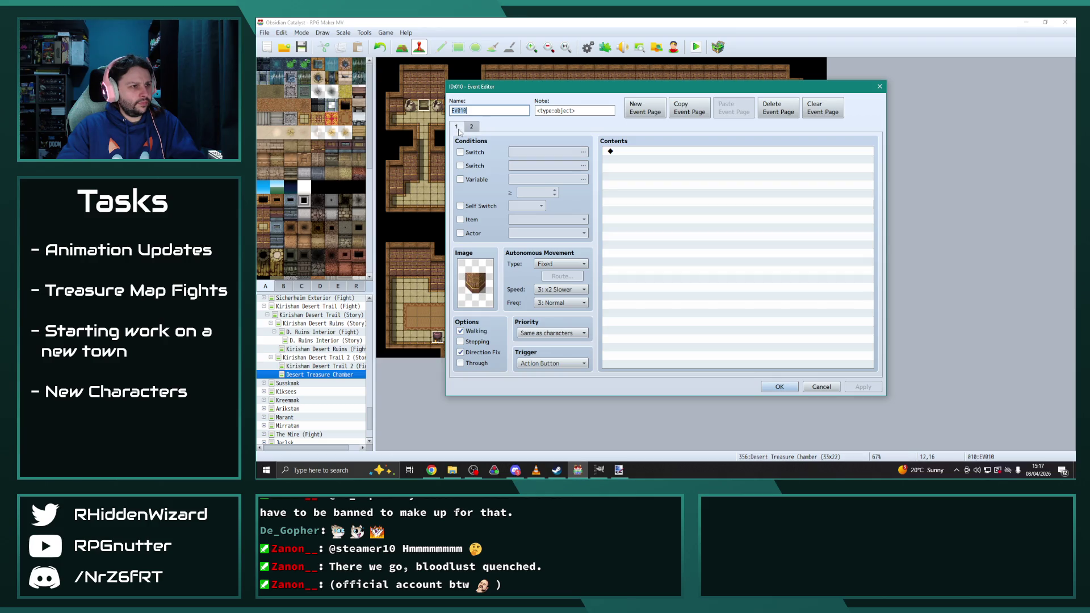
left_click(472, 127)
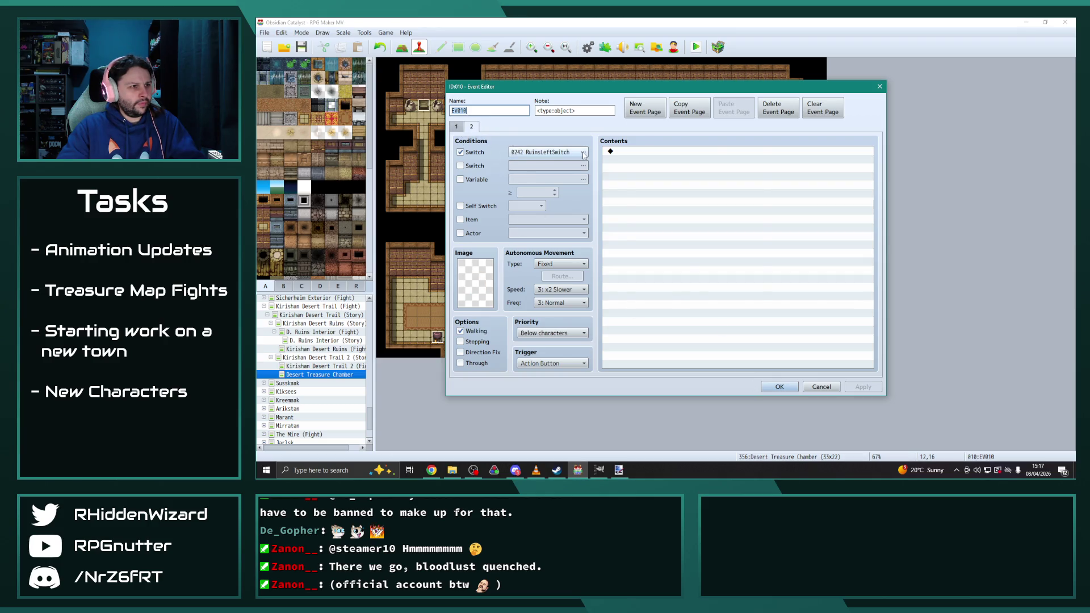
Step: Name switch 0389 DesertTreasureSwitch and make it page 2's condition
left_click(583, 153)
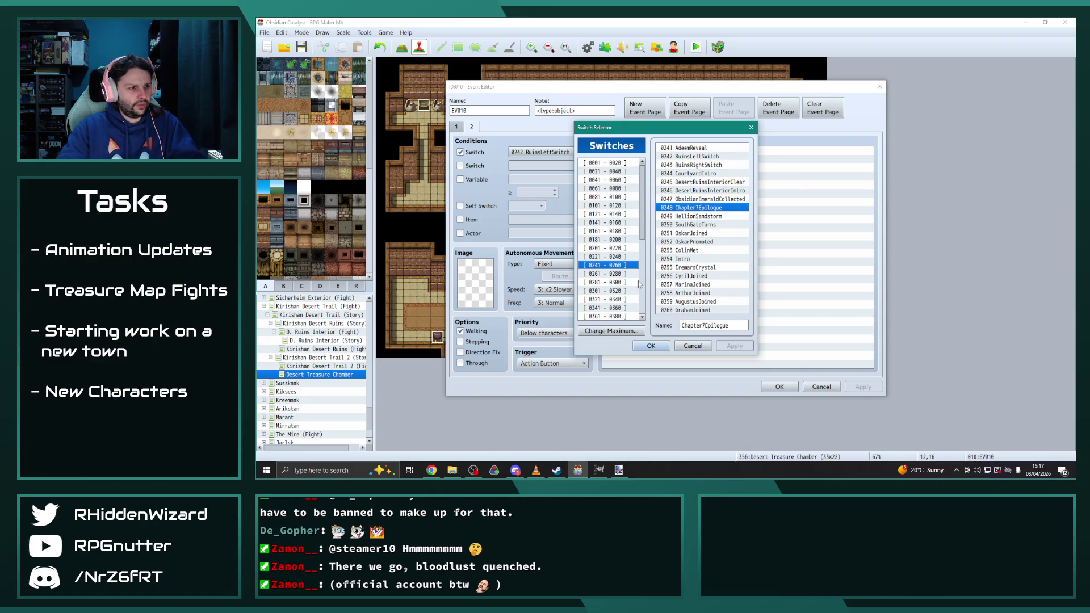
left_click(610, 274)
left_click(610, 282)
scroll(613, 267, "down", 1)
left_click(615, 298)
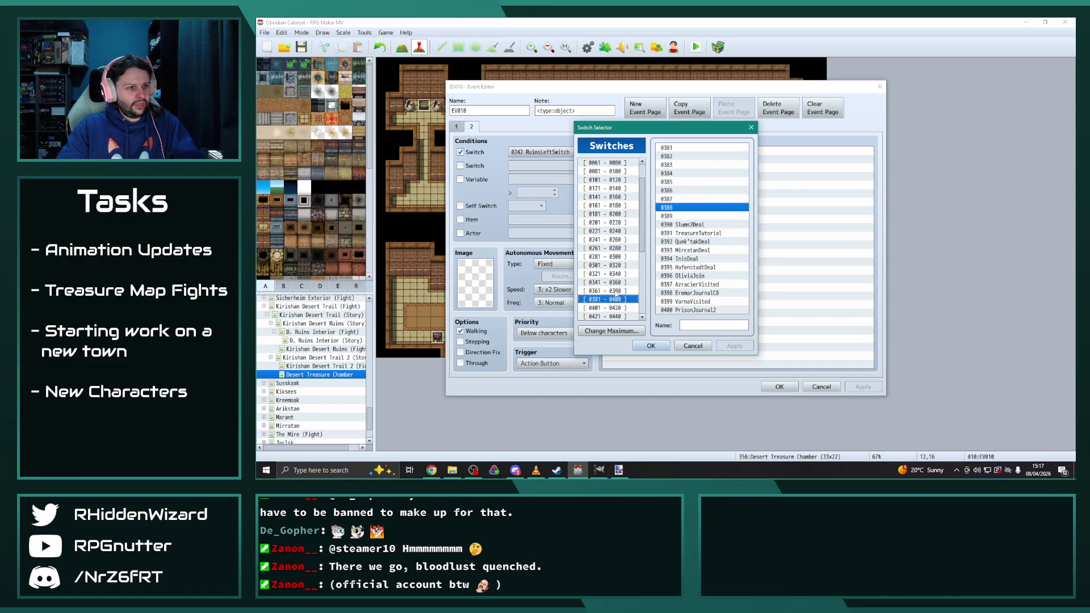
left_click(694, 216)
left_click(708, 325)
type("DesertTre")
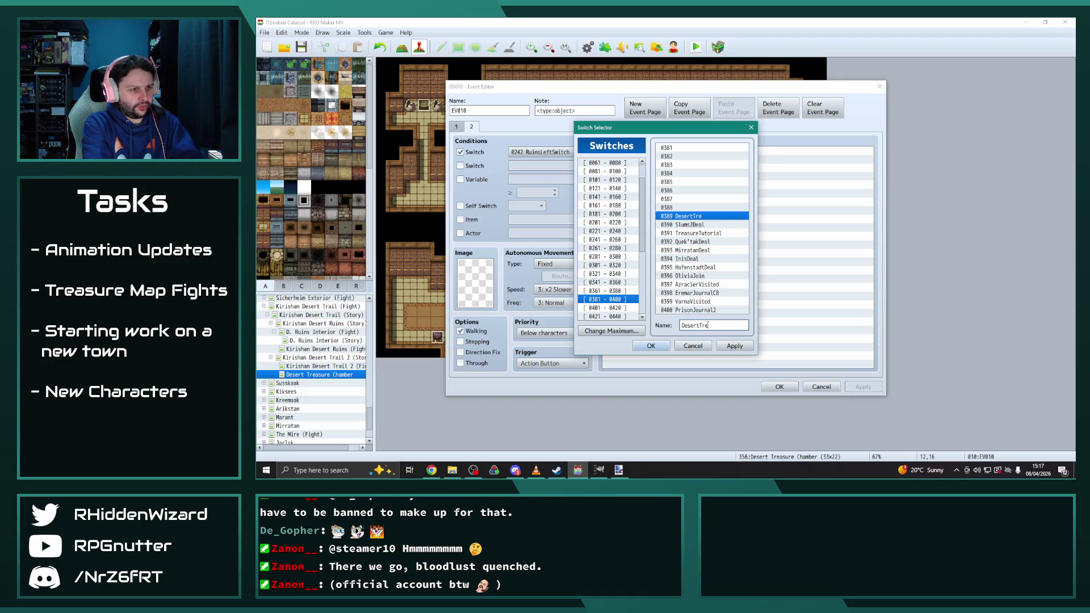
type("asureSwith")
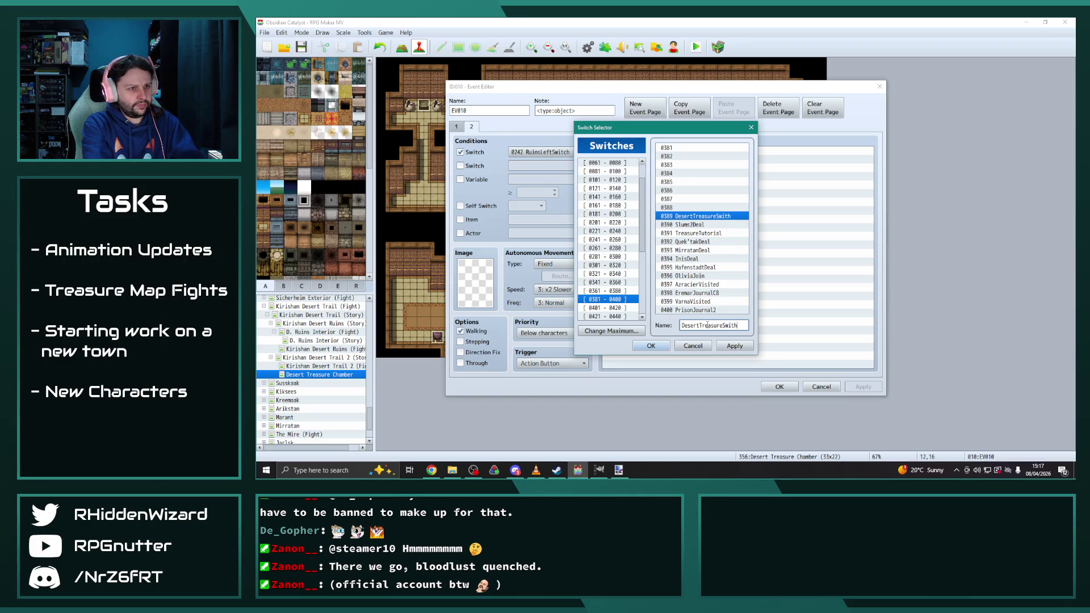
key("BackSpace")
type("ch")
left_click(734, 346)
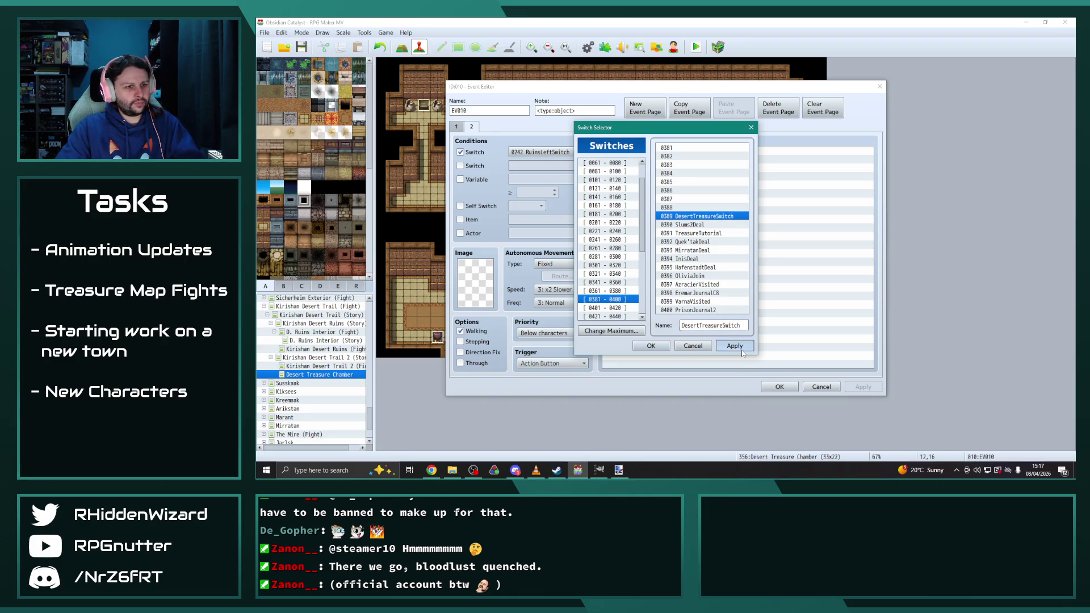
left_click(651, 345)
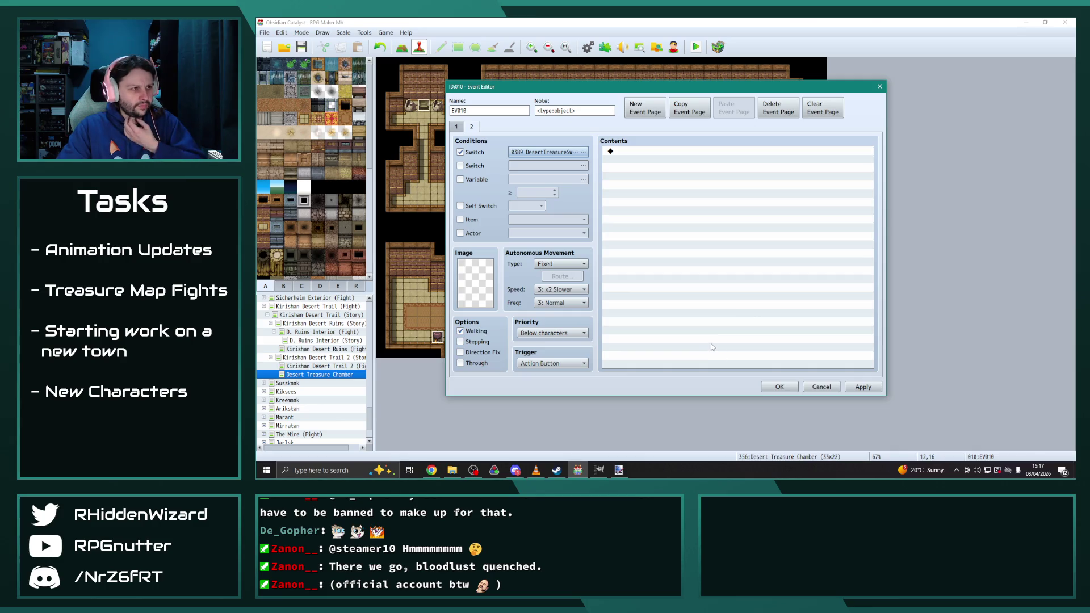
Step: Review both pages and keep page 1's image unchanged
left_click(457, 126)
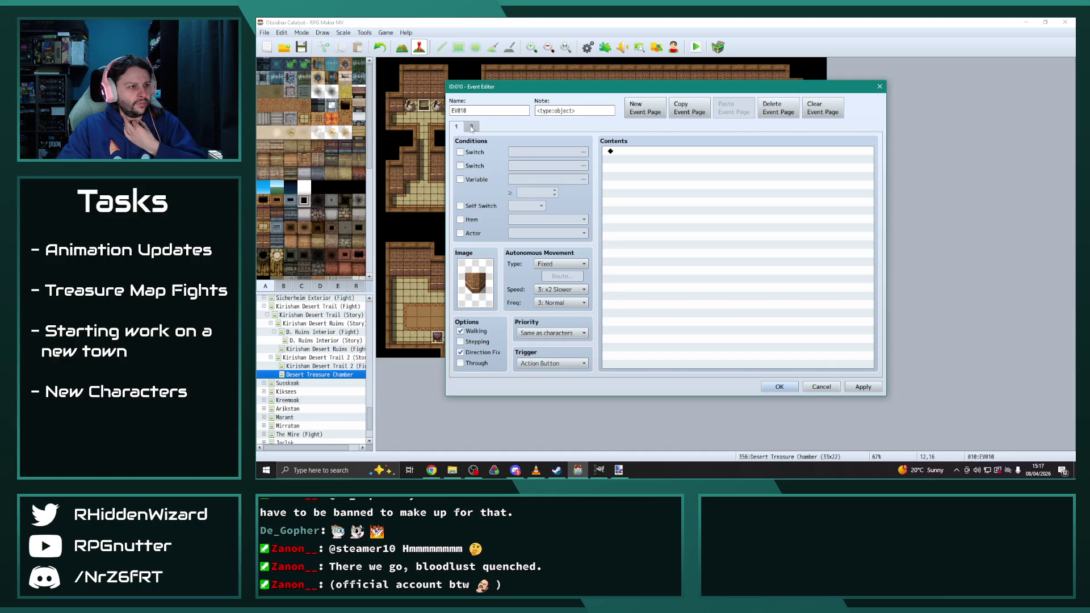
left_click(471, 127)
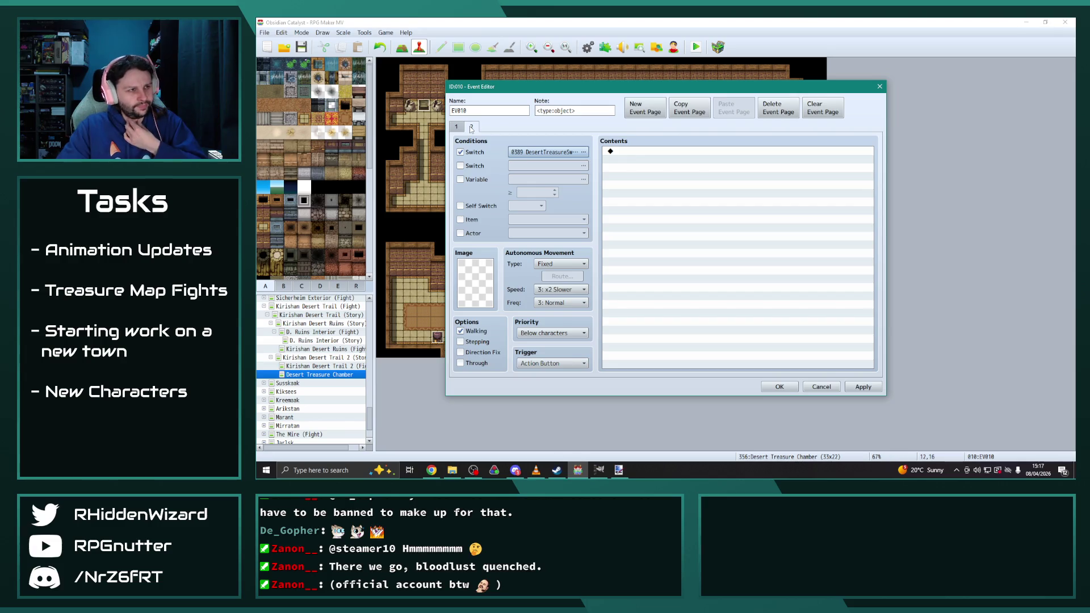
left_click(456, 127)
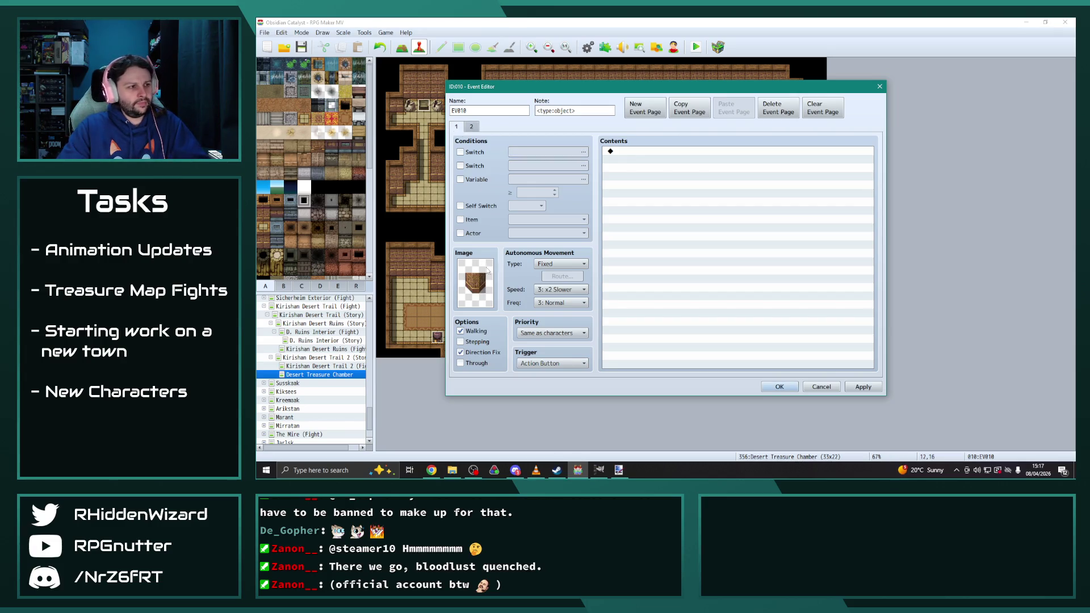
double_click(481, 284)
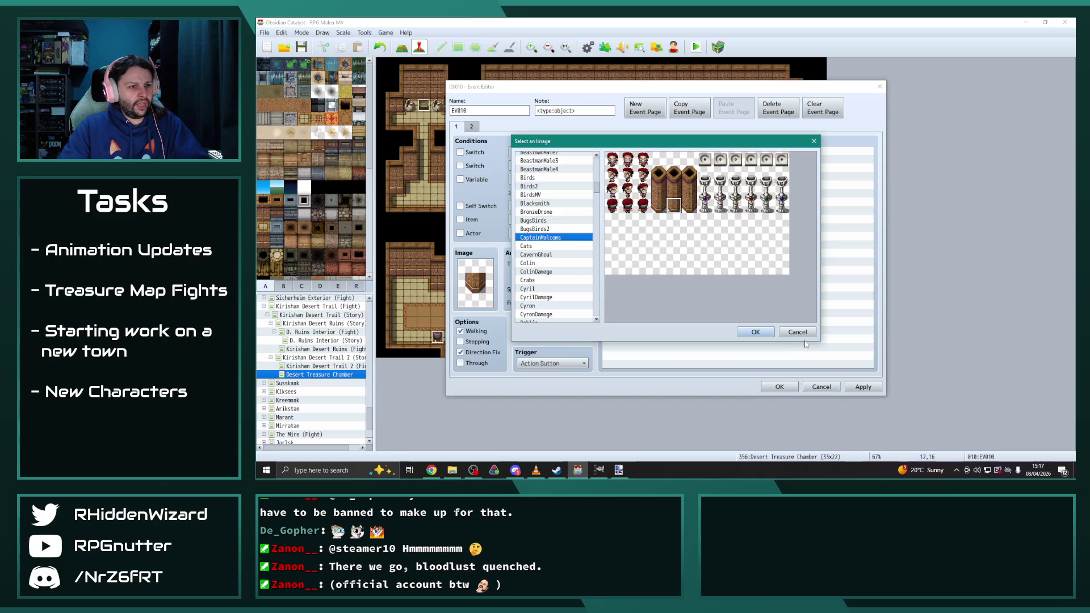
left_click(798, 332)
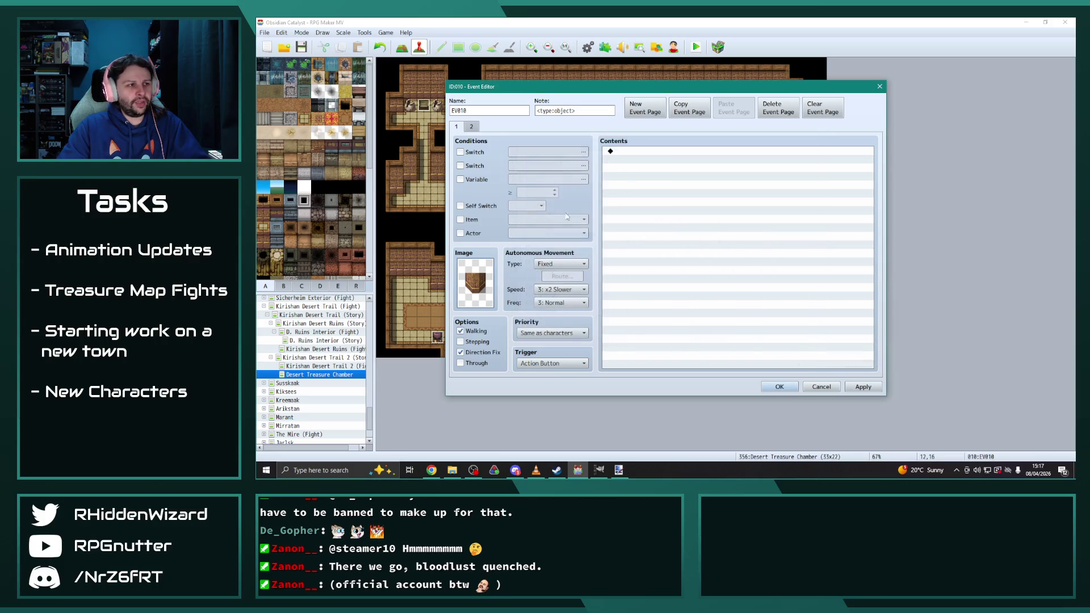
Step: Set page 2's image in the image picker and close EV010's editor with OK
left_click(472, 127)
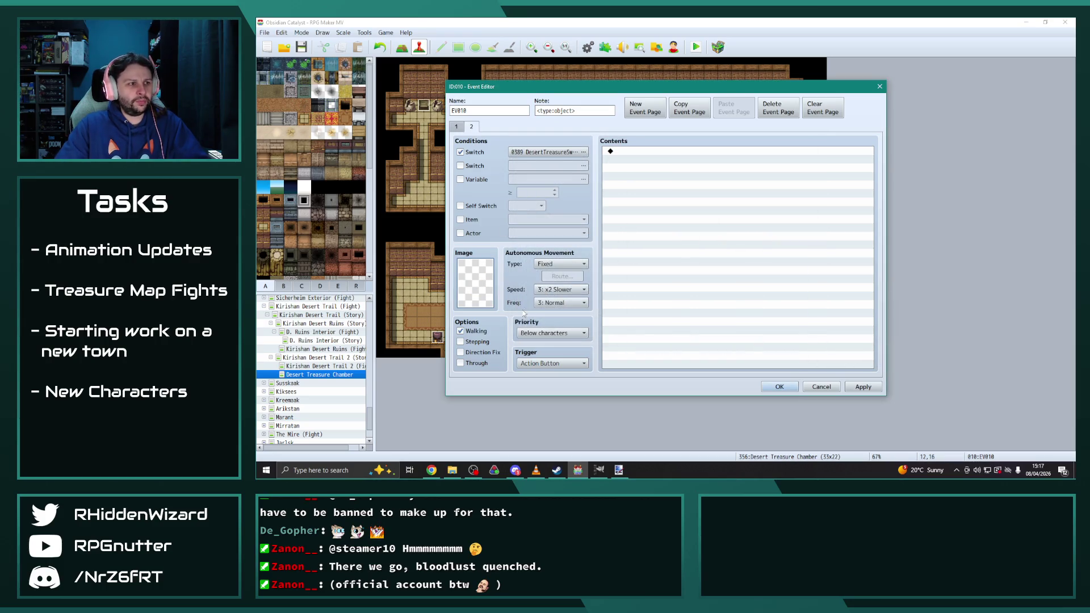
double_click(482, 286)
scroll(600, 182, "down", 5)
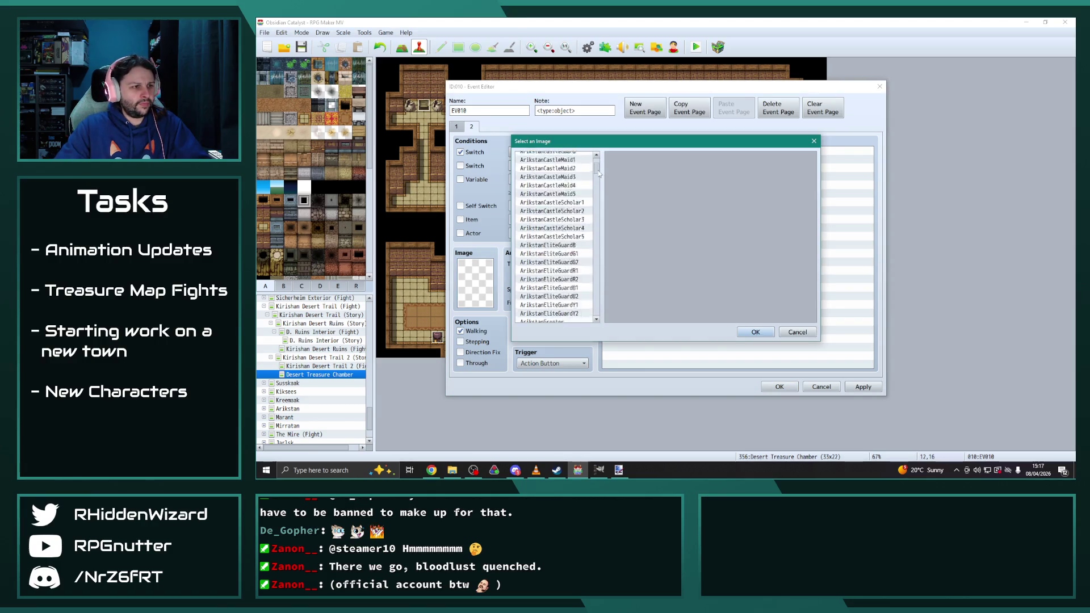
scroll(600, 185, "up", 10)
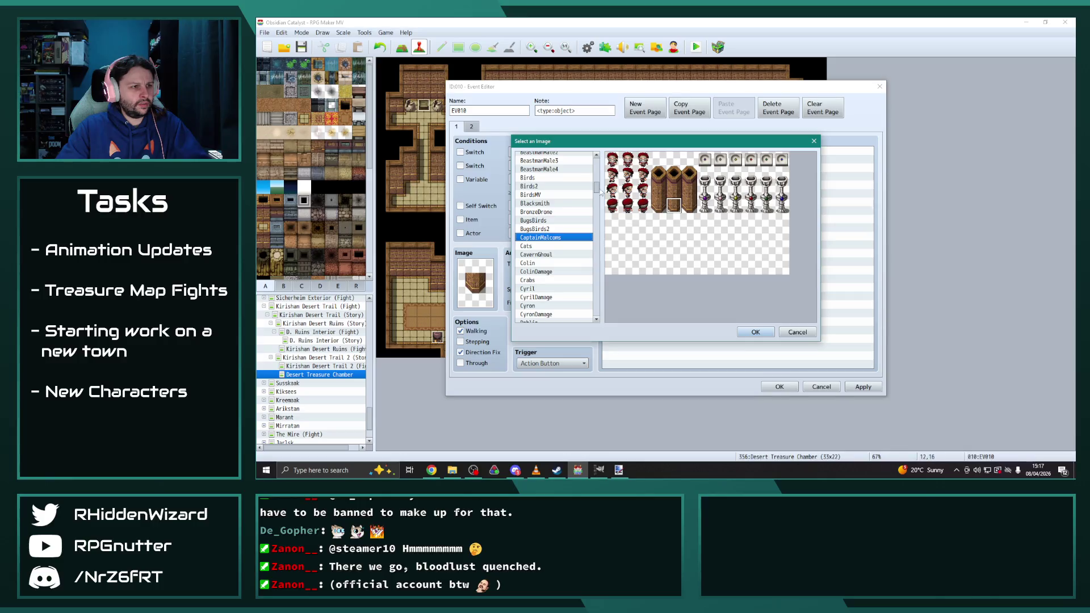
left_click(529, 156)
left_click(755, 332)
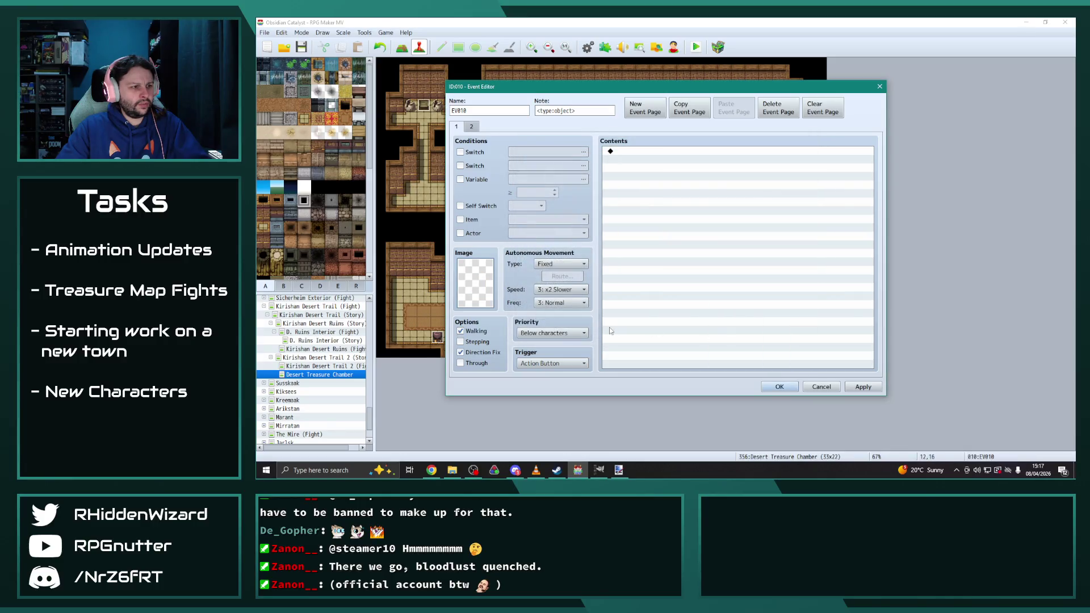
left_click(474, 127)
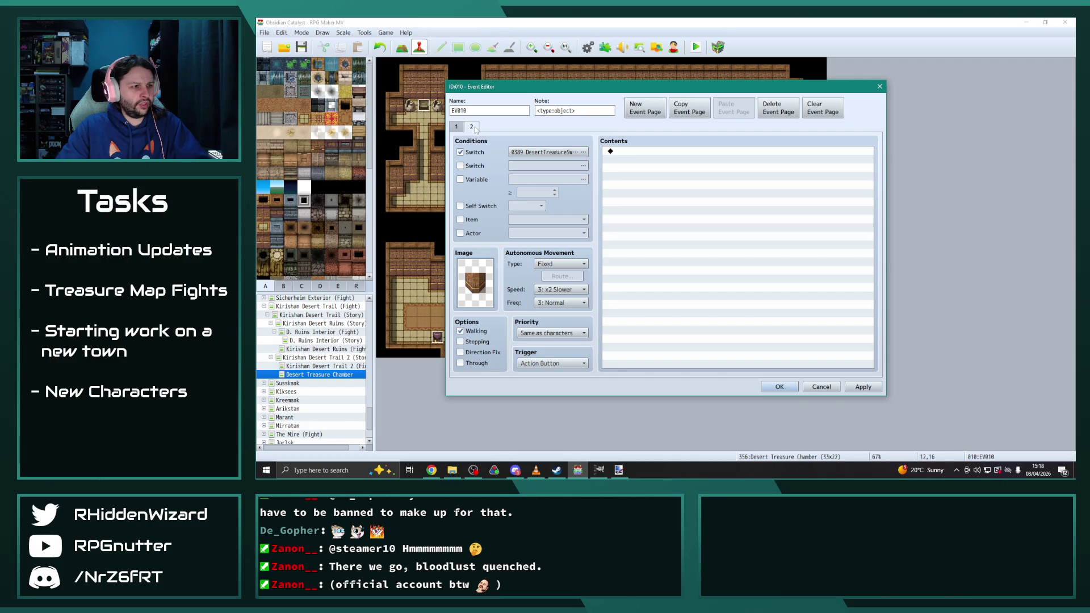
left_click(456, 127)
left_click(474, 128)
left_click(779, 387)
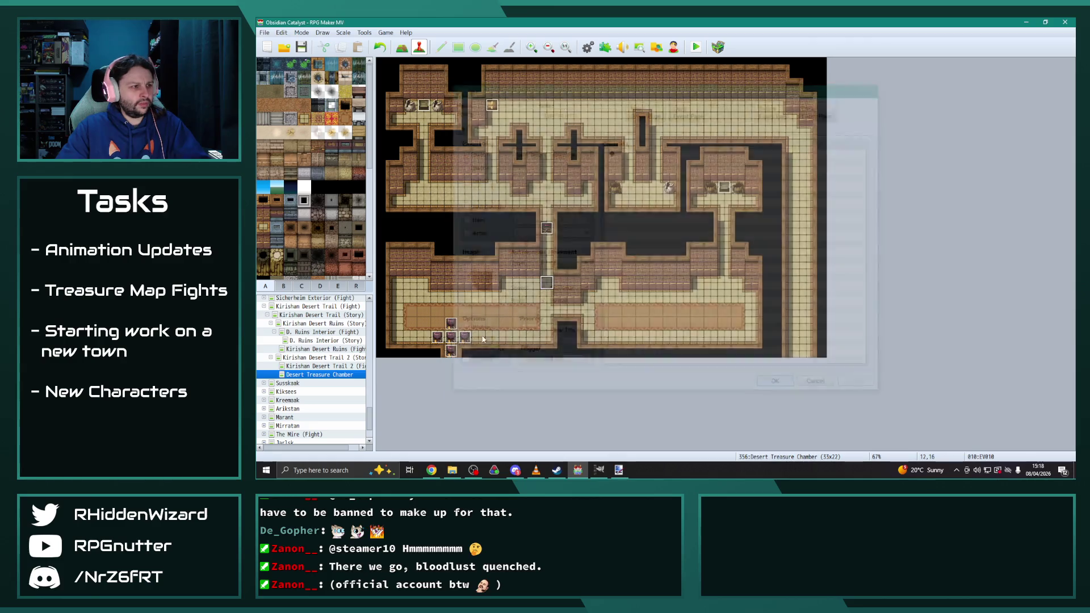
Step: Compare EV011's two pages on D. Ruins Interior (Fight), page 2 needing switch 0242 RuinsLeftSwitch
scroll(327, 347, "up", 1)
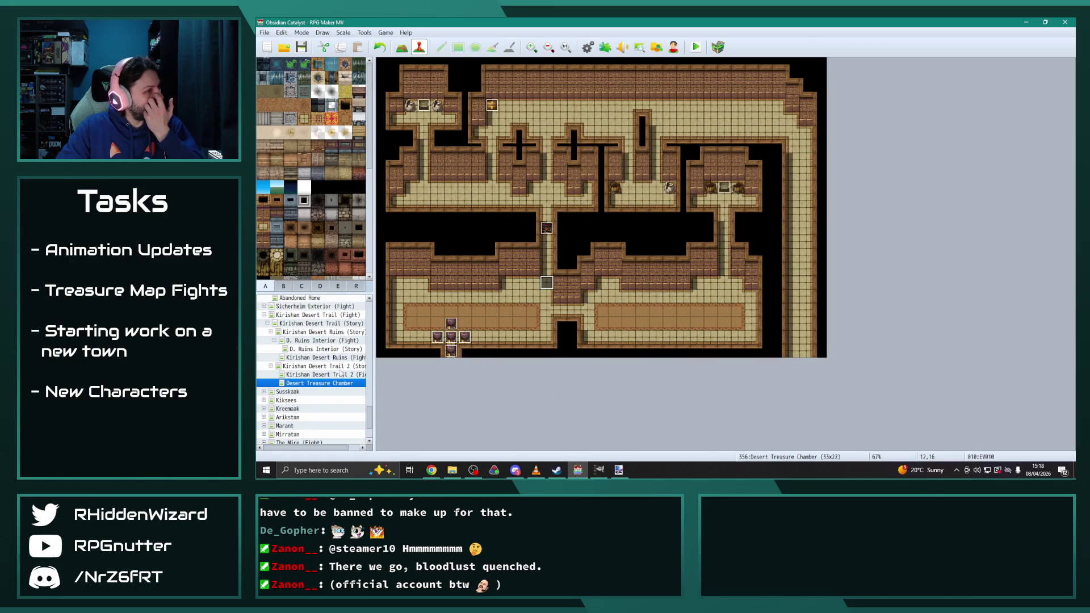
left_click(340, 358)
left_click(339, 366)
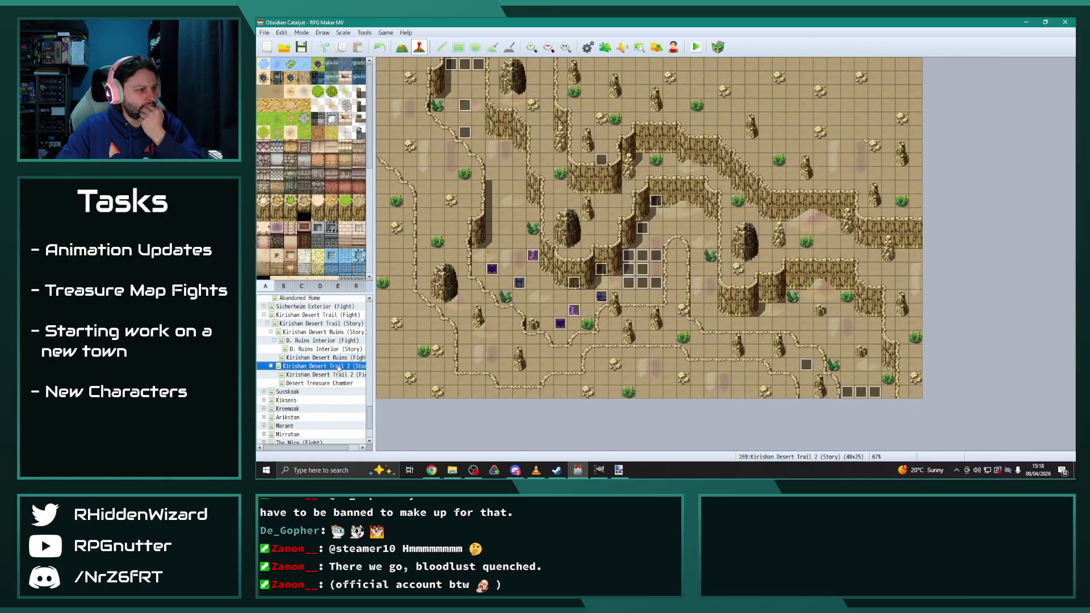
left_click(331, 341)
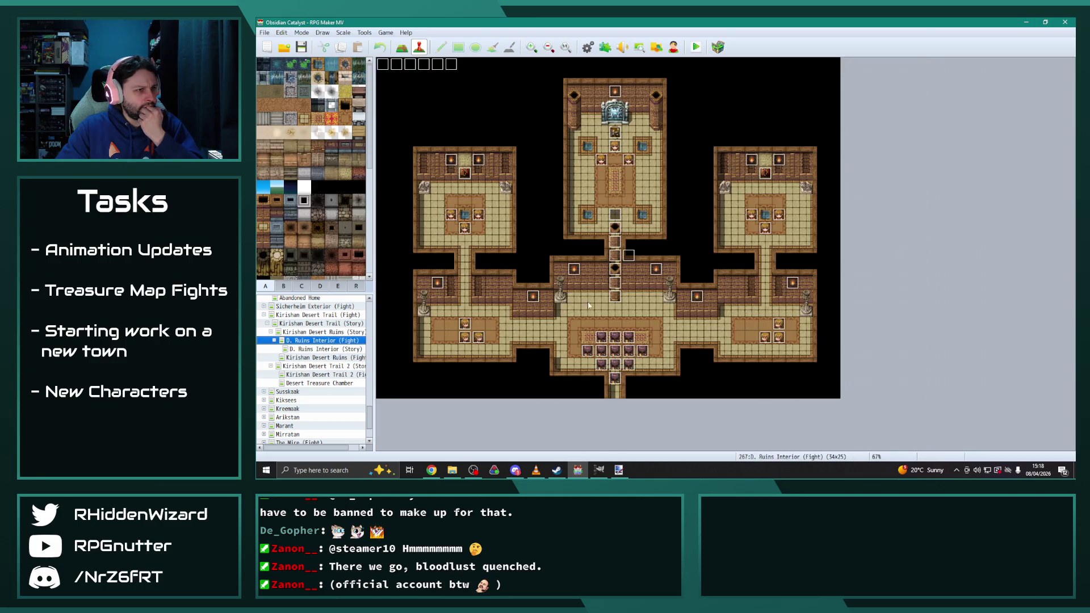
double_click(619, 299)
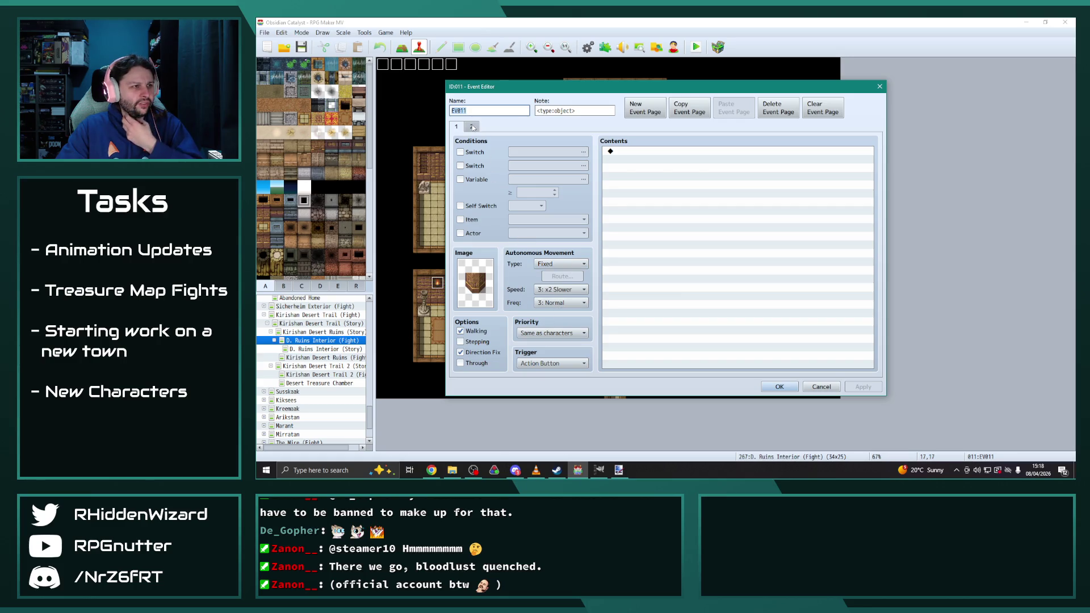
left_click(473, 127)
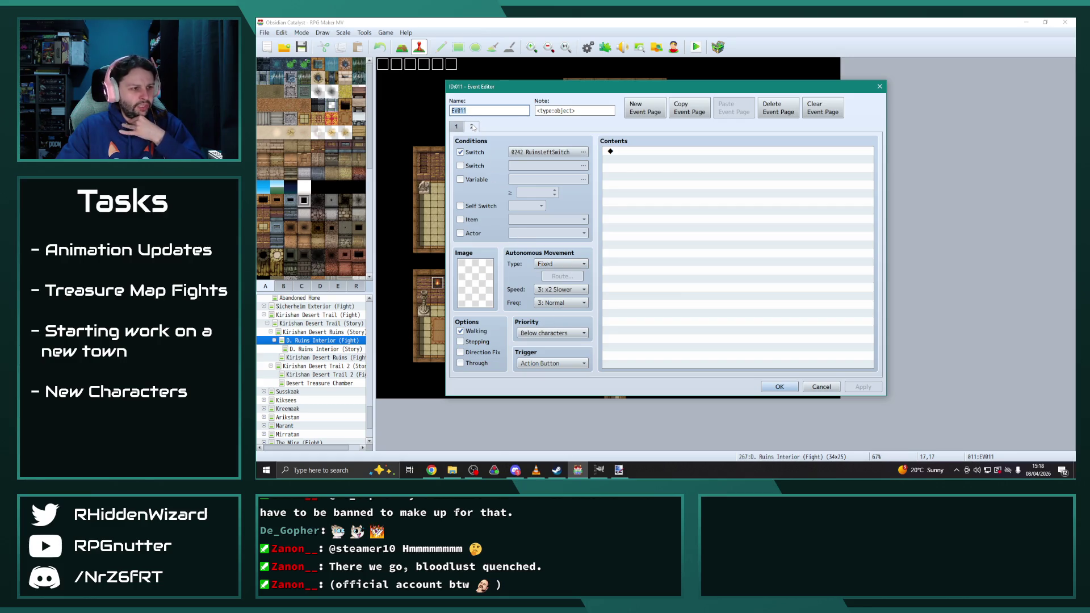
left_click(457, 127)
left_click(470, 126)
left_click(457, 126)
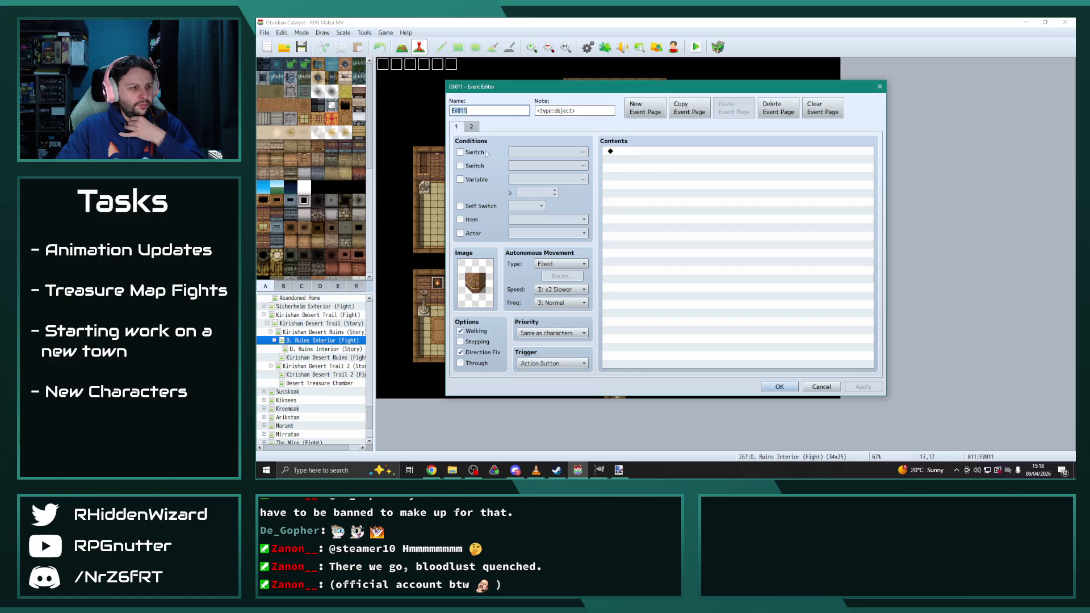
left_click(780, 387)
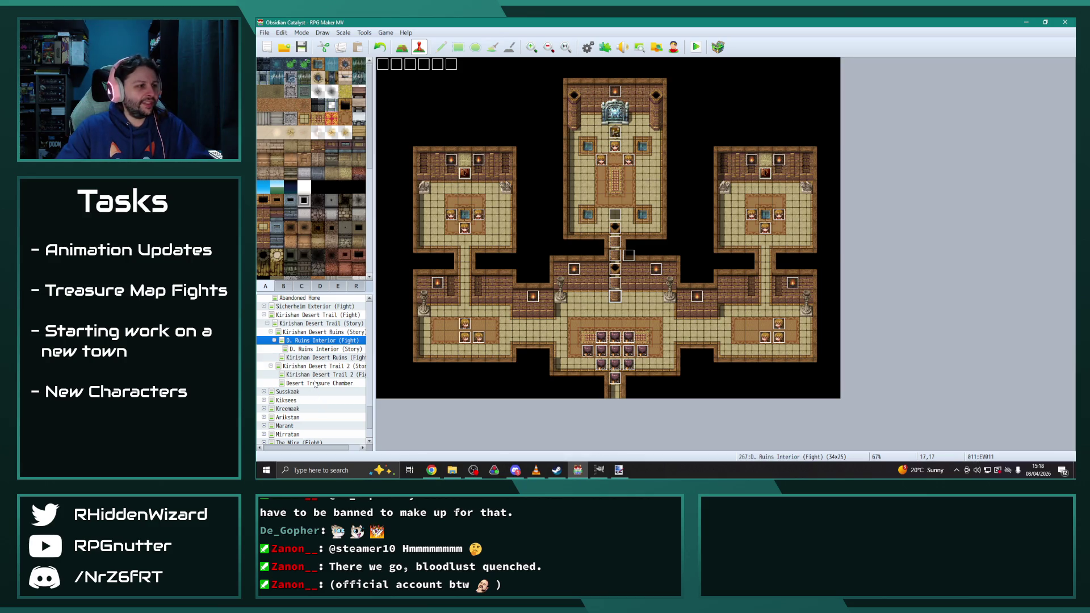
left_click(315, 383)
Step: Enable Direction Fix on page 2 of barrier event EV010
double_click(504, 250)
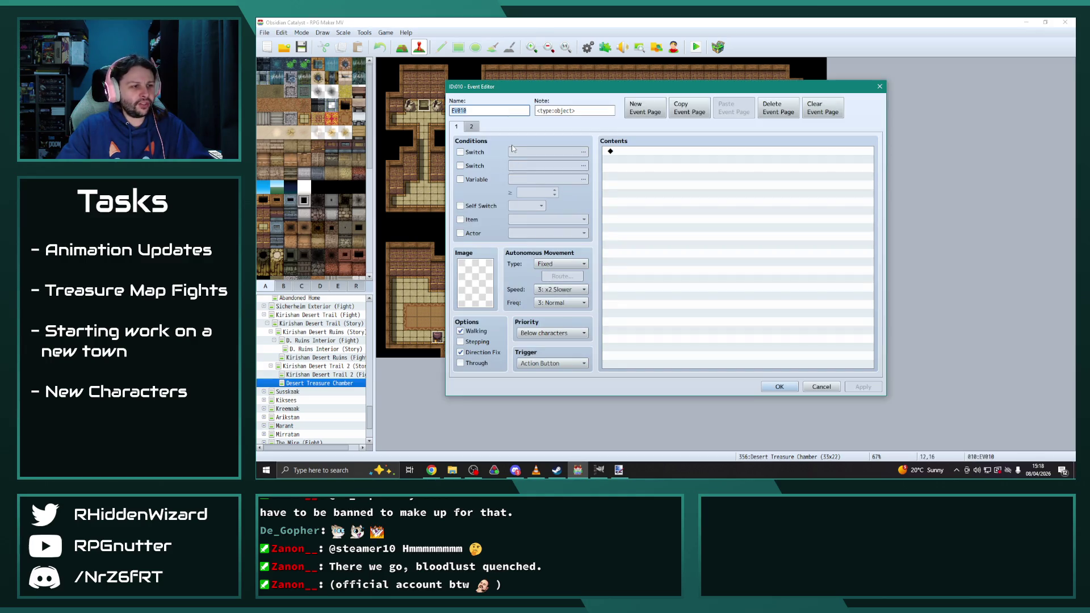
left_click(472, 127)
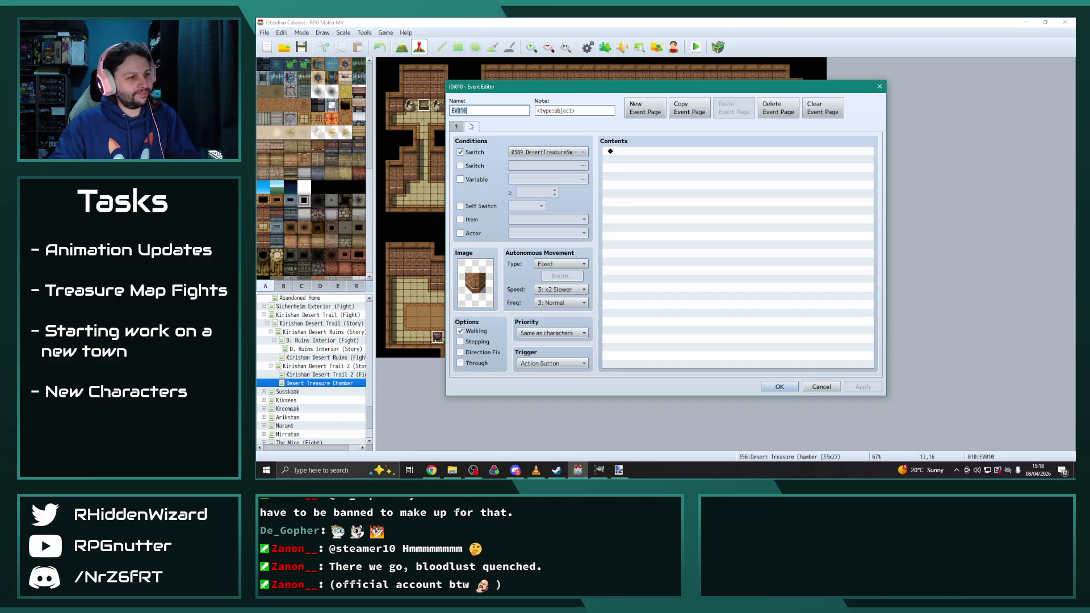
left_click(461, 352)
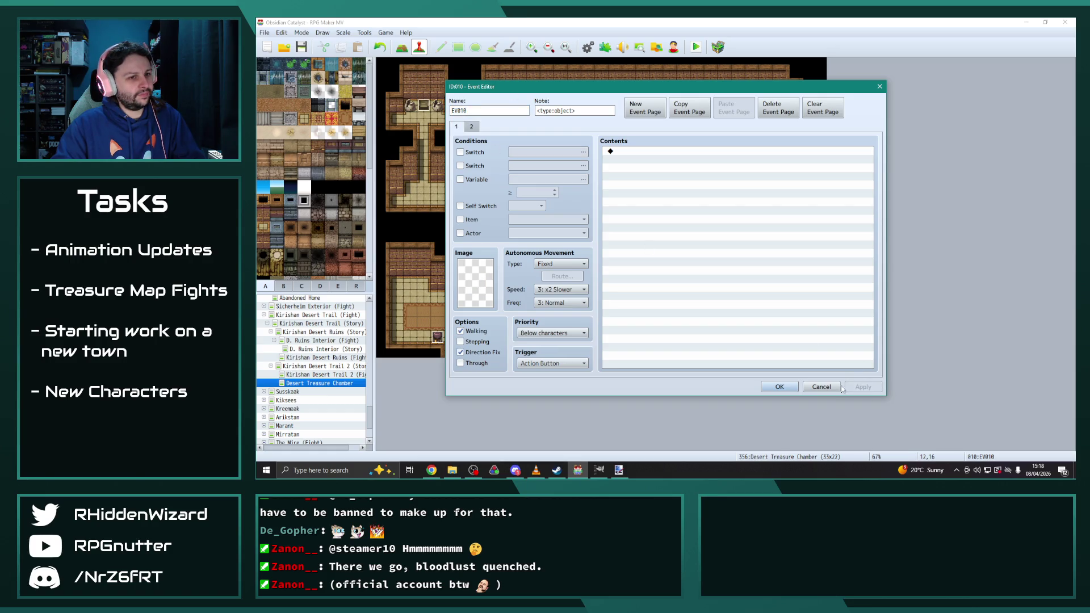
left_click(779, 387)
Step: Paste a barrier copy as EV011 just above EV010, with a different chest frame on page 2
left_click(546, 271)
key("ctrl+v")
double_click(546, 271)
left_click(471, 127)
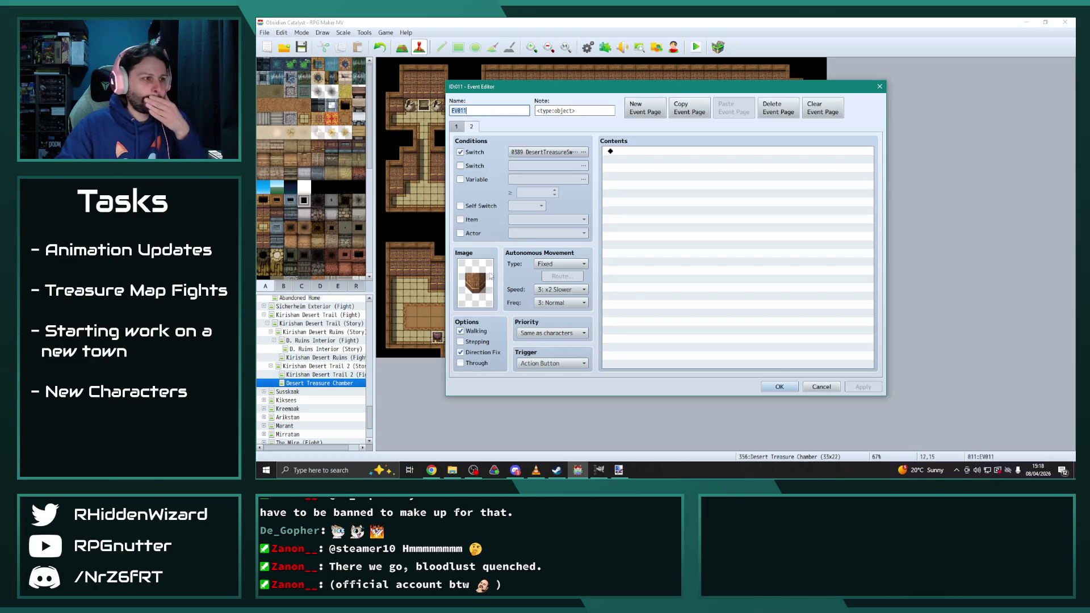
double_click(484, 278)
double_click(675, 199)
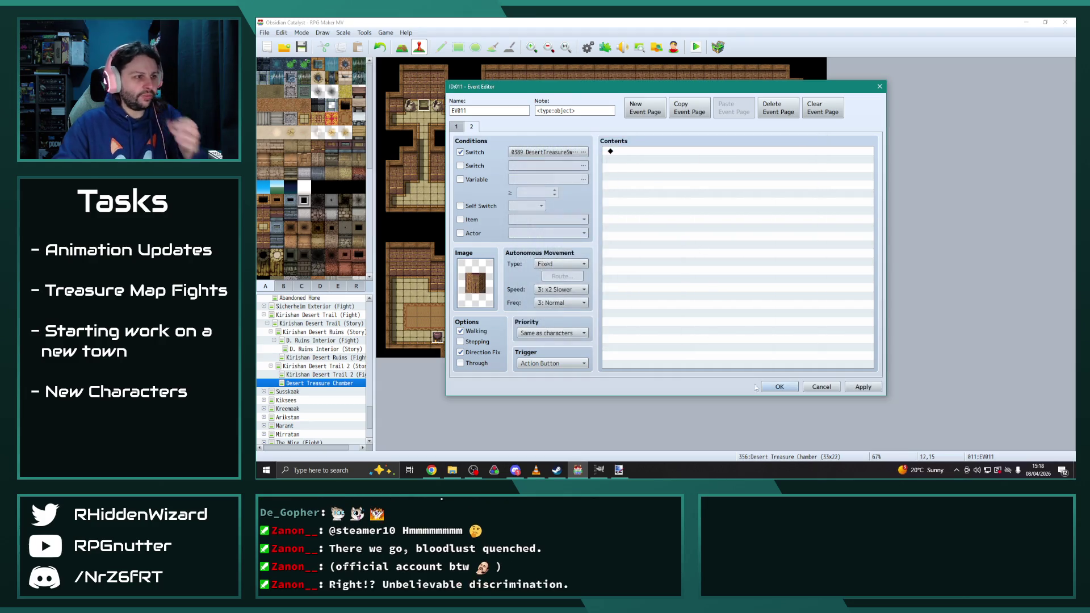
left_click(780, 387)
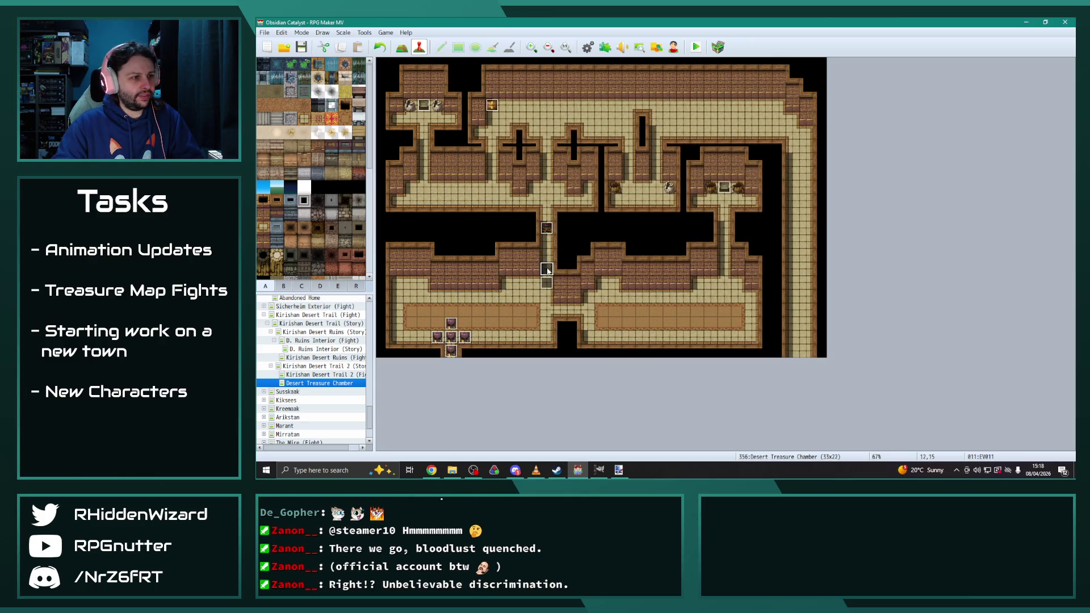
Step: Give EV012 at 12,14 a new page-2 graphic
double_click(547, 258)
left_click(472, 126)
double_click(476, 282)
left_click(755, 333)
left_click(780, 387)
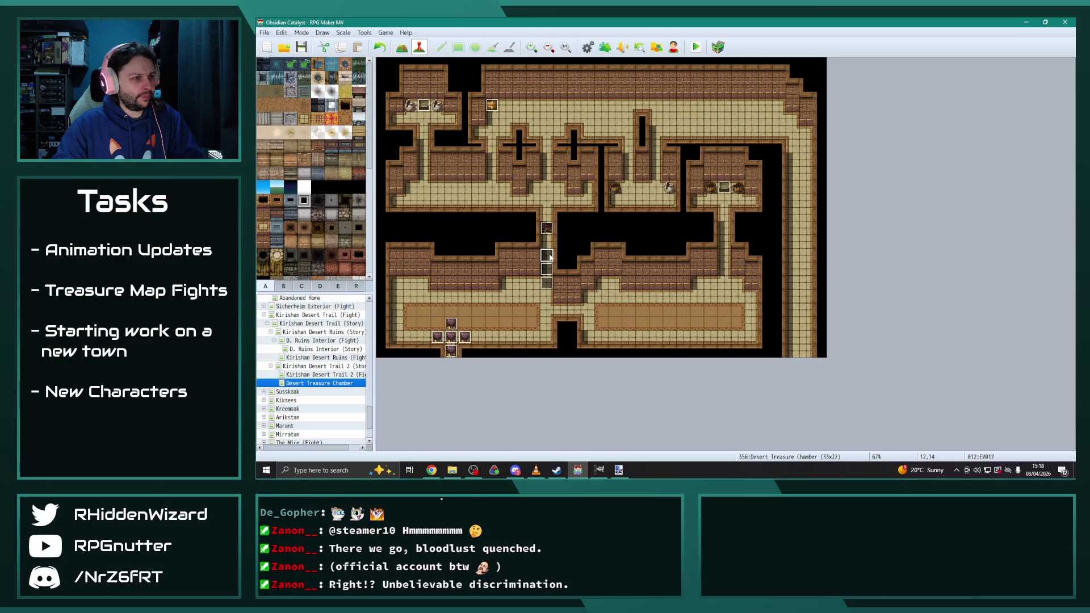
Step: Set EV013's page-2 graphic to a near-blank image
double_click(546, 242)
left_click(471, 127)
double_click(476, 283)
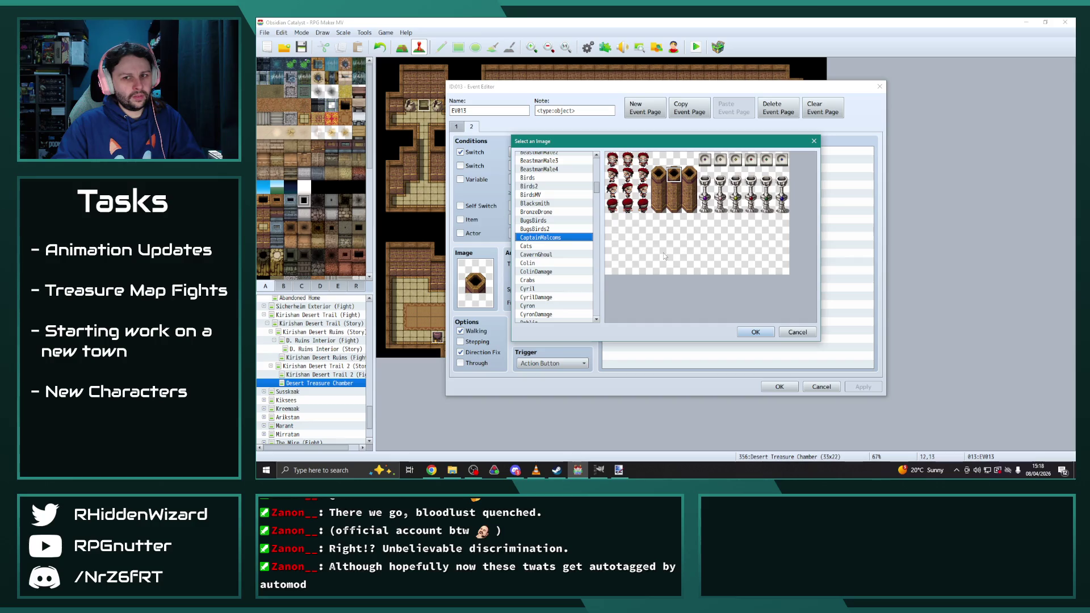
double_click(674, 159)
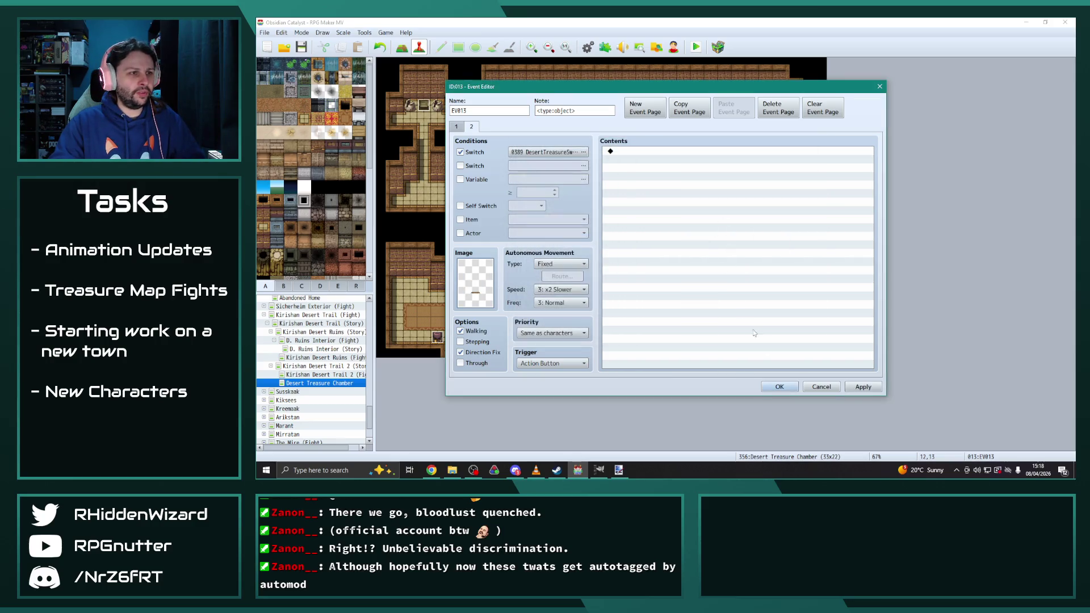
left_click(789, 389)
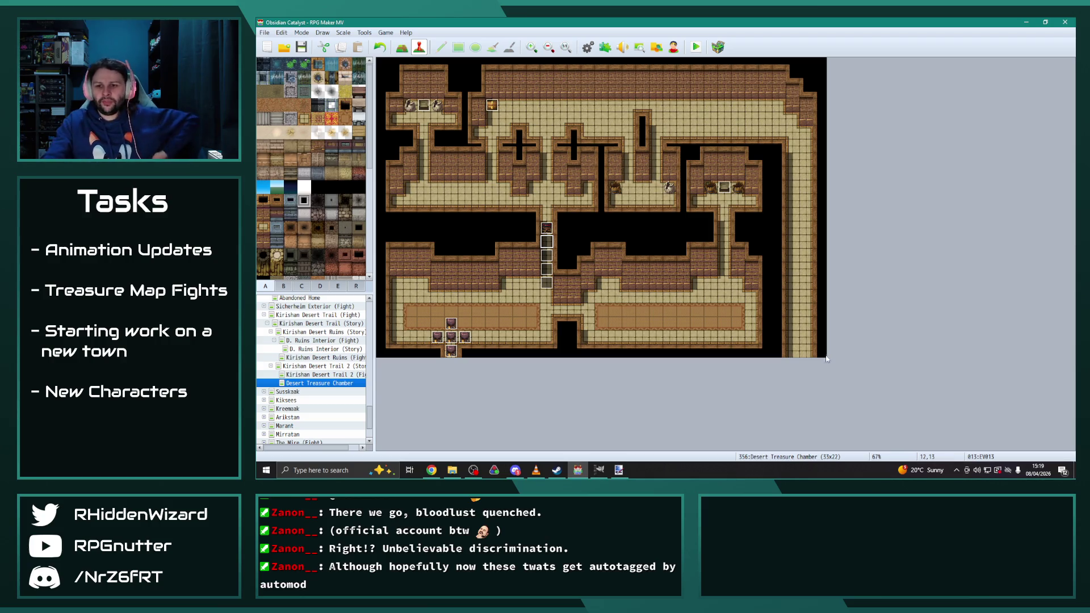
Step: Return to RPG Maker MV and select the barrier event to copy
key("alt+Tab")
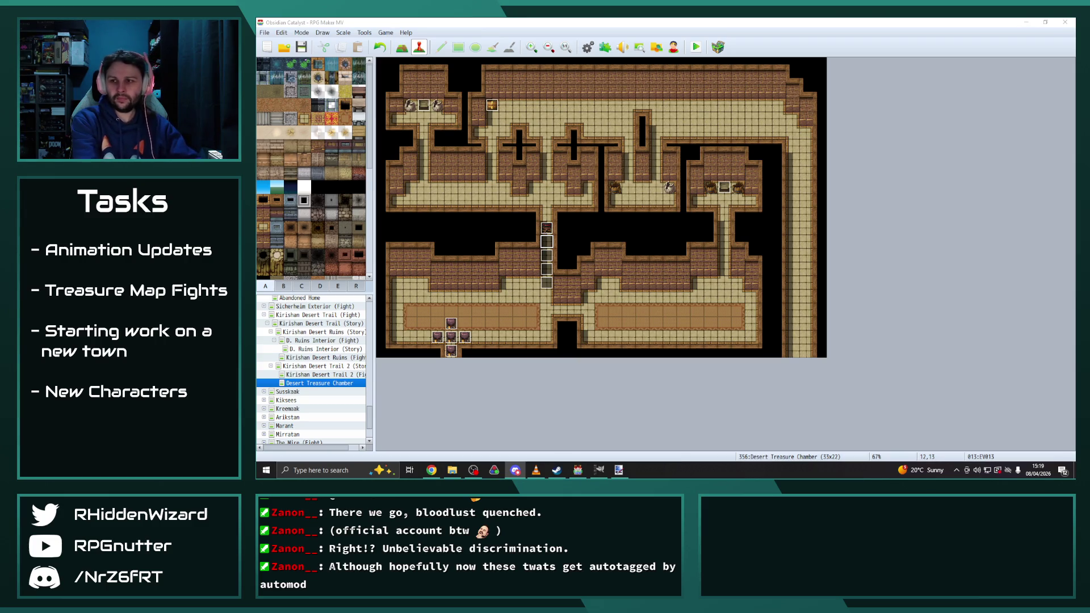
key("alt+Tab")
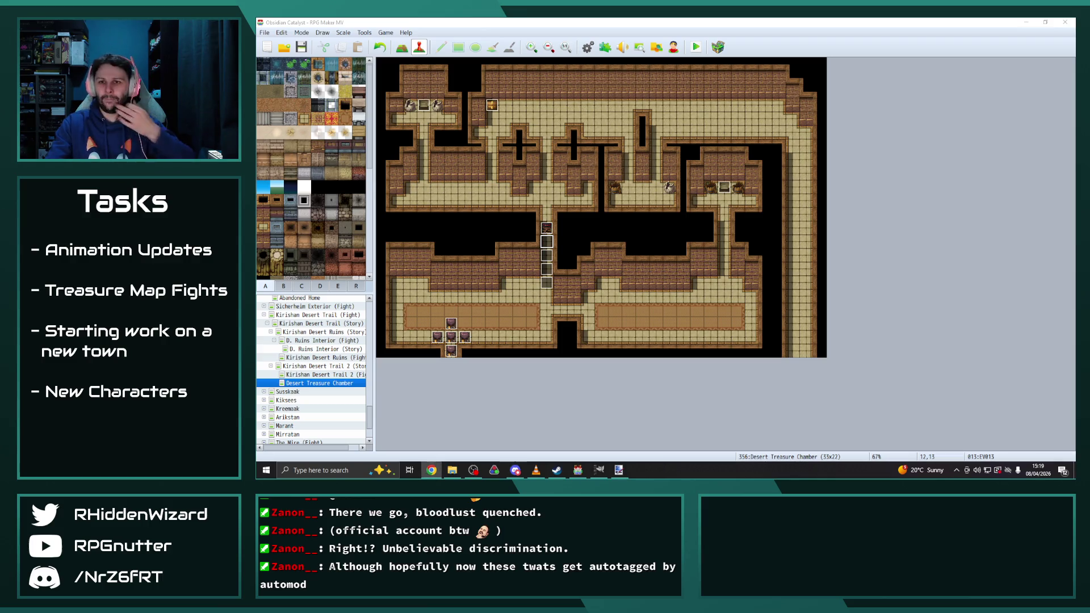
left_click(556, 292)
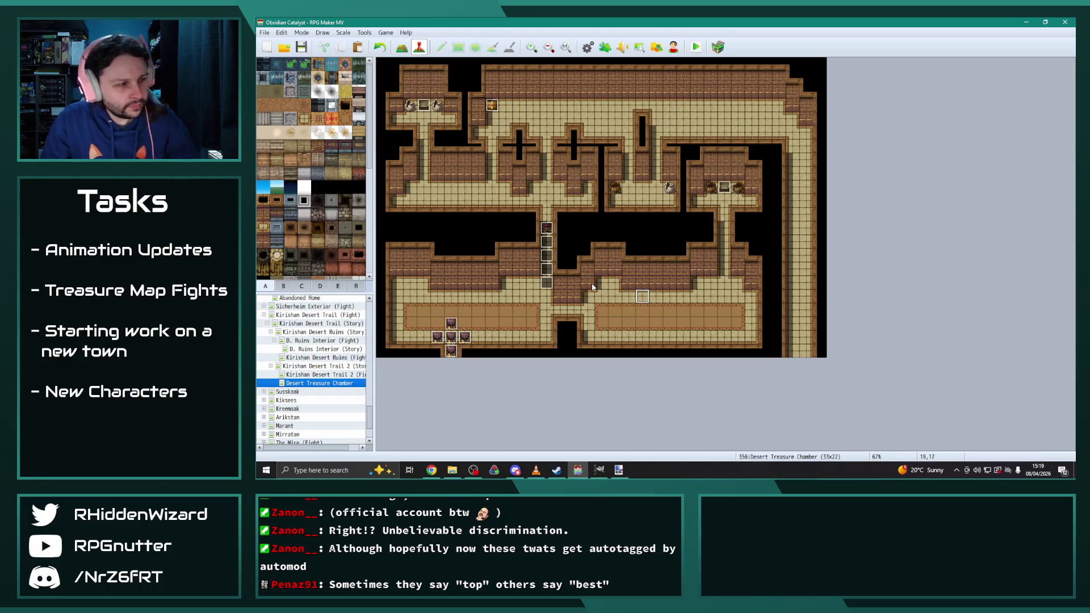
left_click(546, 282)
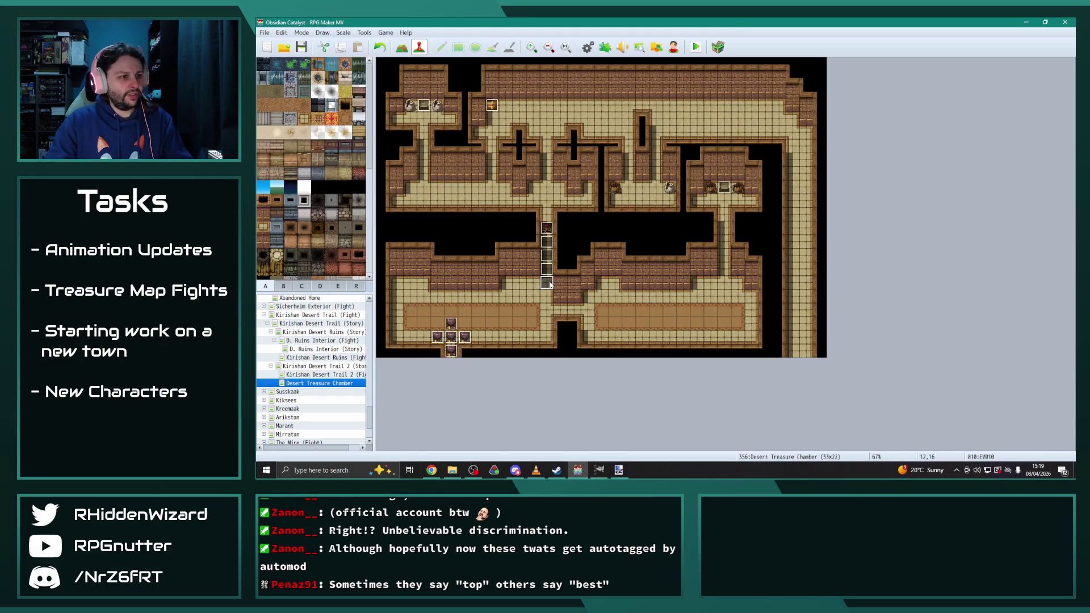
left_click(423, 187)
Step: Place barrier copies up the upper-left corridor at tiles 3,8, 3,7 and 3,6, ending with EV017
left_click(423, 173)
left_click_drag(546, 241, 423, 160)
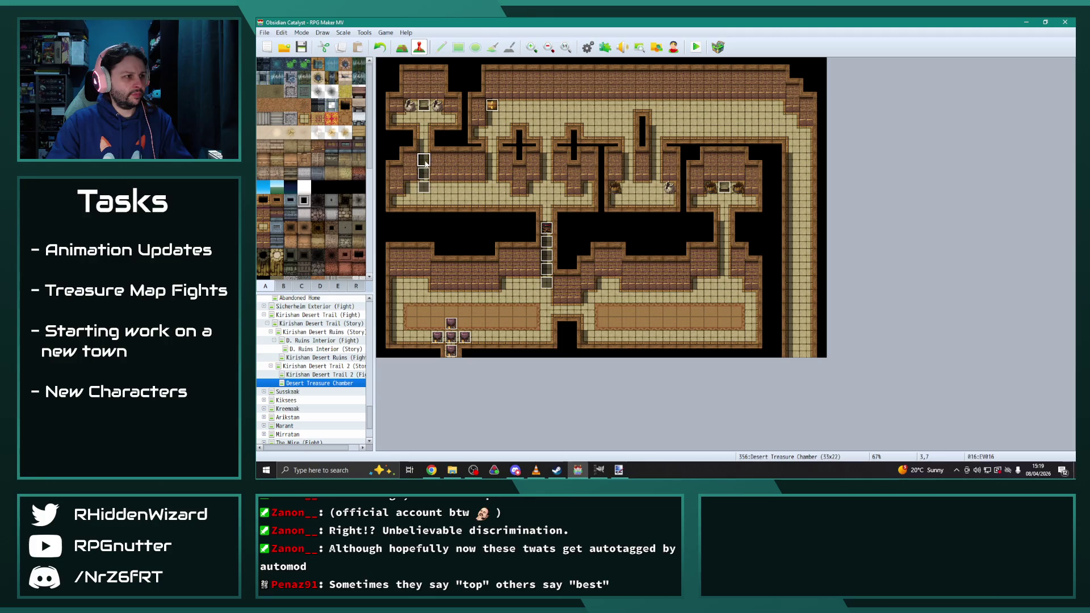
left_click(424, 145)
key("ctrl+v")
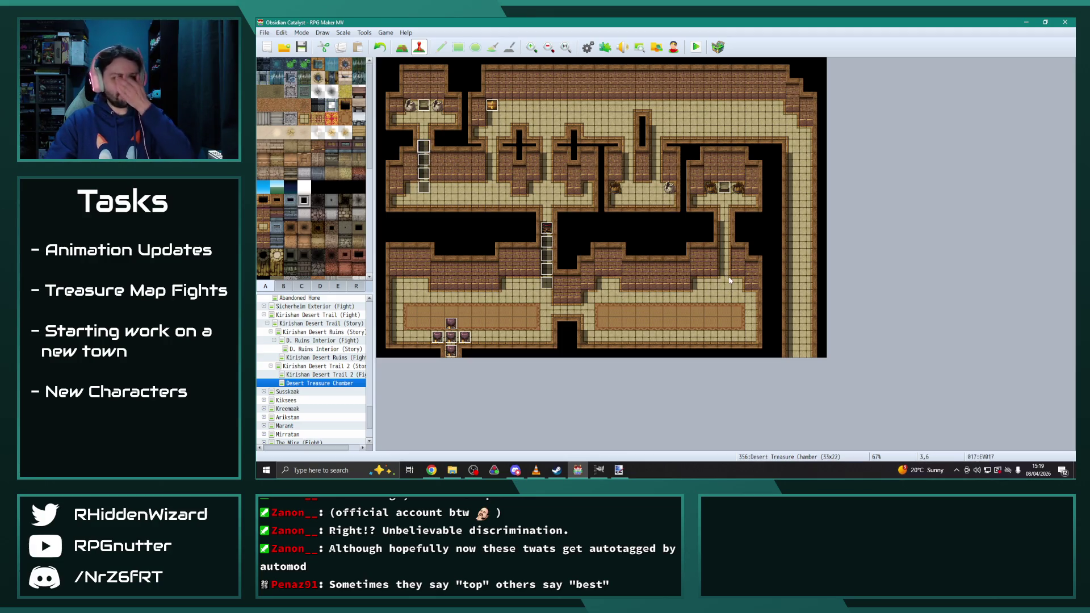
double_click(422, 149)
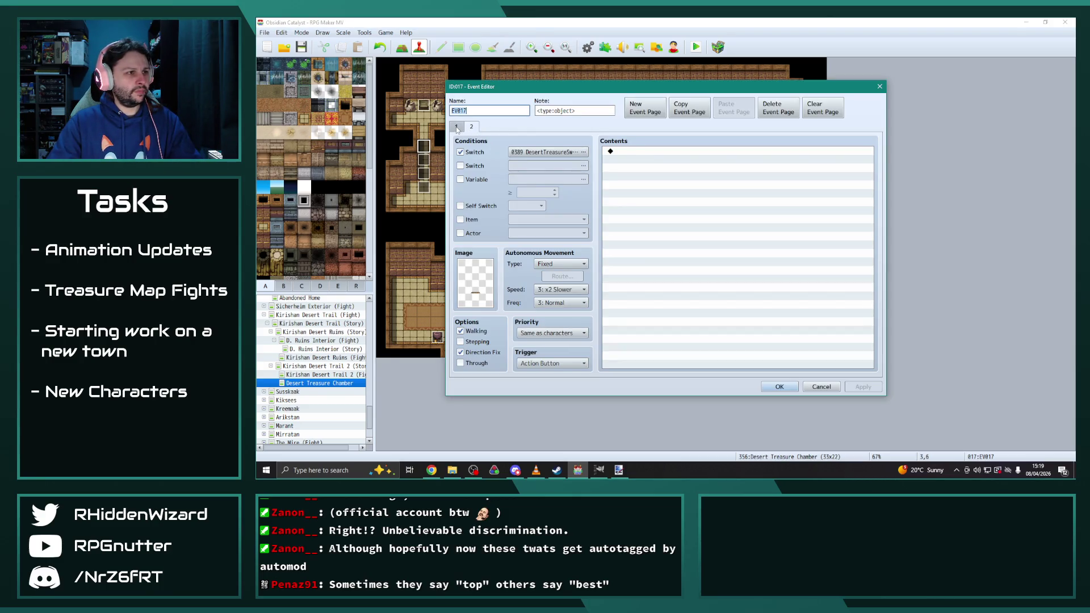
Step: Close EV017 and briefly view D. Ruins Interior (Fight) before returning to the chamber
left_click(779, 386)
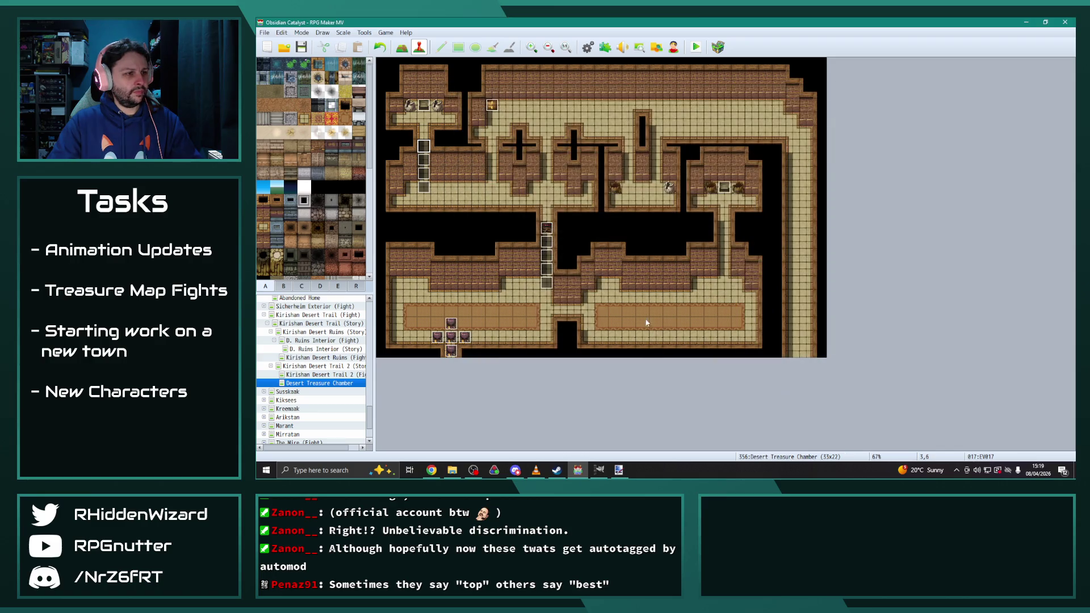
left_click(583, 307)
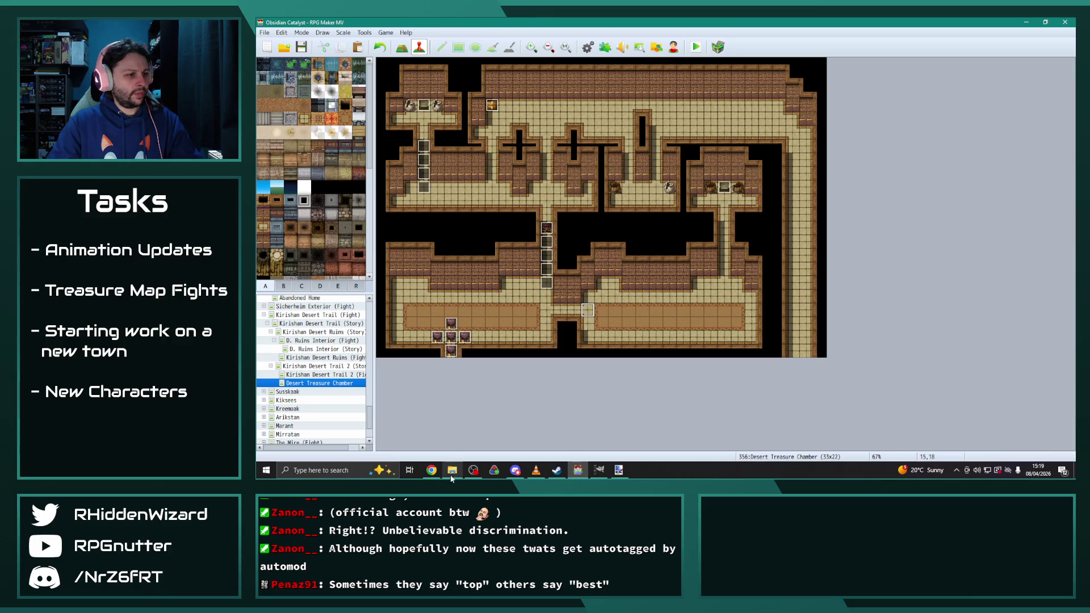
left_click(325, 341)
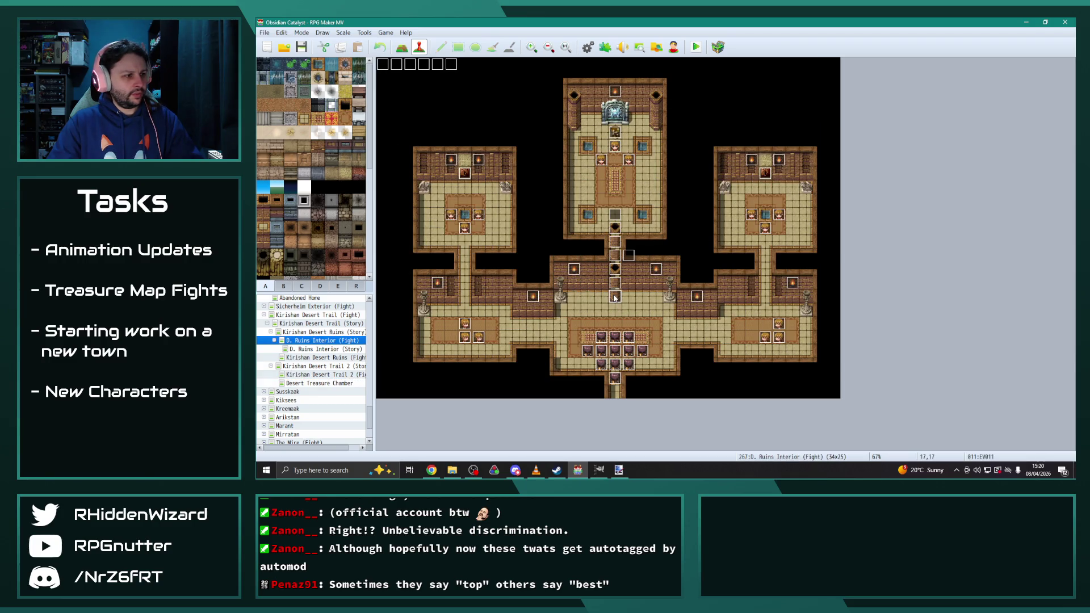
left_click(334, 384)
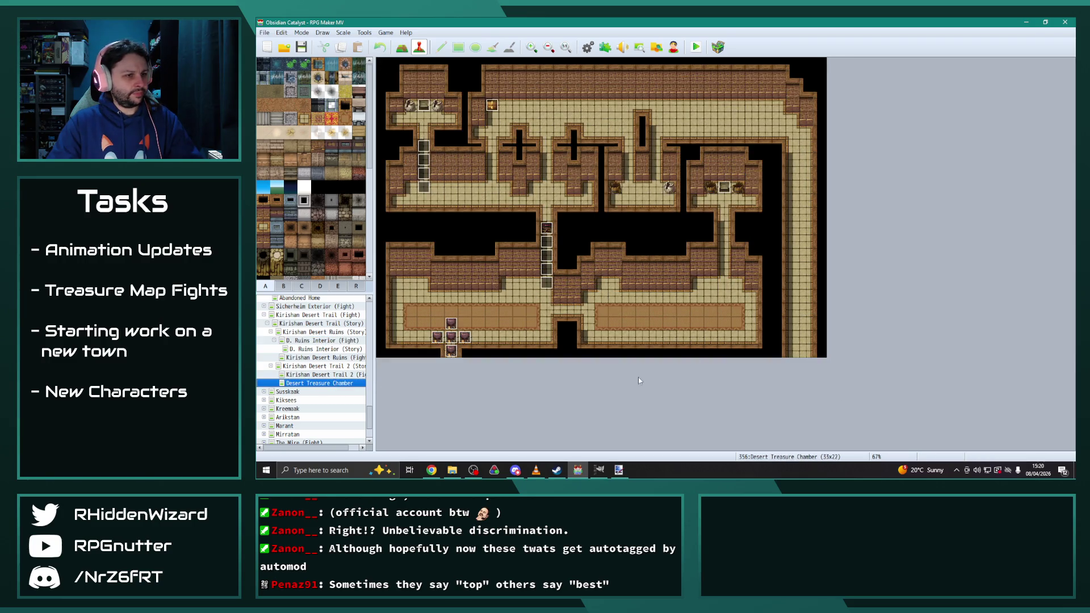
Step: Create barrier event EV018 at 25,16 with page 2 conditioned on DesertTreasureSwitch
double_click(722, 282)
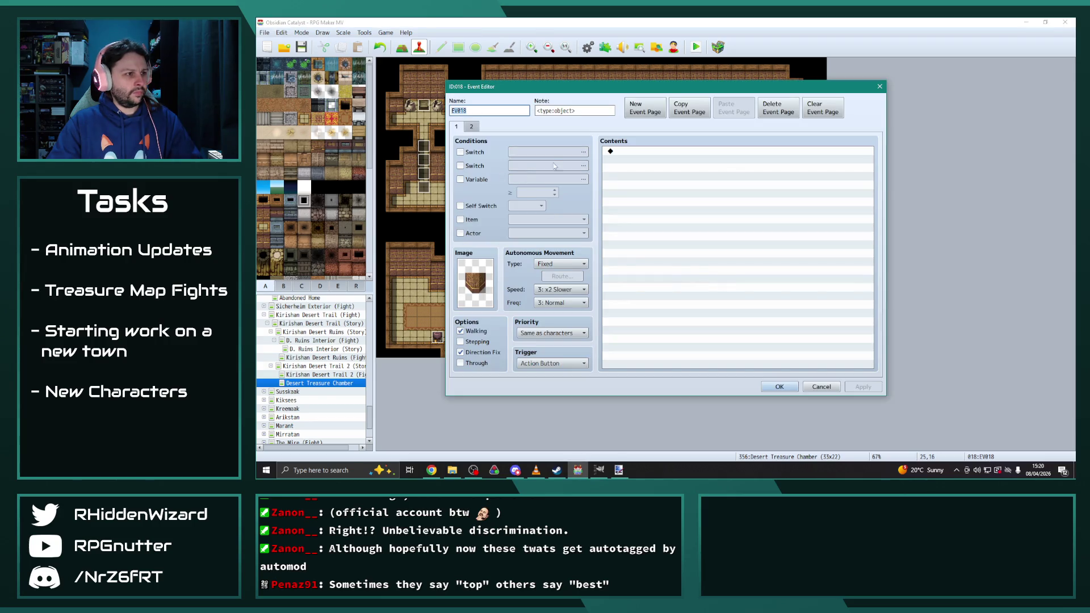
left_click(472, 127)
left_click(583, 152)
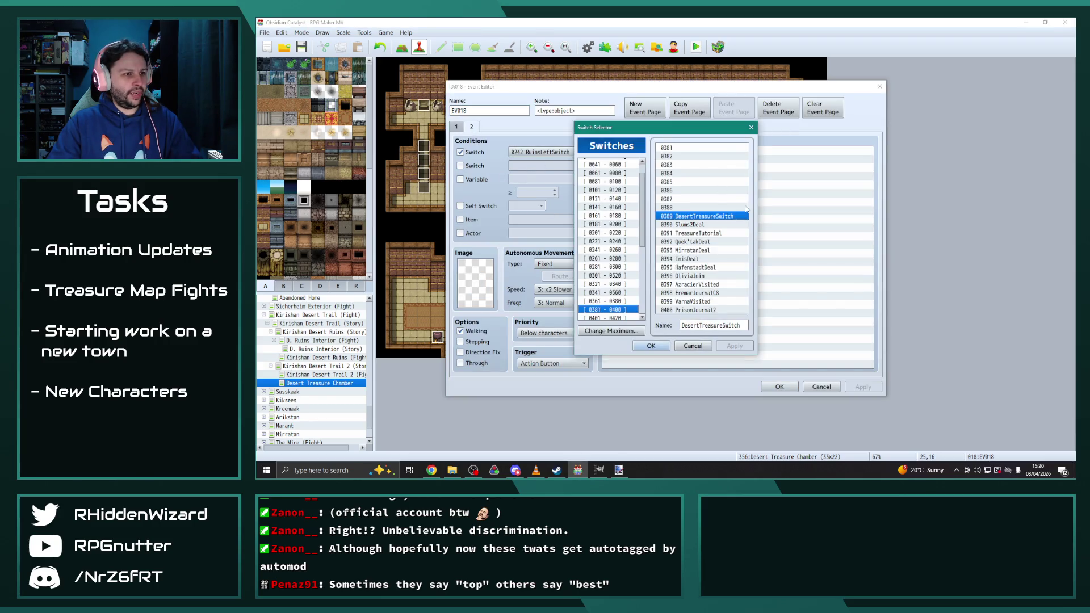
left_click(651, 346)
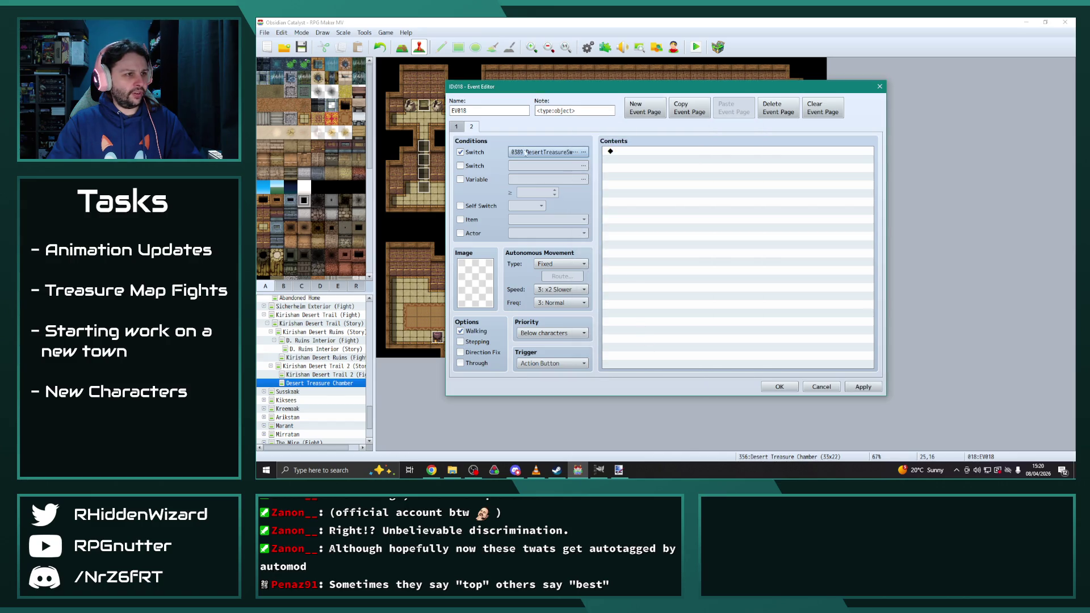
left_click(862, 387)
left_click(779, 387)
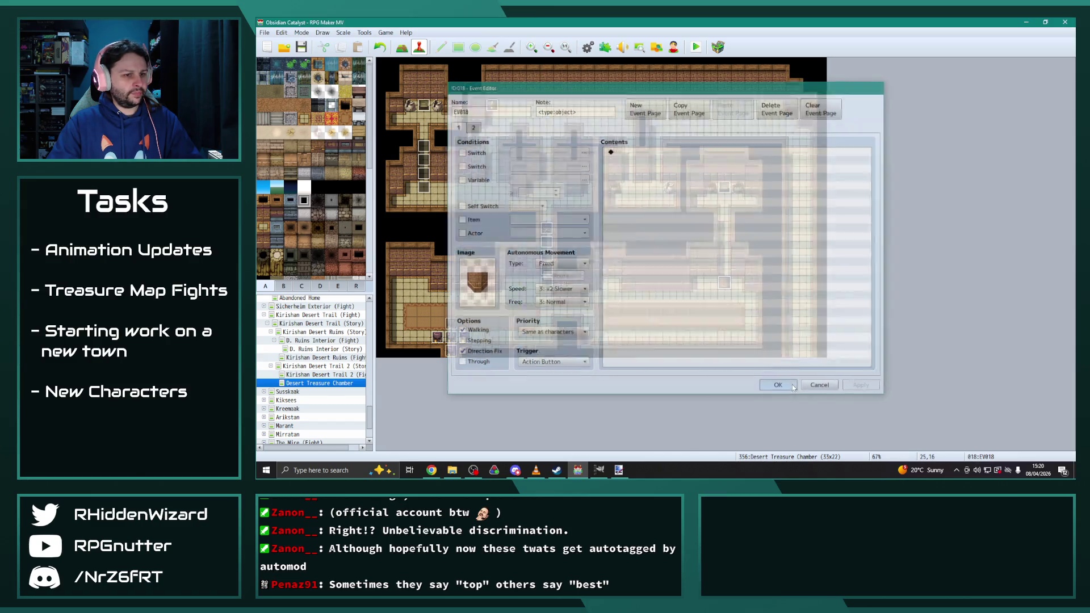
Step: Paste a barrier copy at 25,15 and give it a different wall graphic
left_click(722, 273)
key("ctrl+v")
double_click(722, 273)
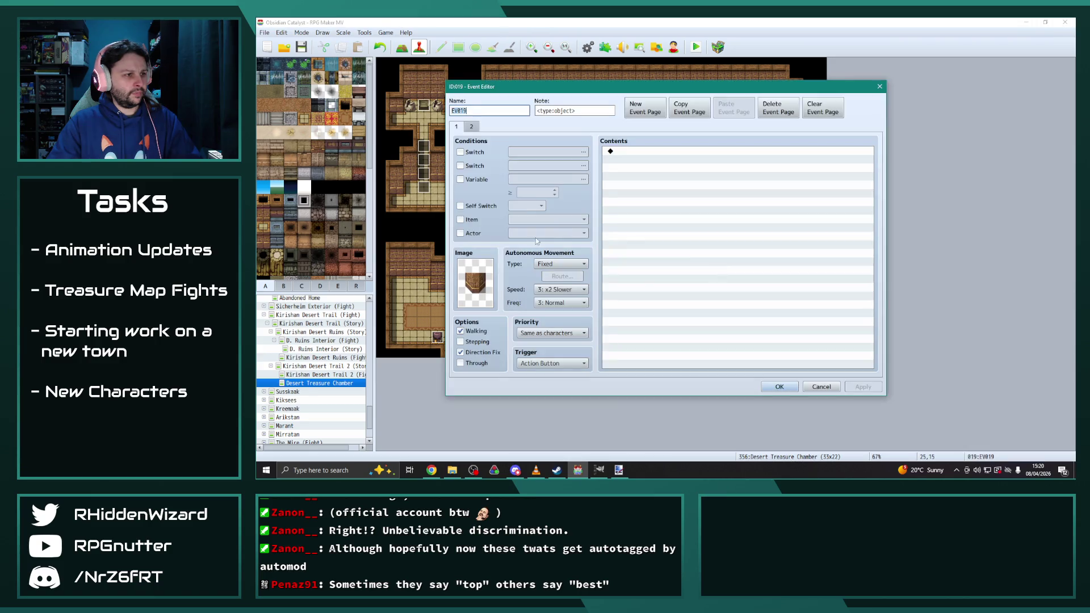
double_click(475, 283)
double_click(674, 190)
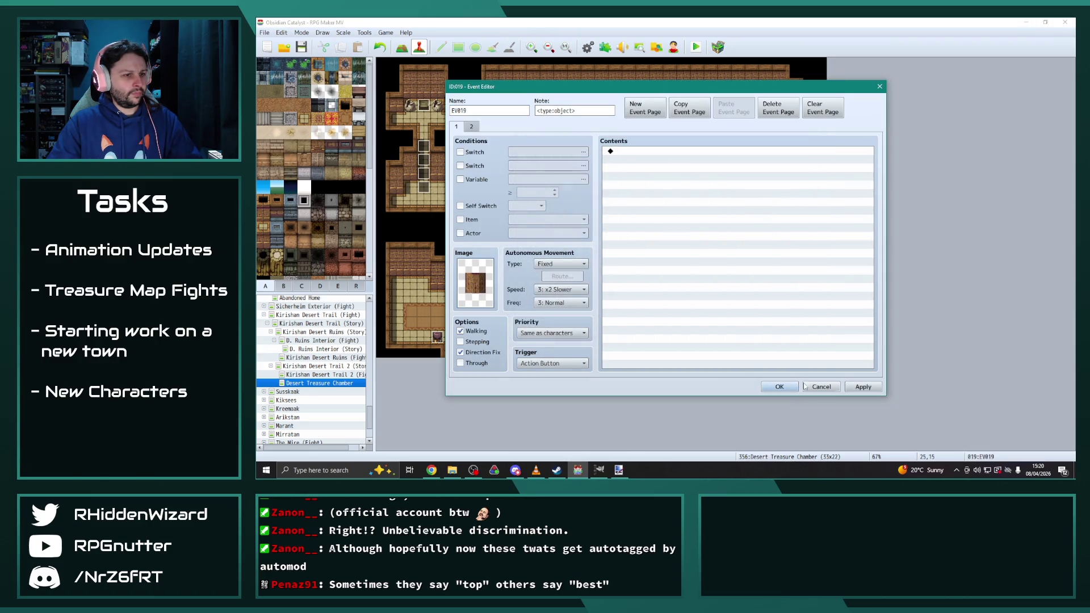
left_click(779, 386)
Step: Paste EV020 at 25,14 with its own new graphic
left_click(724, 256)
key("ctrl+v")
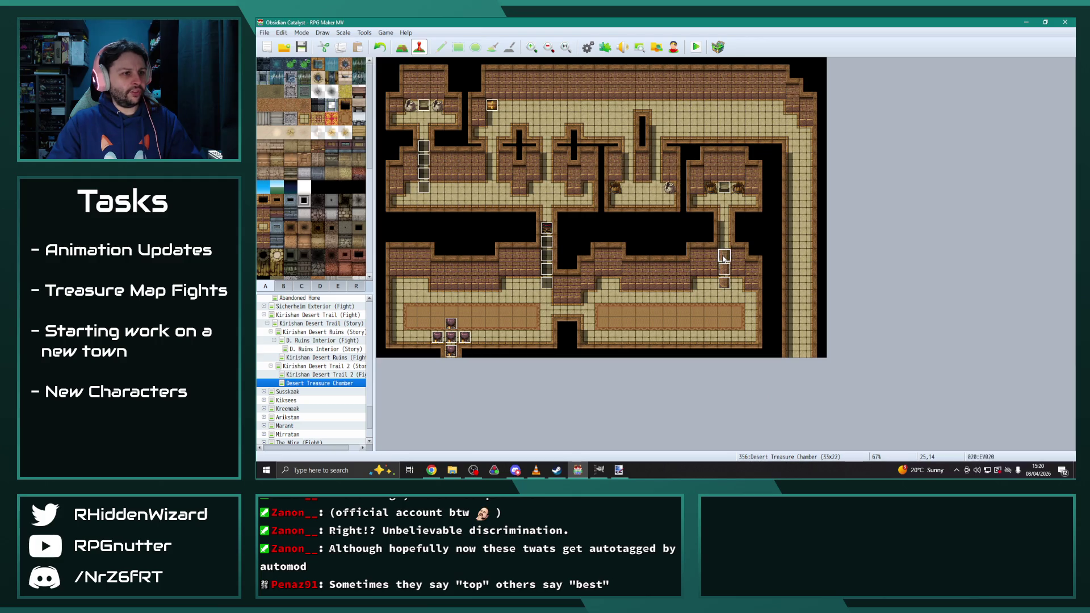
double_click(724, 256)
double_click(473, 281)
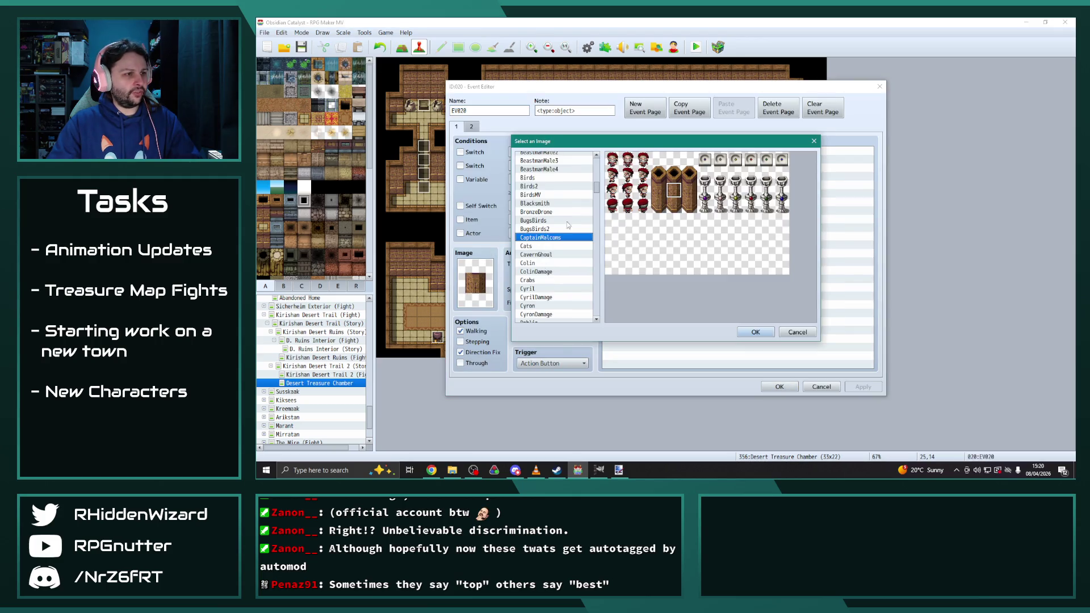
double_click(680, 178)
left_click(779, 387)
Step: Paste EV021 at the top corridor tile 25,13 with a mostly blank graphic
left_click(724, 243)
key("ctrl+v")
double_click(724, 243)
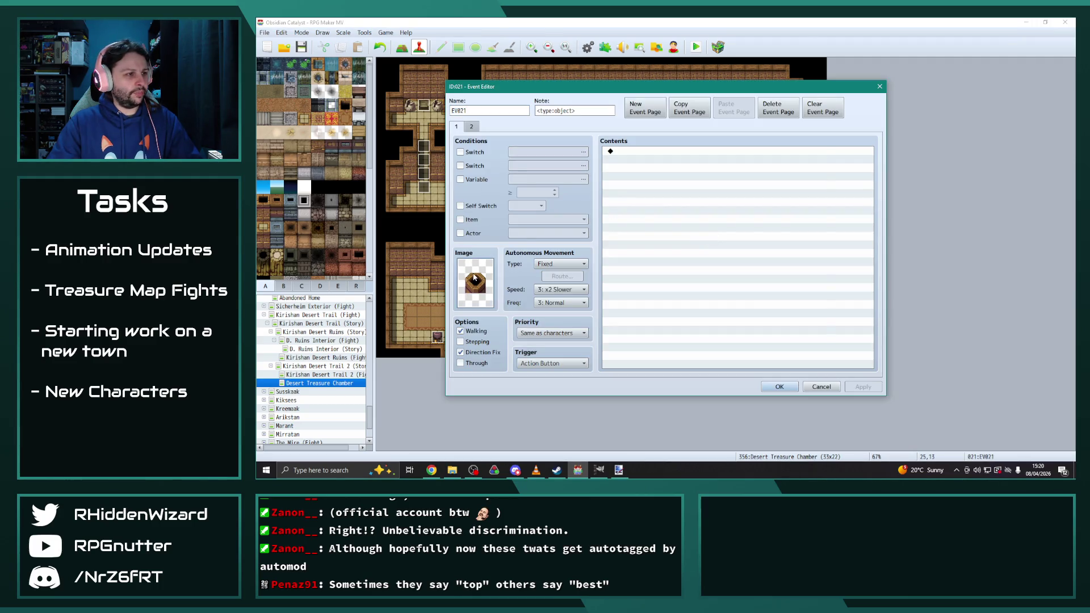
double_click(475, 282)
double_click(666, 166)
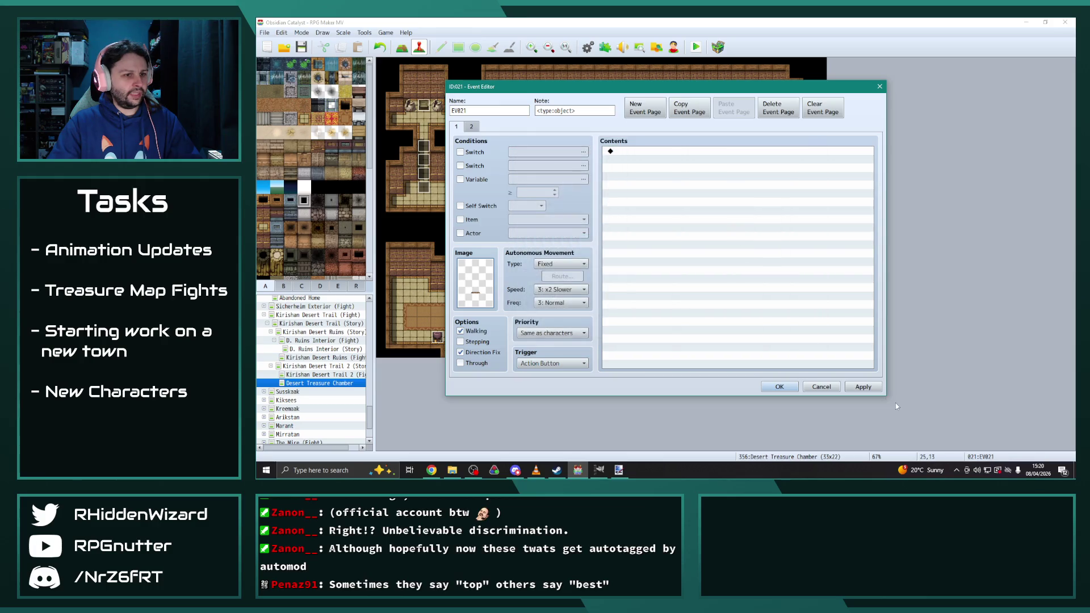
left_click(863, 387)
key("Escape")
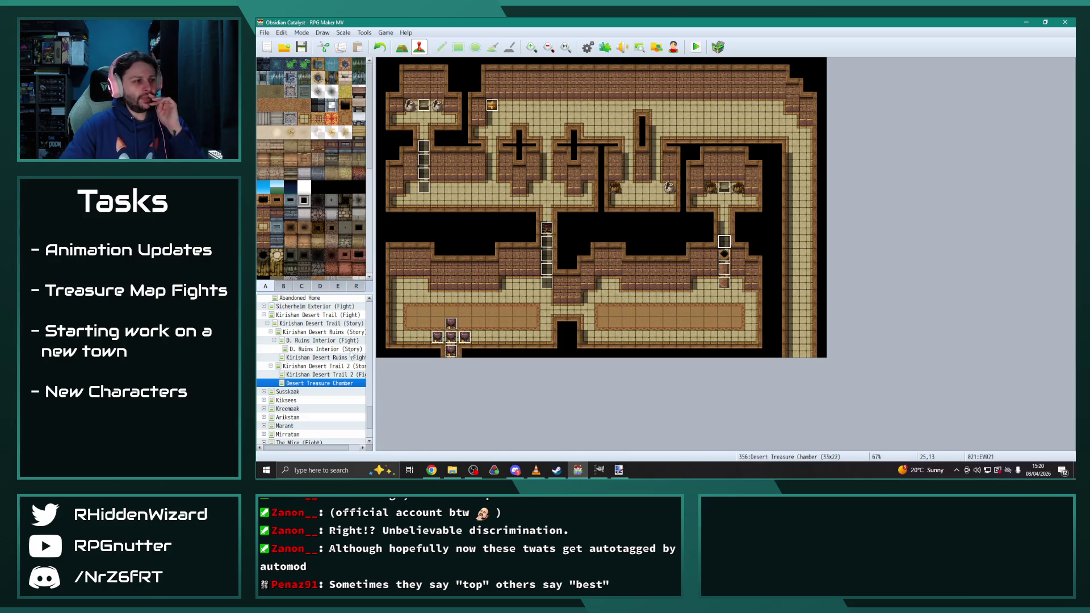
Step: Open D. Ruins Interior (Fight) and review all three pages of event 035 LeftSwitch
left_click(323, 341)
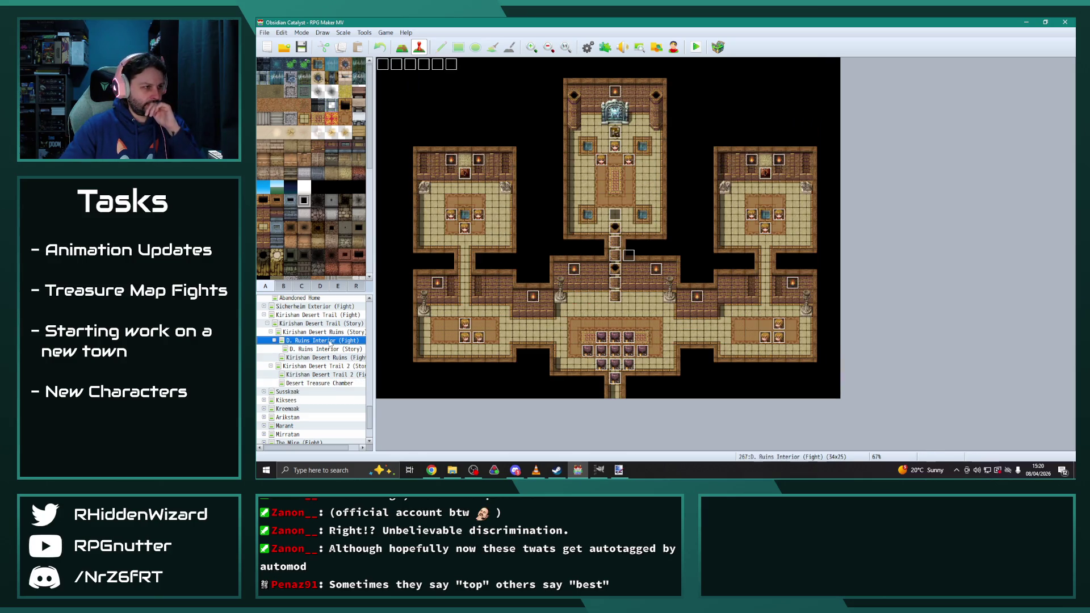
double_click(464, 179)
left_click(471, 127)
left_click(486, 127)
left_click(471, 127)
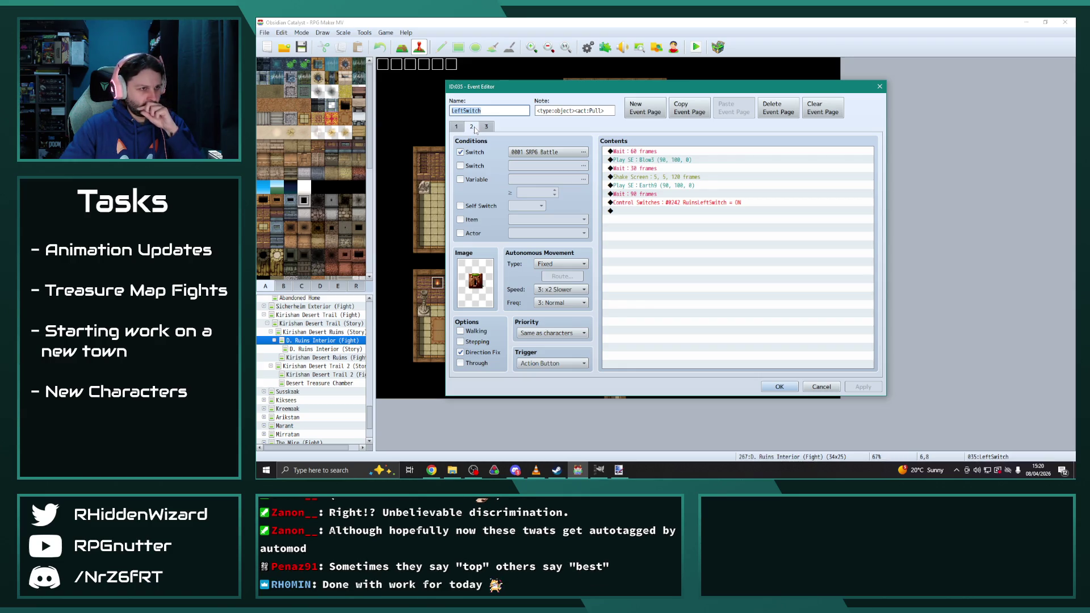
left_click(486, 126)
left_click(471, 126)
left_click(458, 127)
left_click(470, 127)
left_click(481, 128)
left_click(473, 129)
left_click(457, 127)
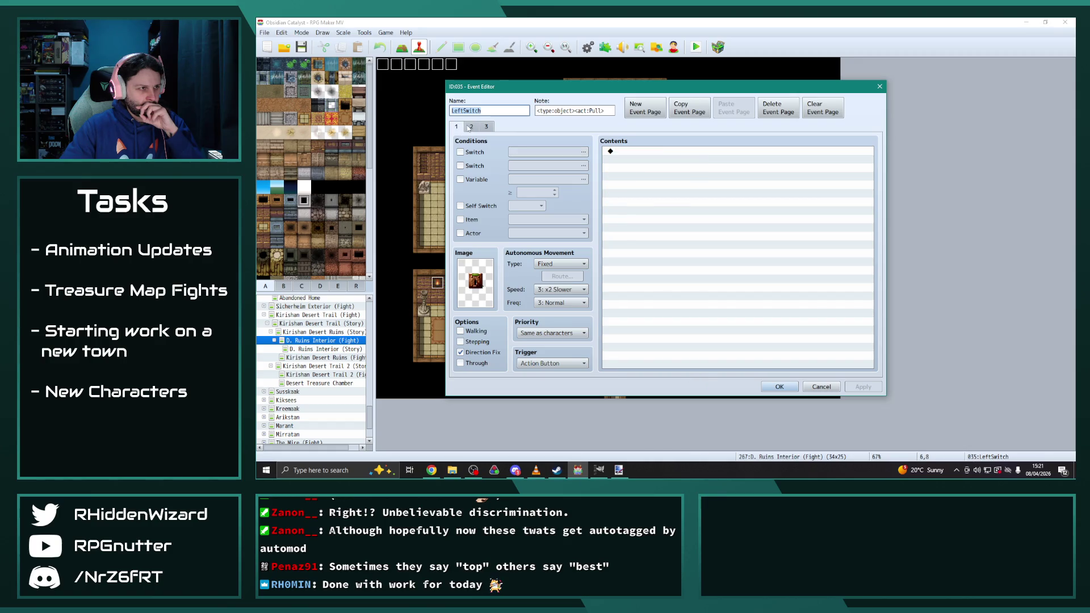
left_click(470, 127)
left_click(459, 127)
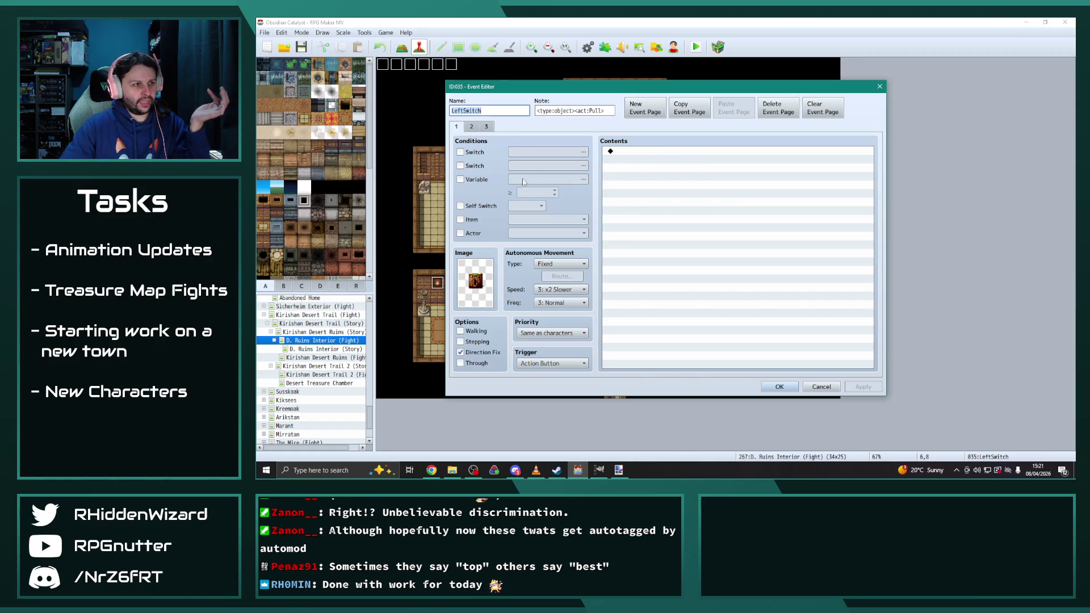
left_click(779, 387)
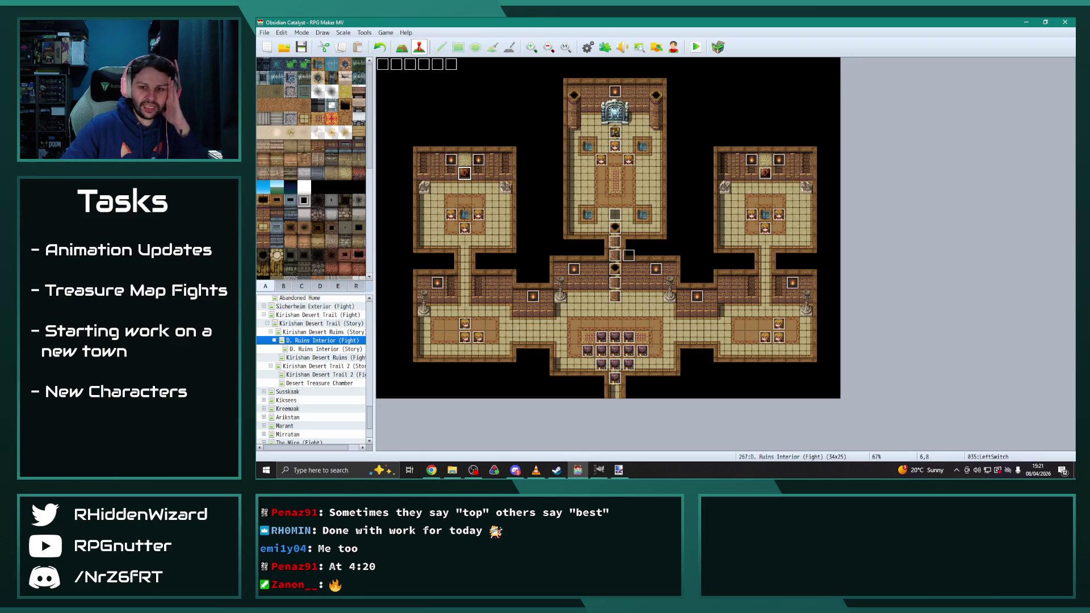
Step: Back in RPG Maker MV, open Quek'tak Village and expand its child maps
key("alt+Tab")
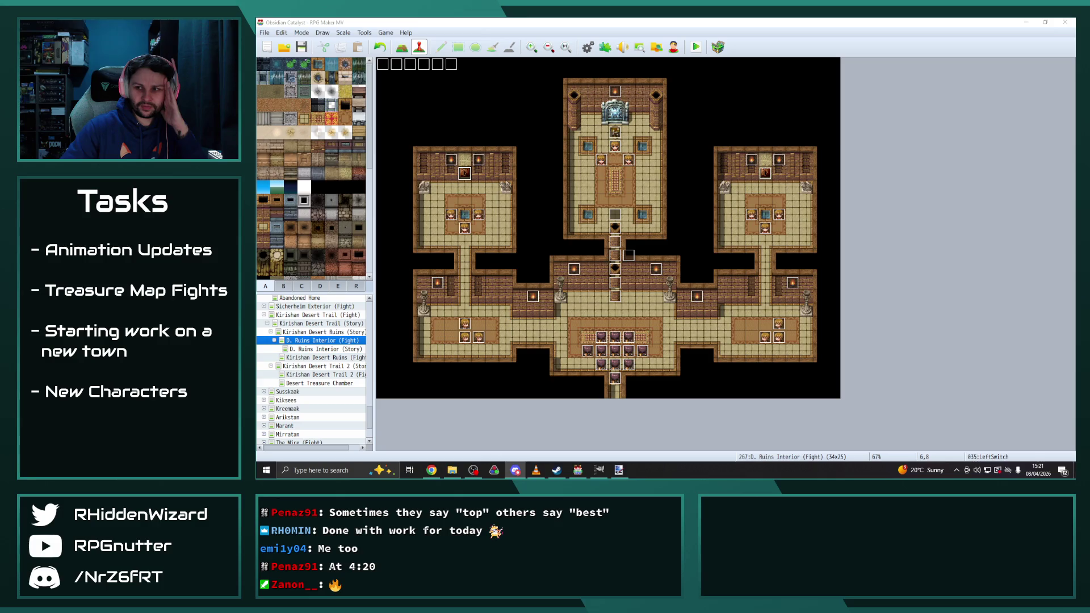
key("alt+Tab")
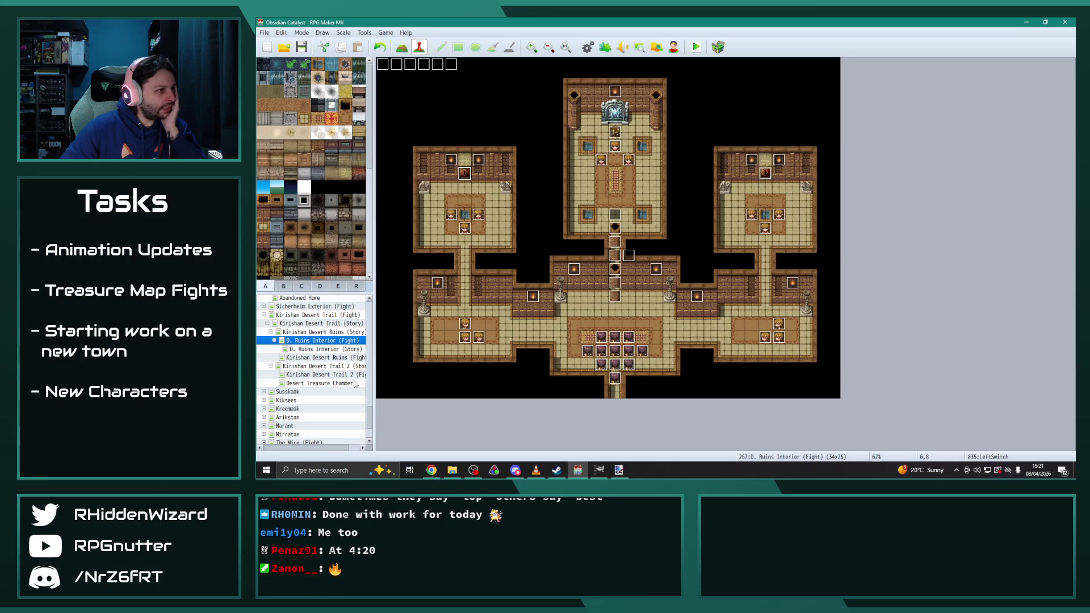
left_click_drag(368, 413, 369, 425)
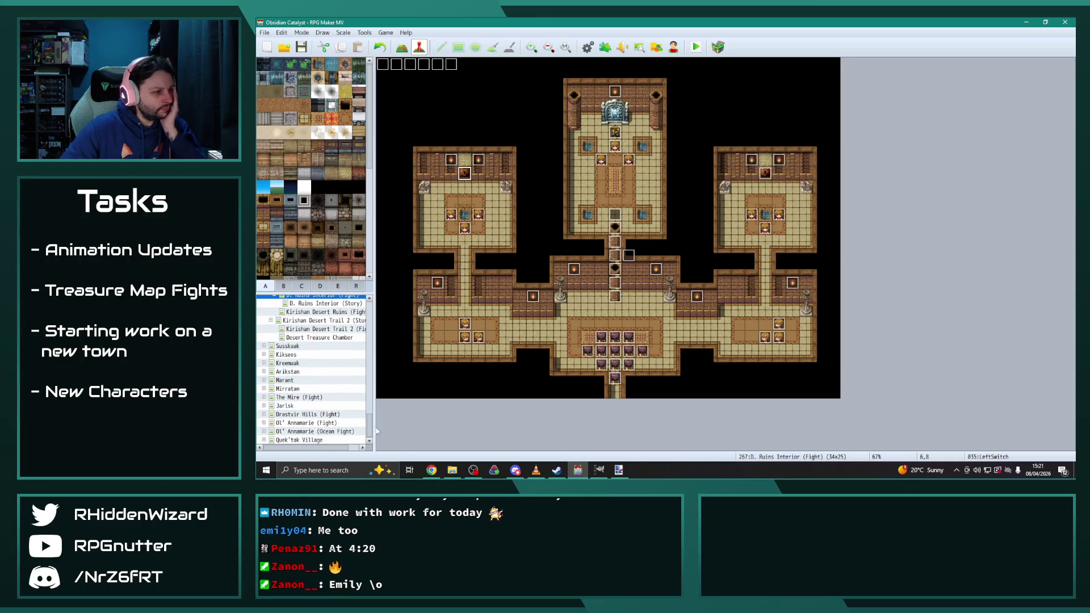
left_click(296, 440)
left_click(264, 441)
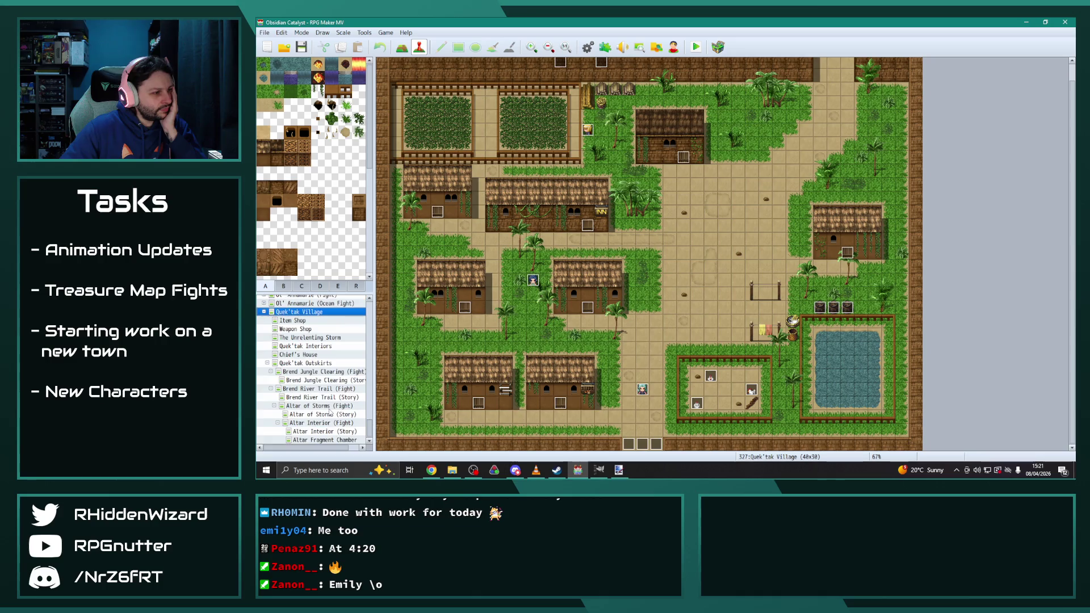
Step: Browse Altar of Storms (Fight), then inspect YellowSwitch1 on the Altar Interior (Fight) map
left_click(323, 406)
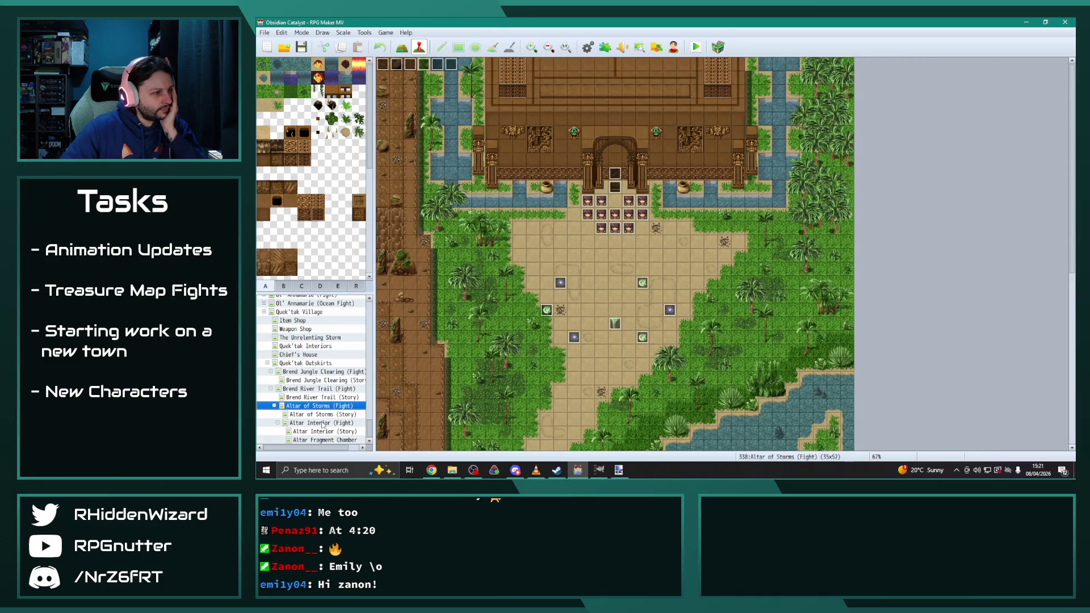
left_click(323, 424)
double_click(452, 401)
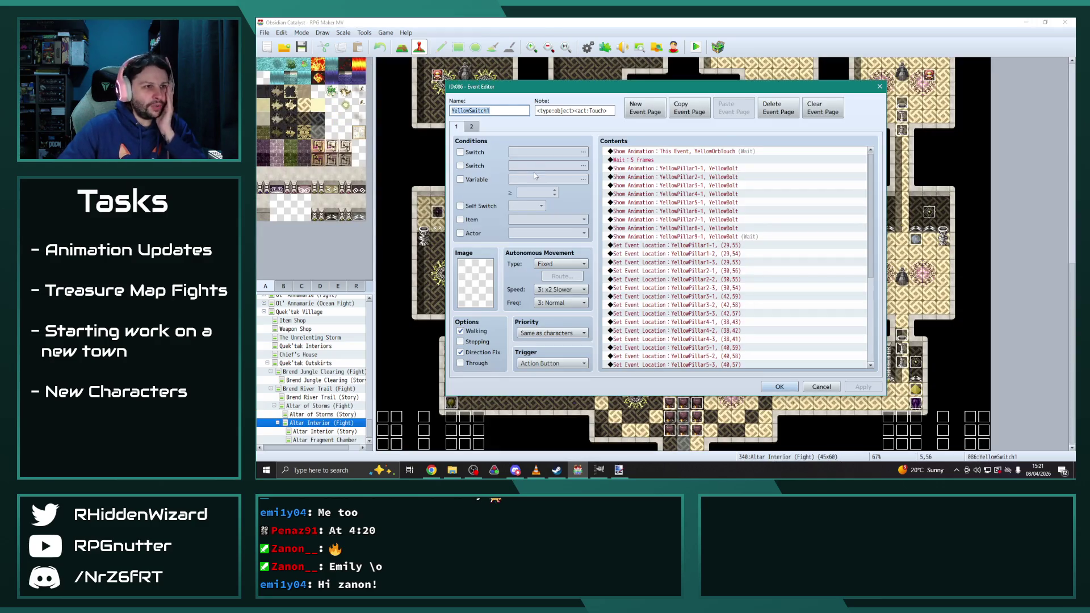
left_click(762, 387)
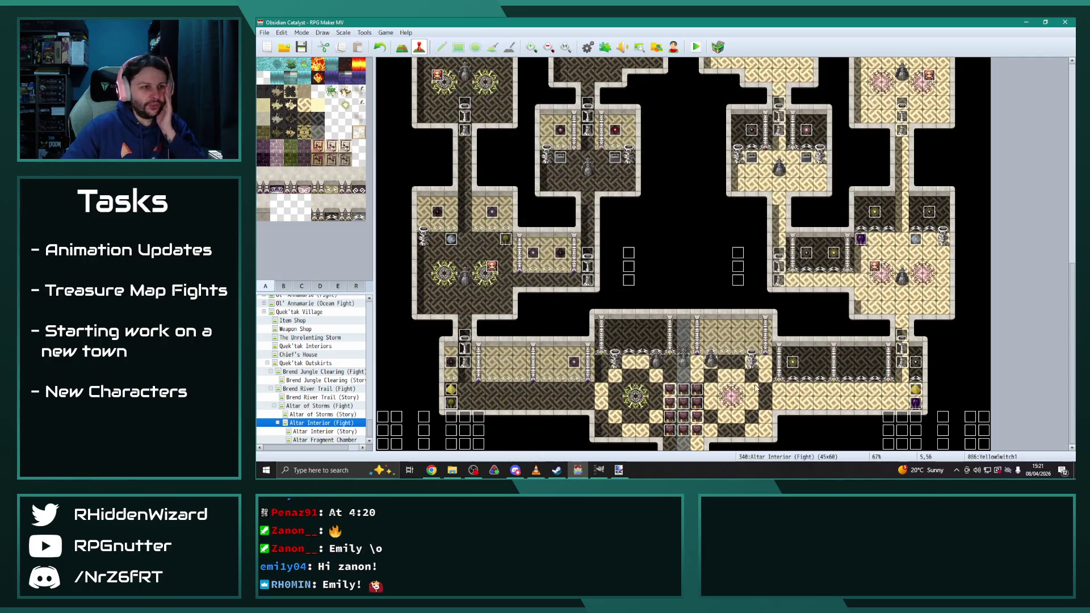
scroll(755, 387, "up", 10)
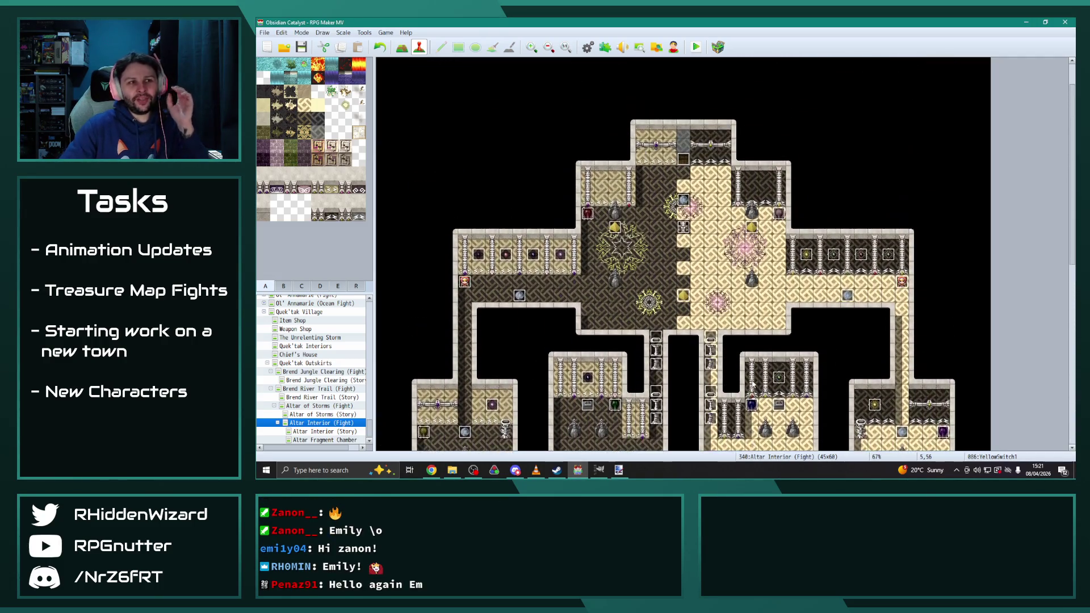
scroll(744, 375, "down", 5)
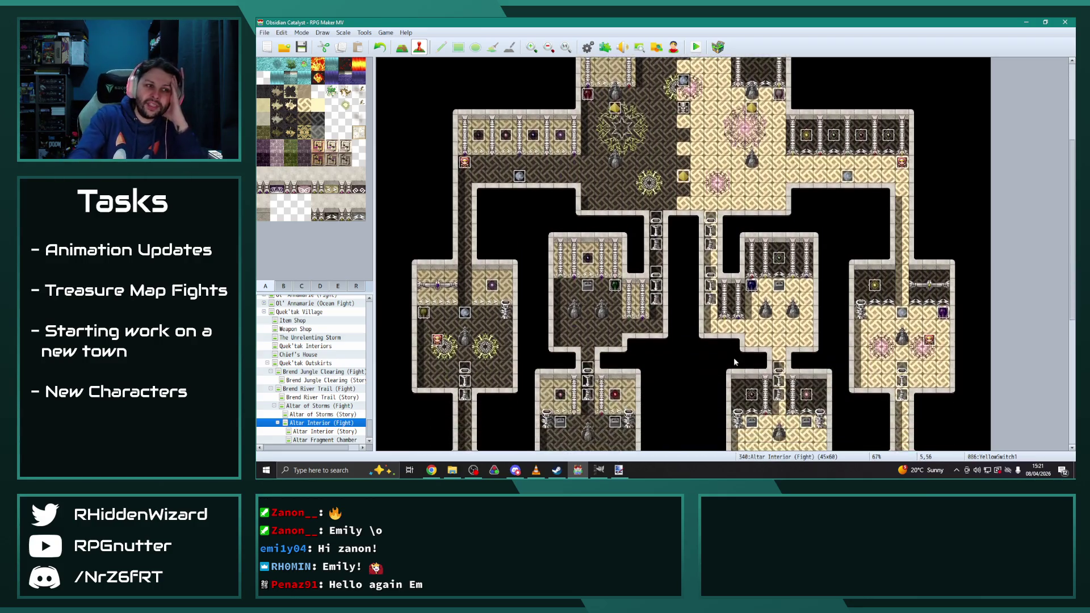
scroll(734, 362, "down", 15)
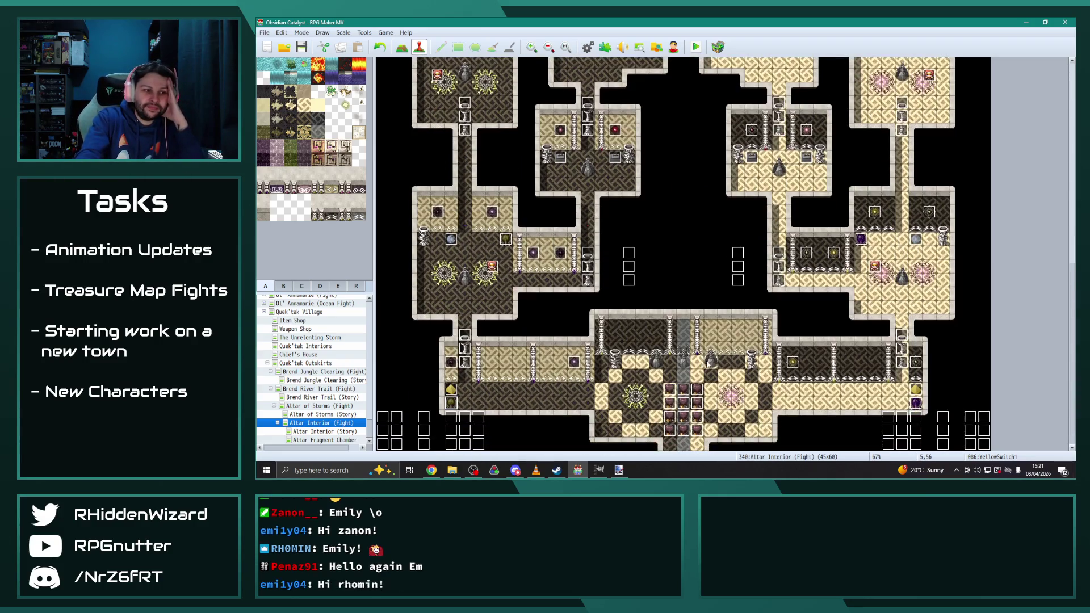
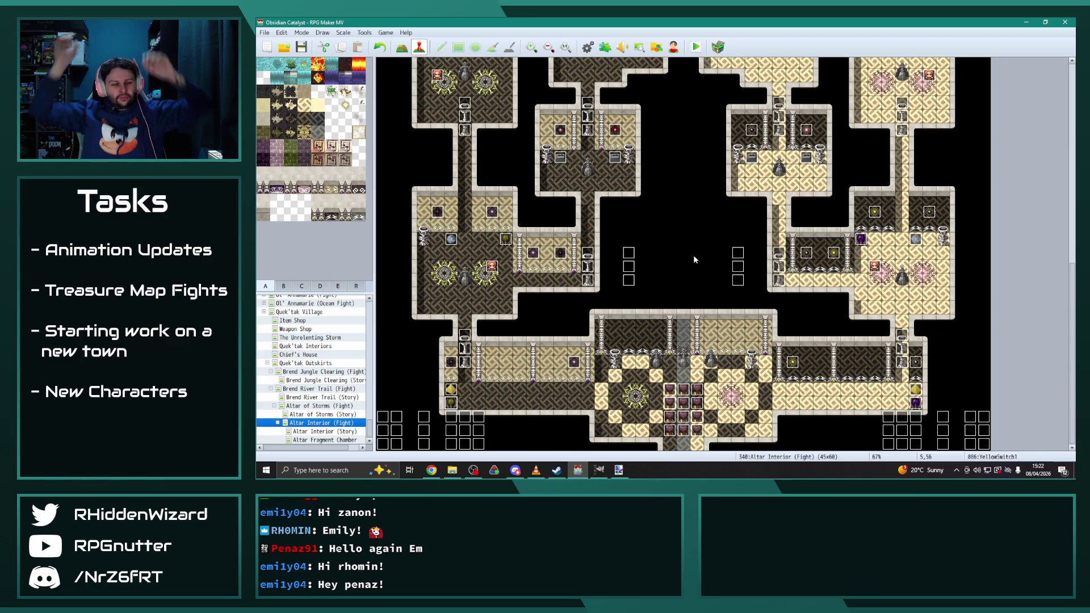
Step: Browse the map list to Desert Treasure Chamber and open its LeftSwitch event in the Event Editor
scroll(693, 255, "up", 10)
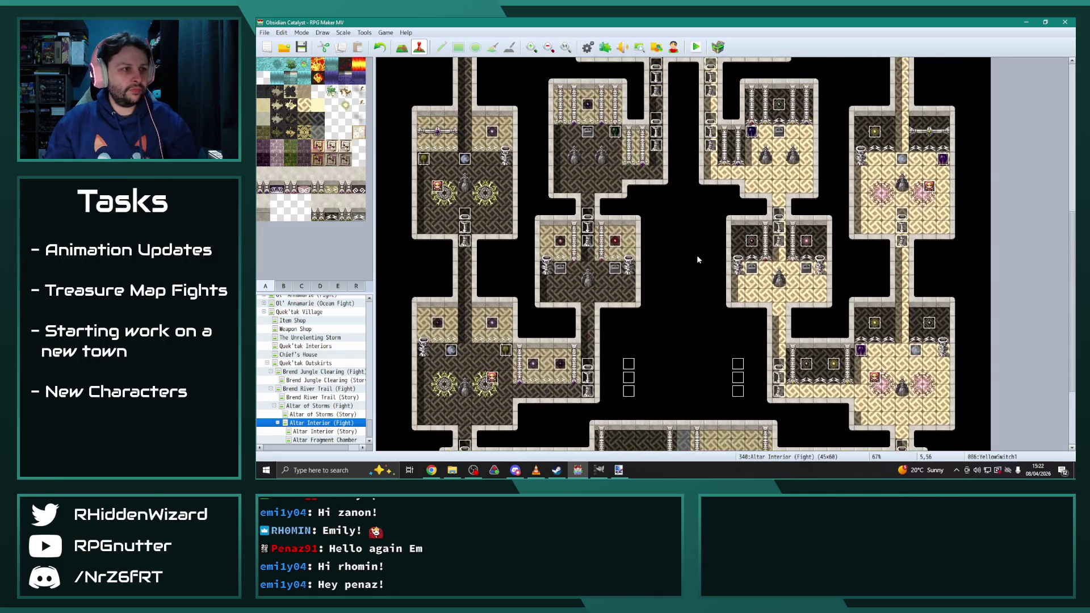
scroll(696, 330, "down", 10)
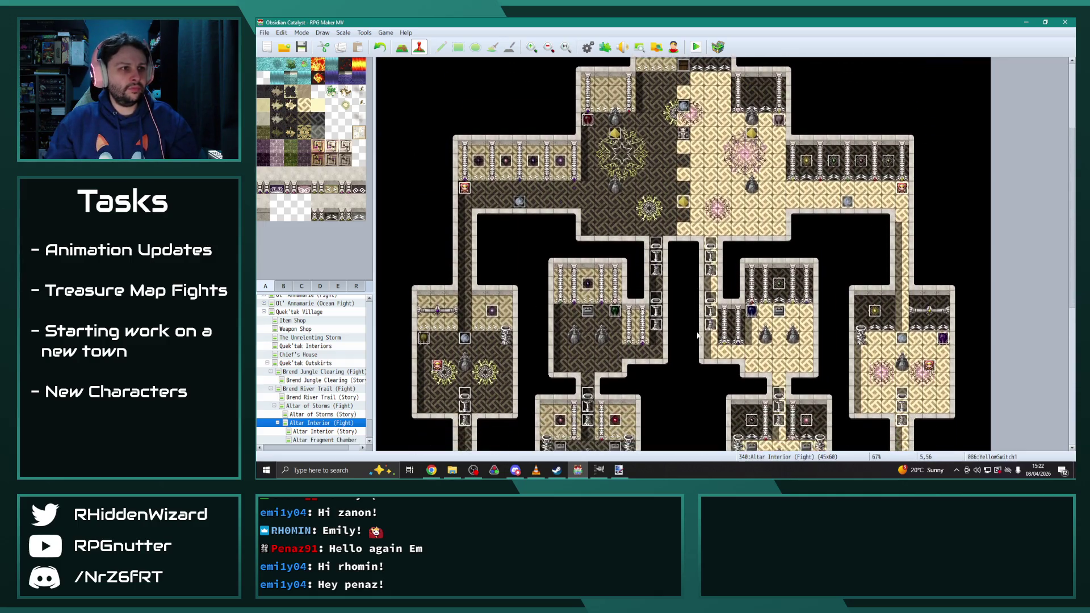
scroll(696, 329, "down", 3)
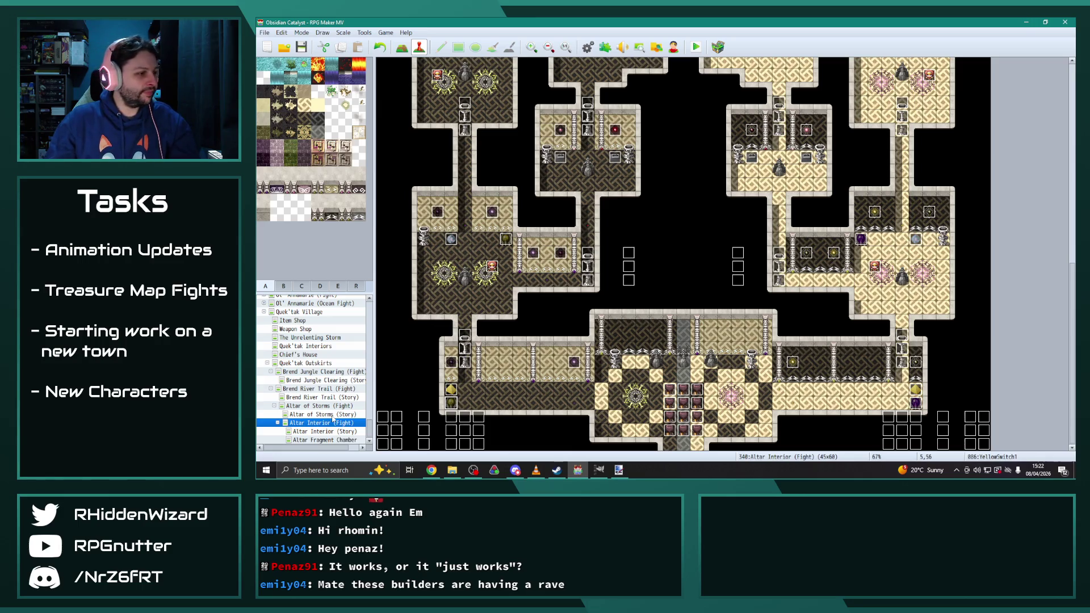
left_click(263, 311)
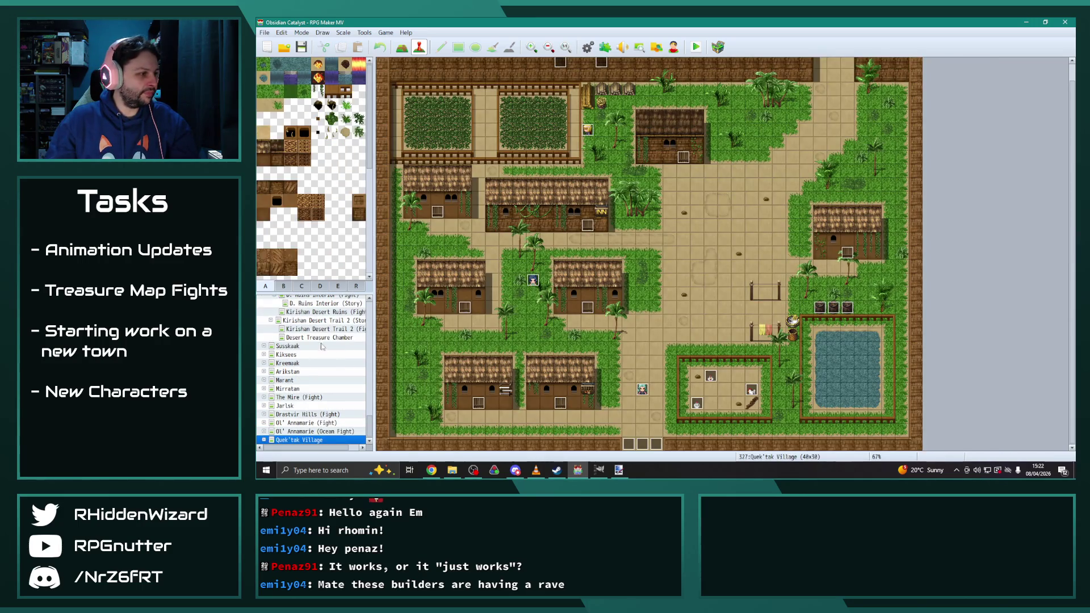
left_click(319, 336)
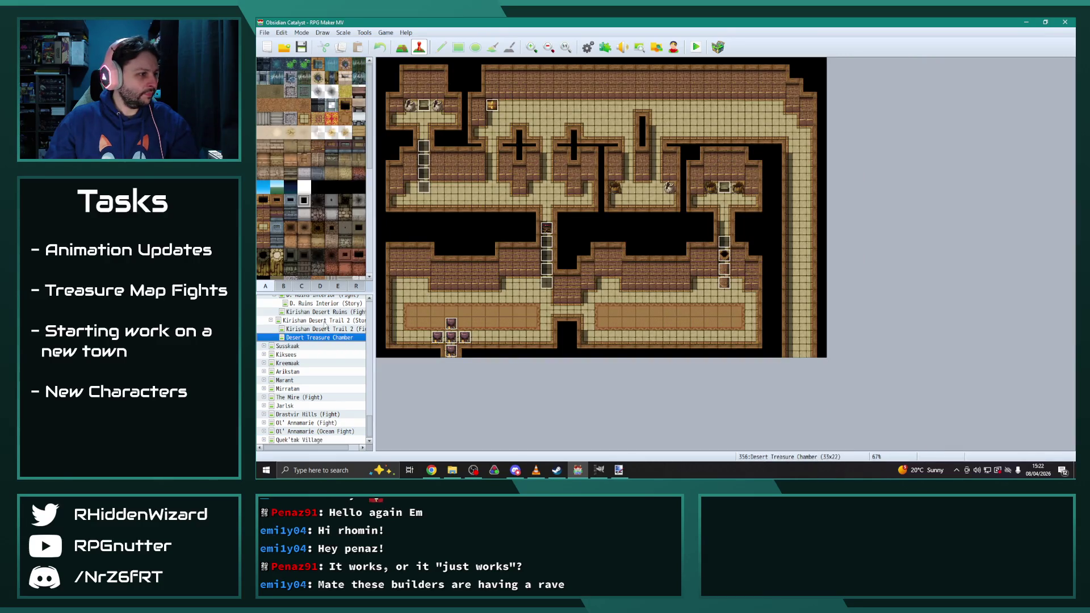
scroll(334, 352, "up", 1)
left_click(326, 330)
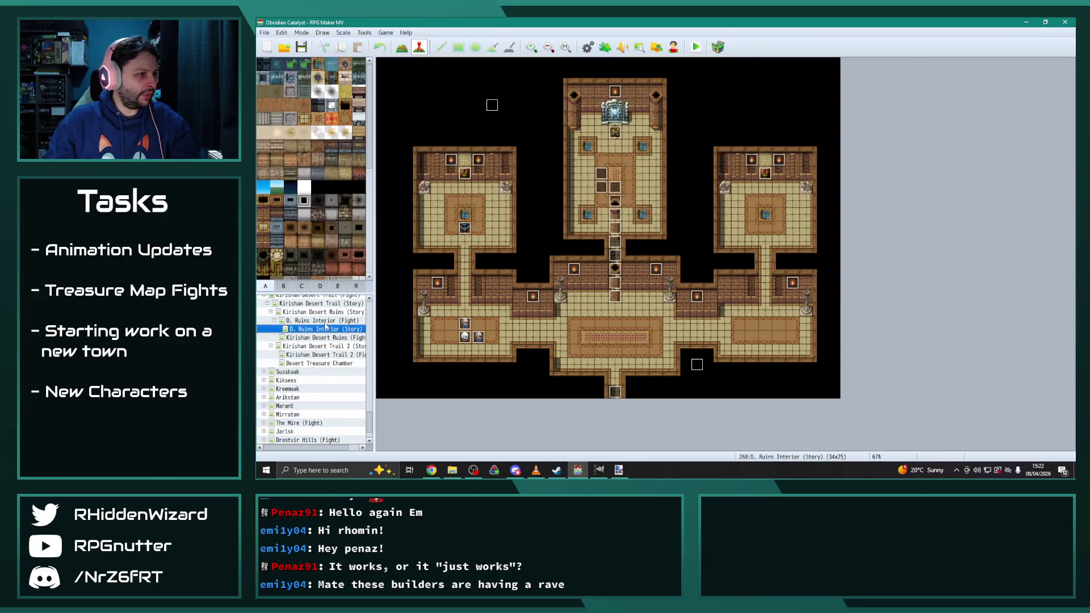
left_click(326, 321)
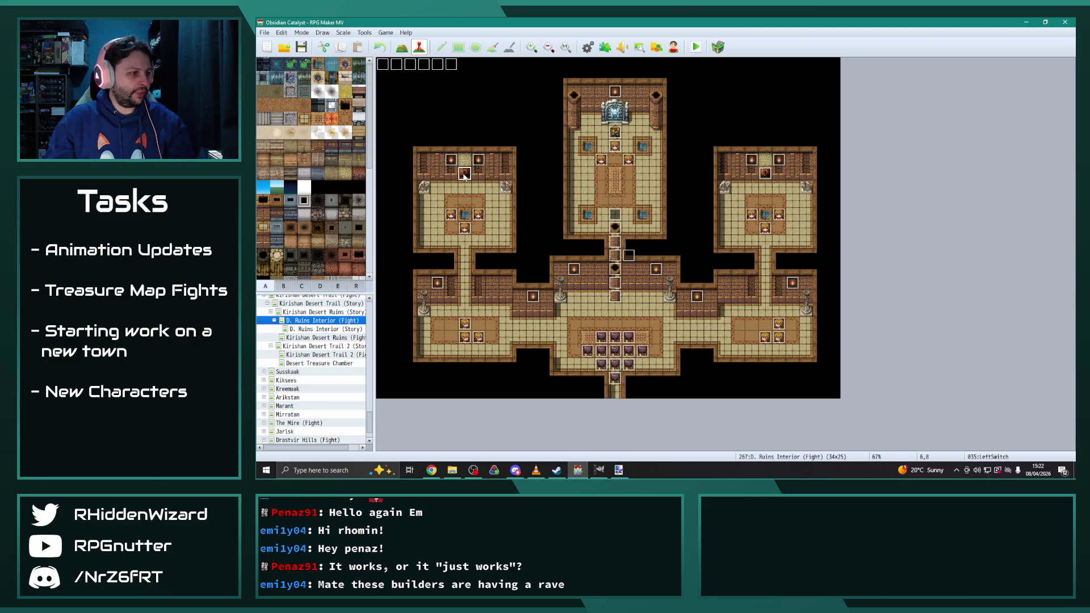
scroll(328, 353, "down", 1)
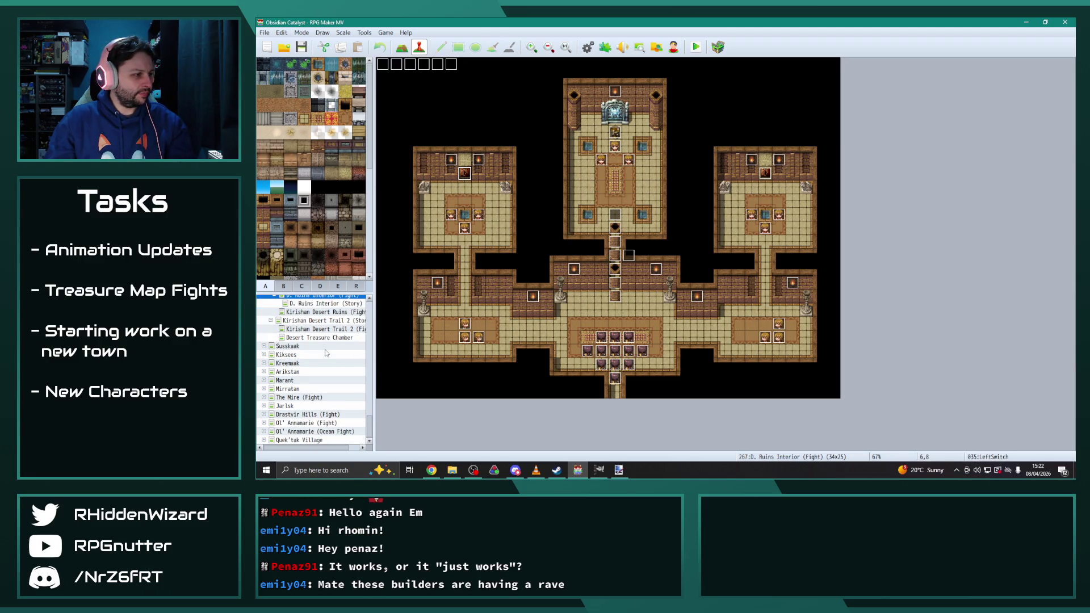
left_click(322, 337)
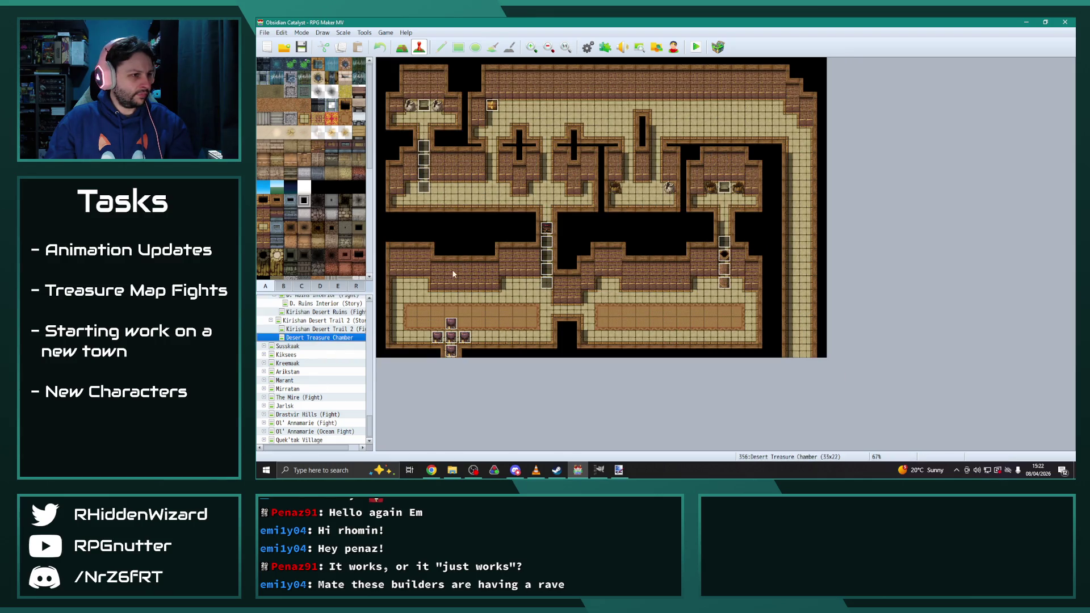
double_click(656, 282)
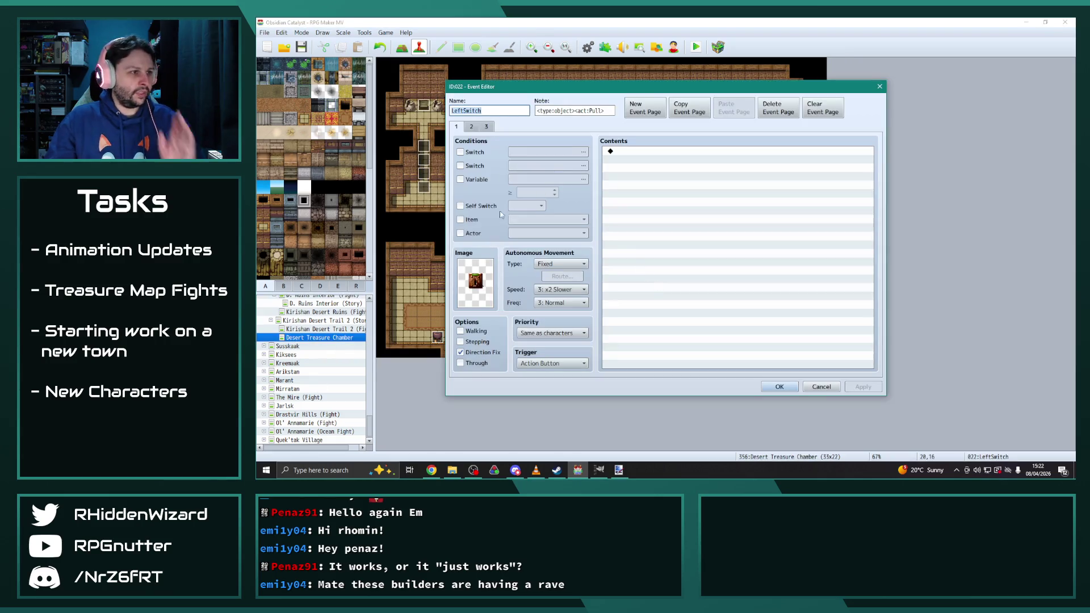
Step: Compare Switch1_Edit with Switch2_Edit, keep Switch2_Edit as the event image, and show page 2
double_click(482, 271)
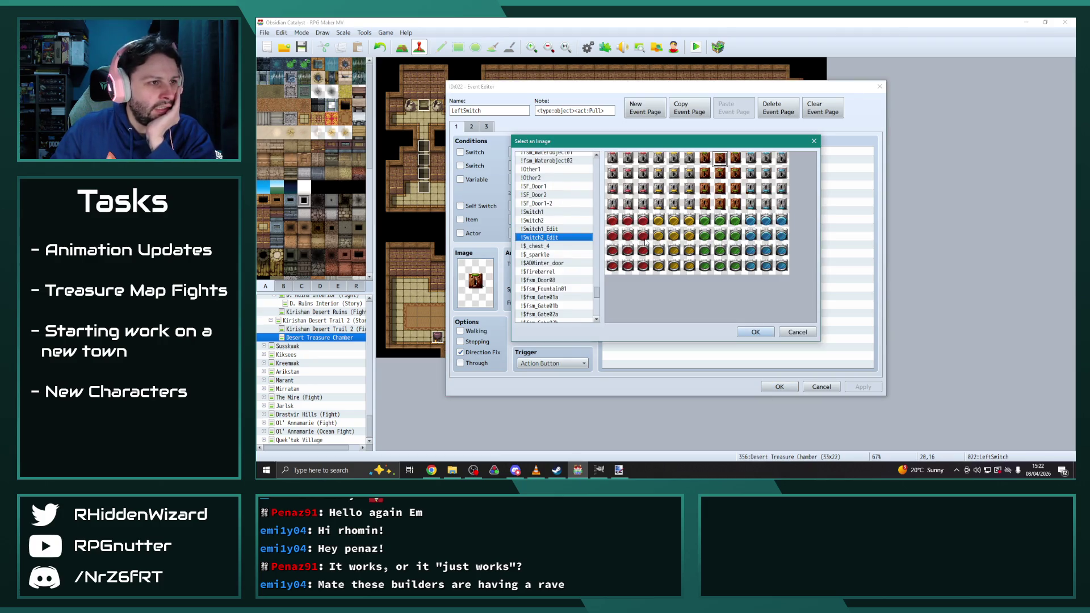
left_click(548, 230)
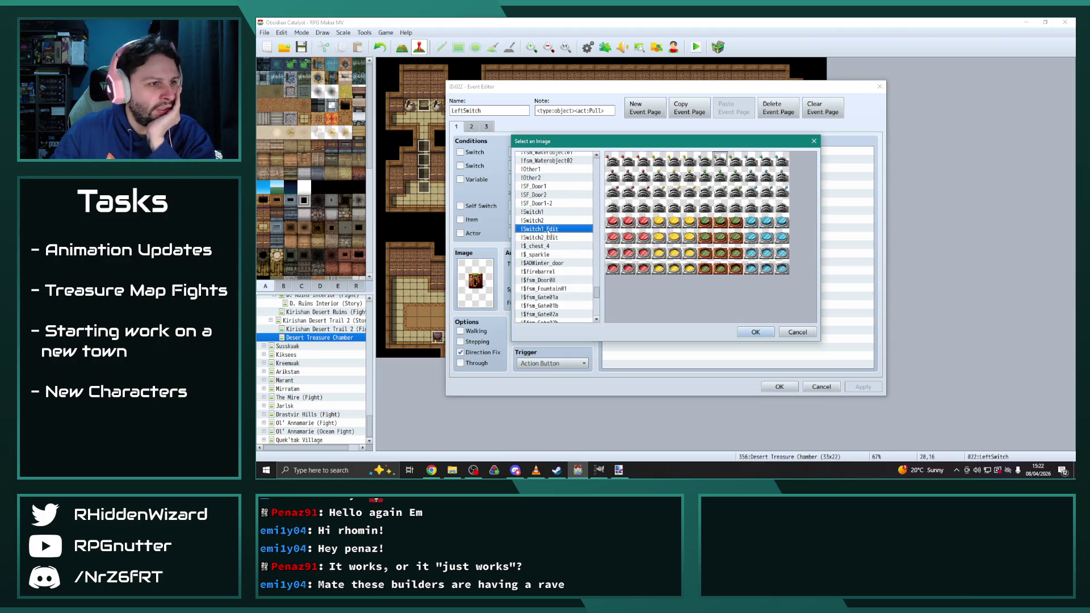
left_click(546, 238)
left_click(548, 230)
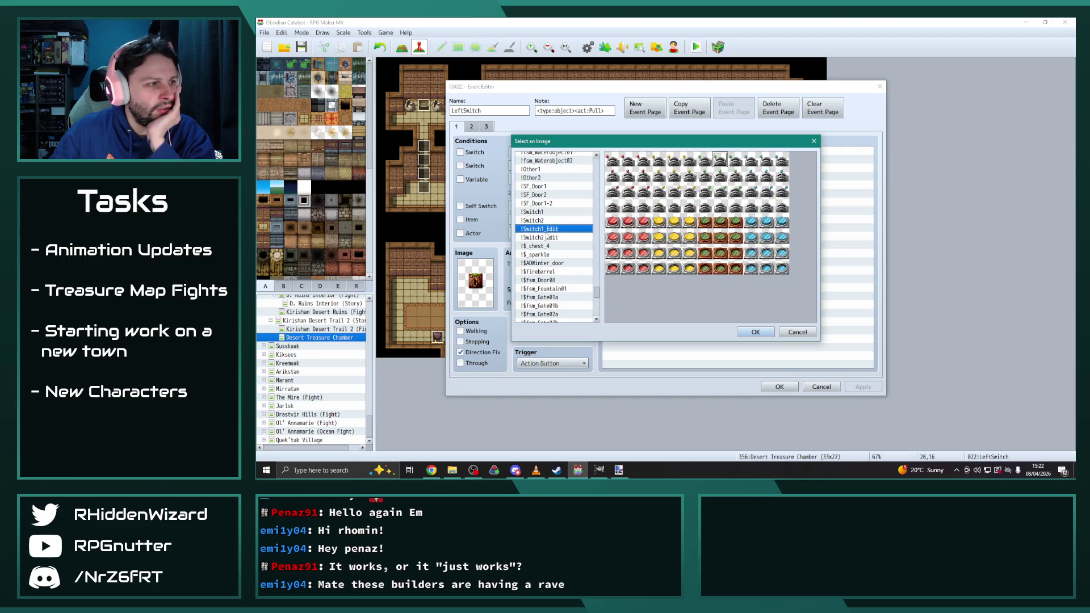
left_click(547, 238)
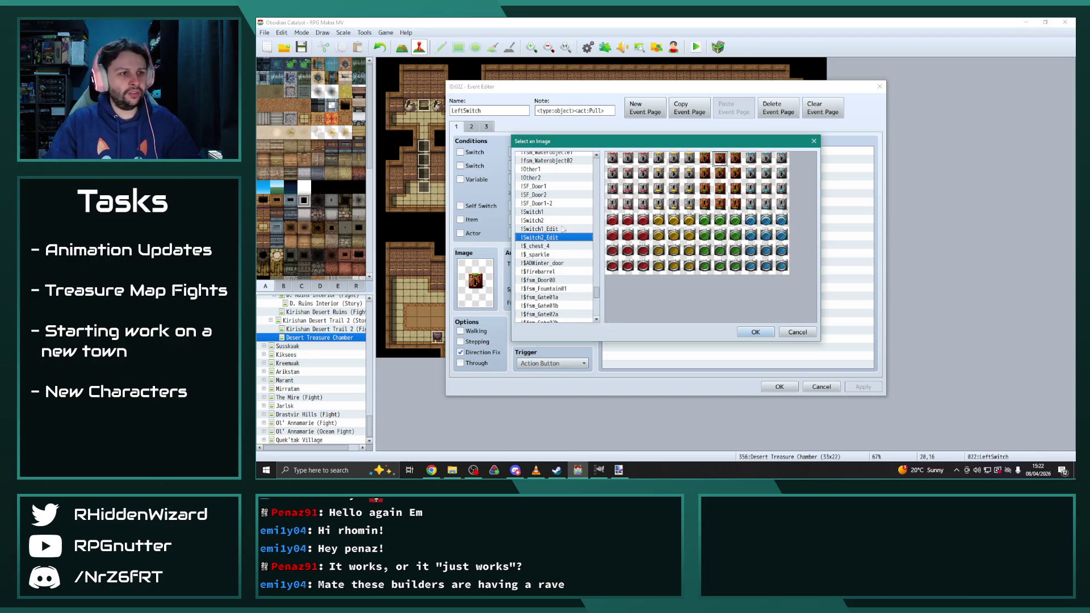
left_click(755, 333)
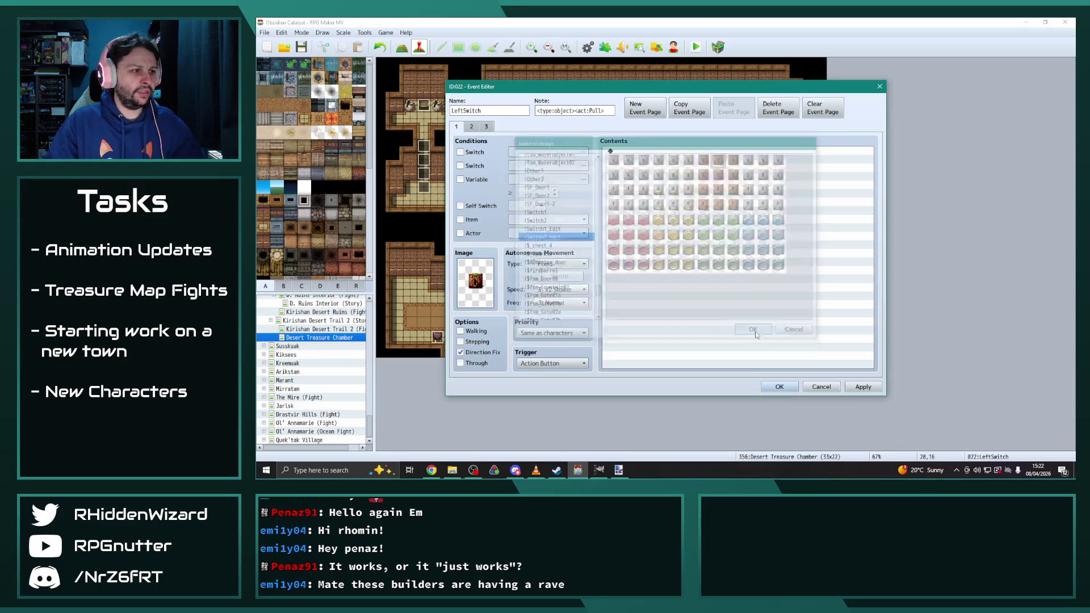
left_click(471, 127)
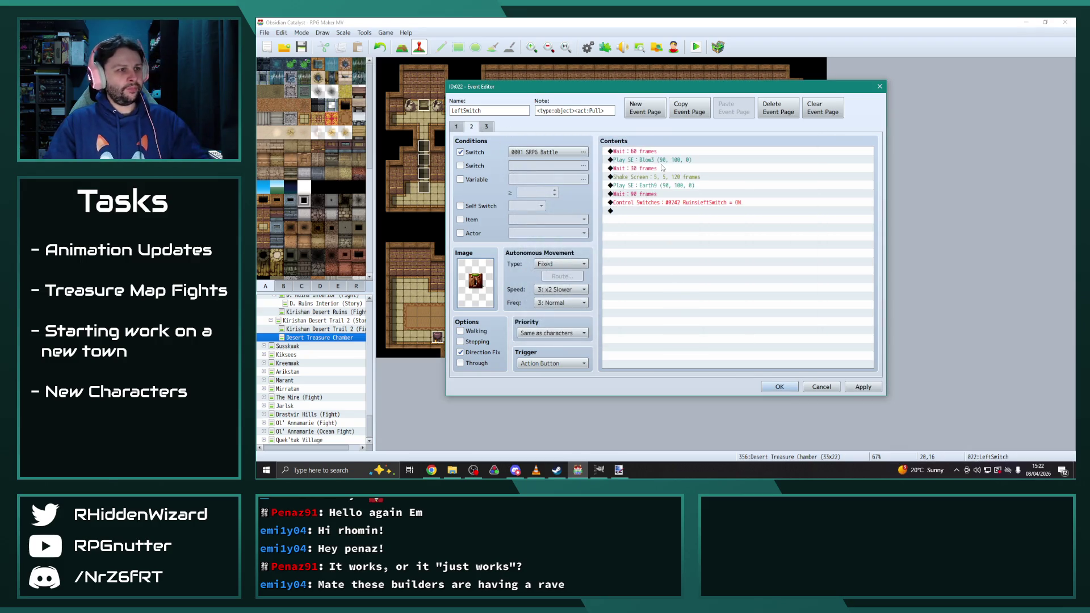
Step: Inspect the page's Control Switches command and switch list, closing it unchanged
double_click(662, 204)
left_click(775, 235)
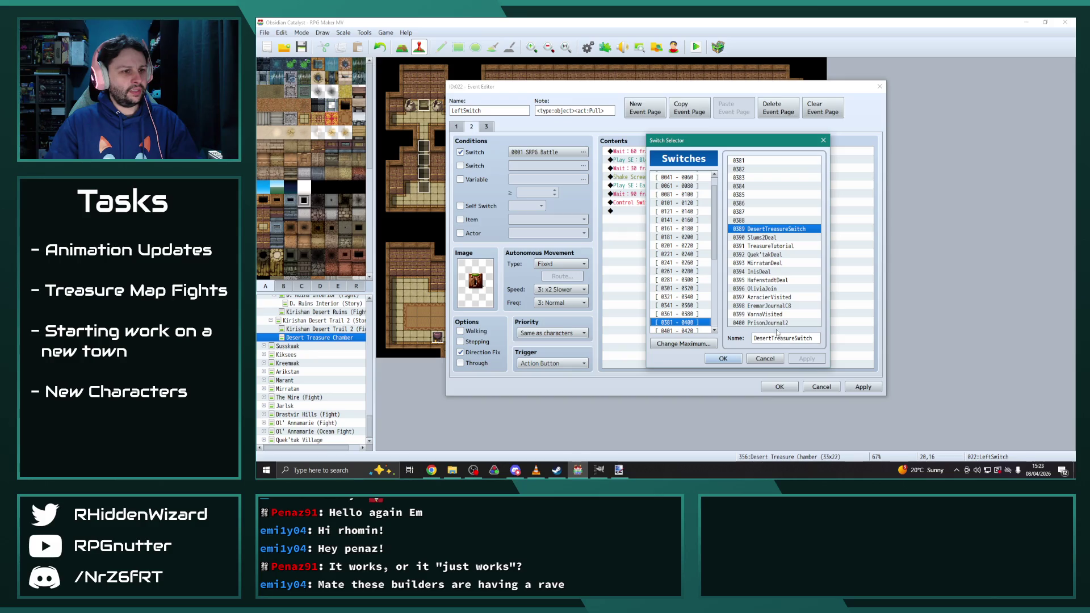
left_click(823, 140)
key("Return")
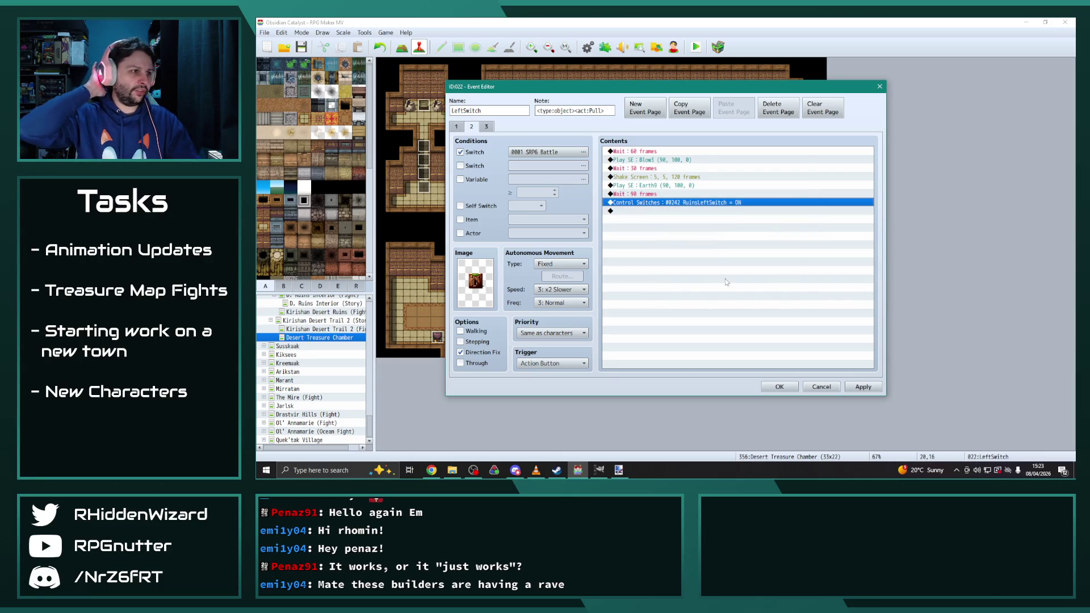
Step: Try DesertTreasureSwitch as a second page condition, then remove it and apply
left_click(653, 151)
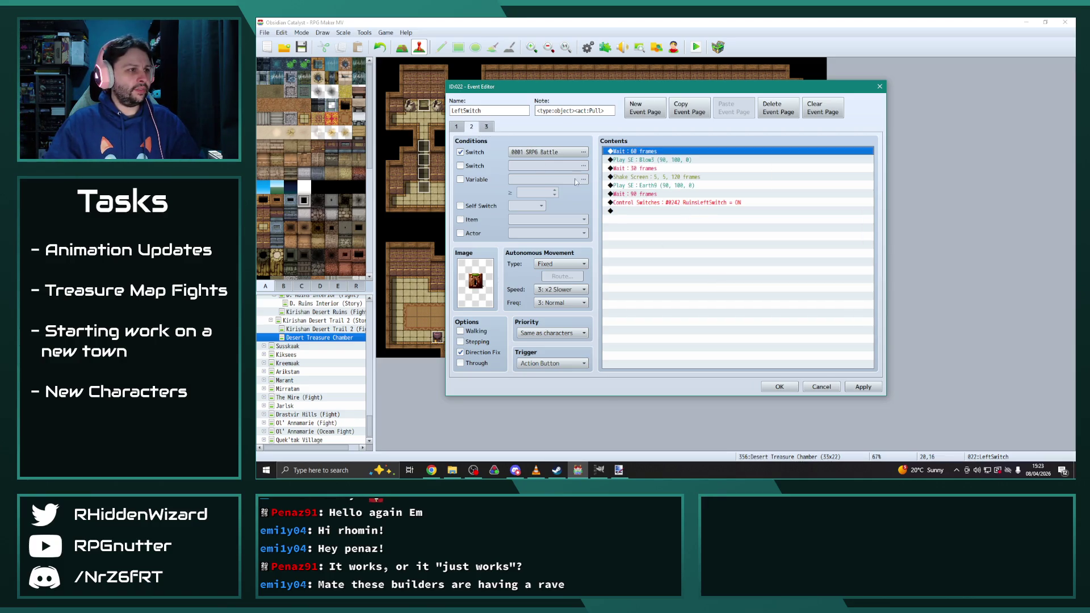
left_click(460, 165)
left_click(583, 166)
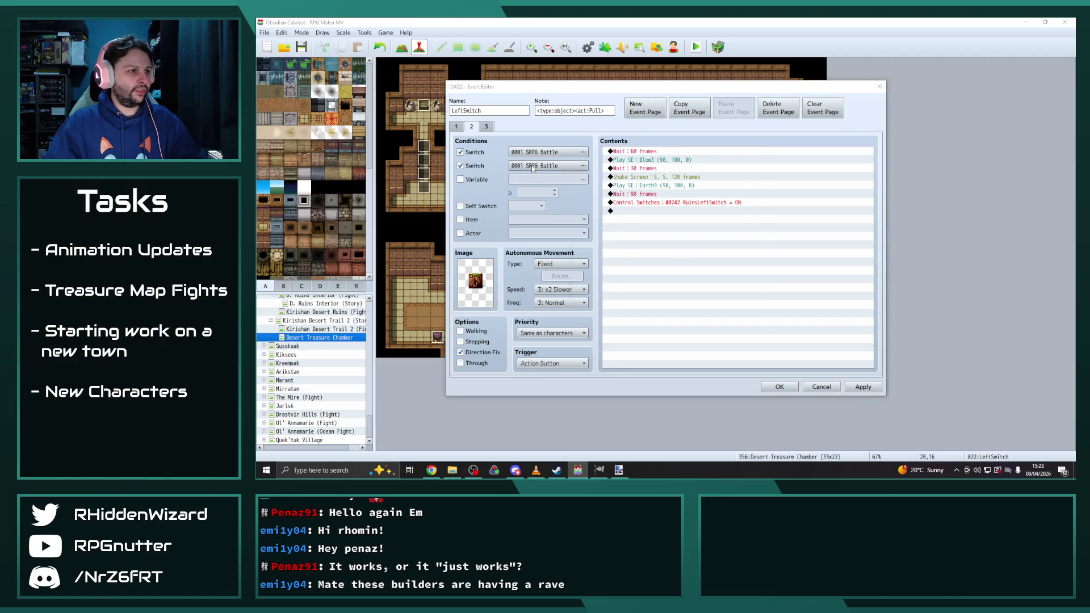
left_click(651, 346)
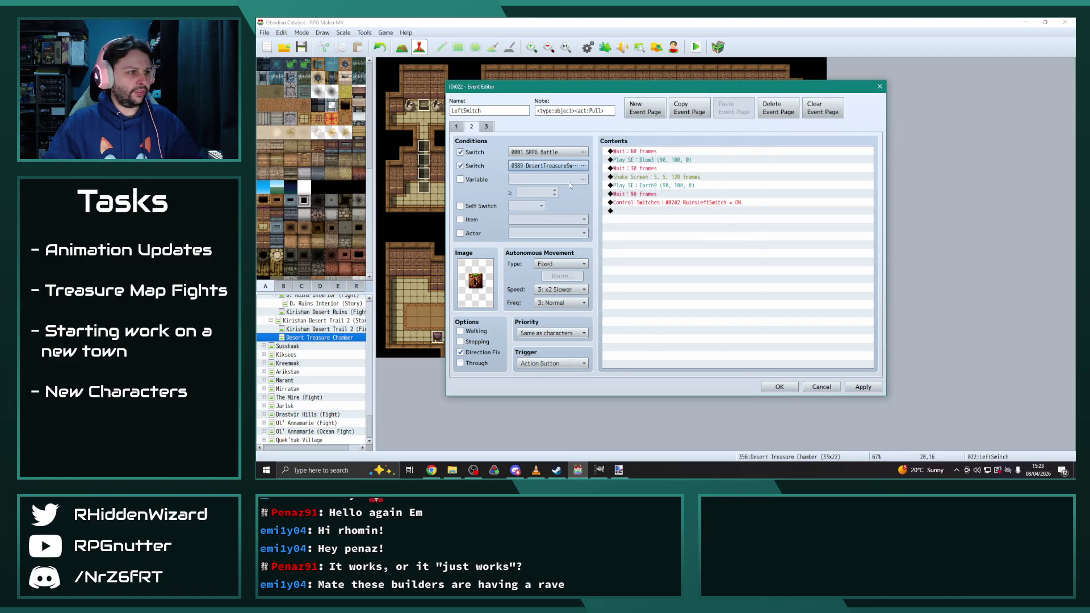
left_click(461, 166)
left_click(863, 388)
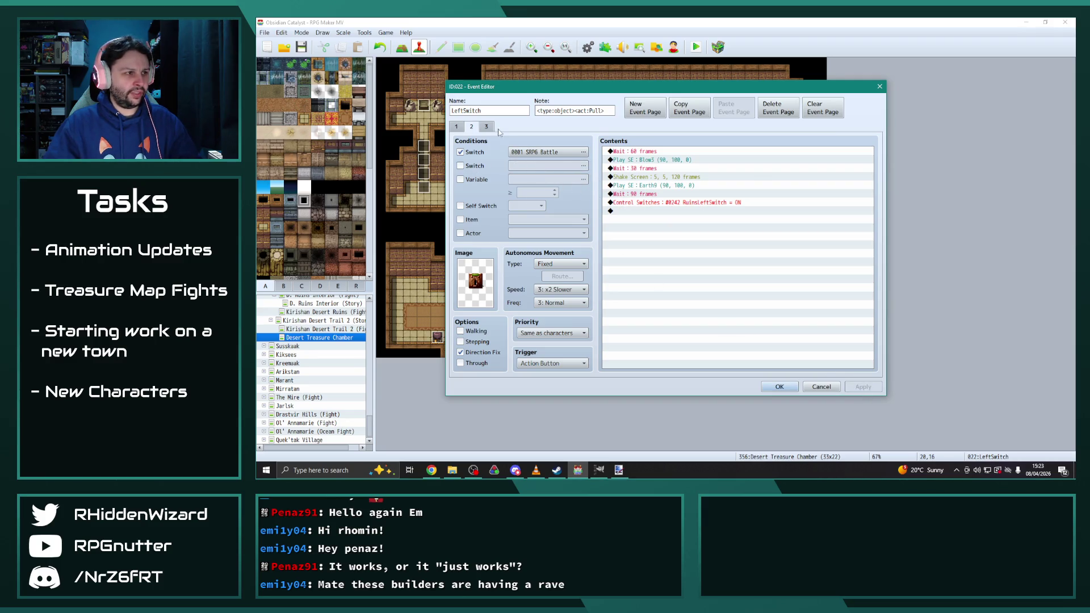
Step: Make page 2's Control Switches turn 0389 DesertTreasureSwitch ON, apply, and delete the old page 3
left_click(659, 151)
left_click(667, 204, "shift")
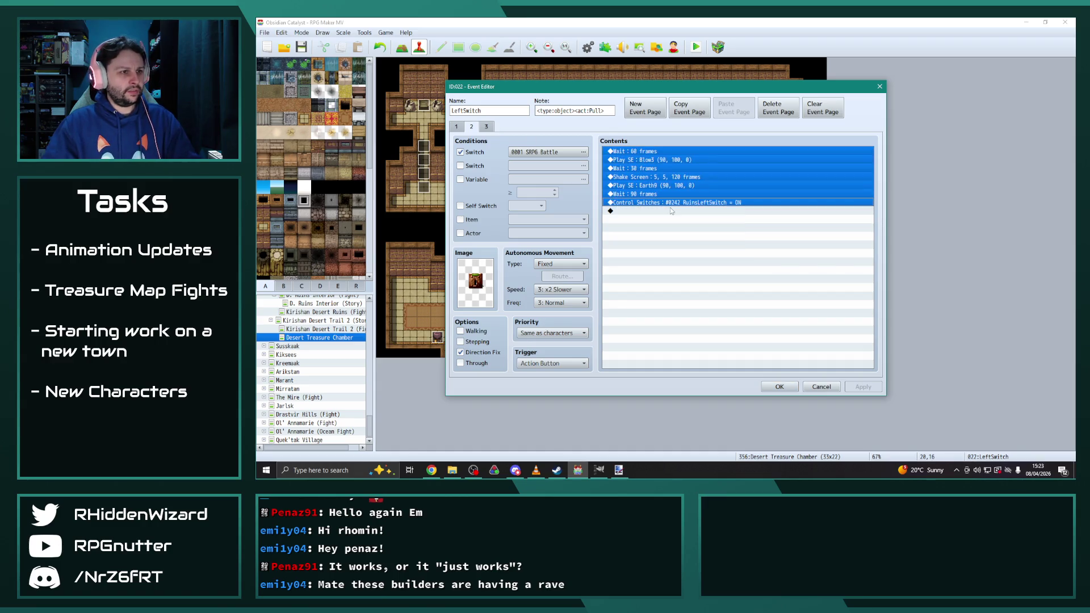
left_click(702, 209)
double_click(702, 203)
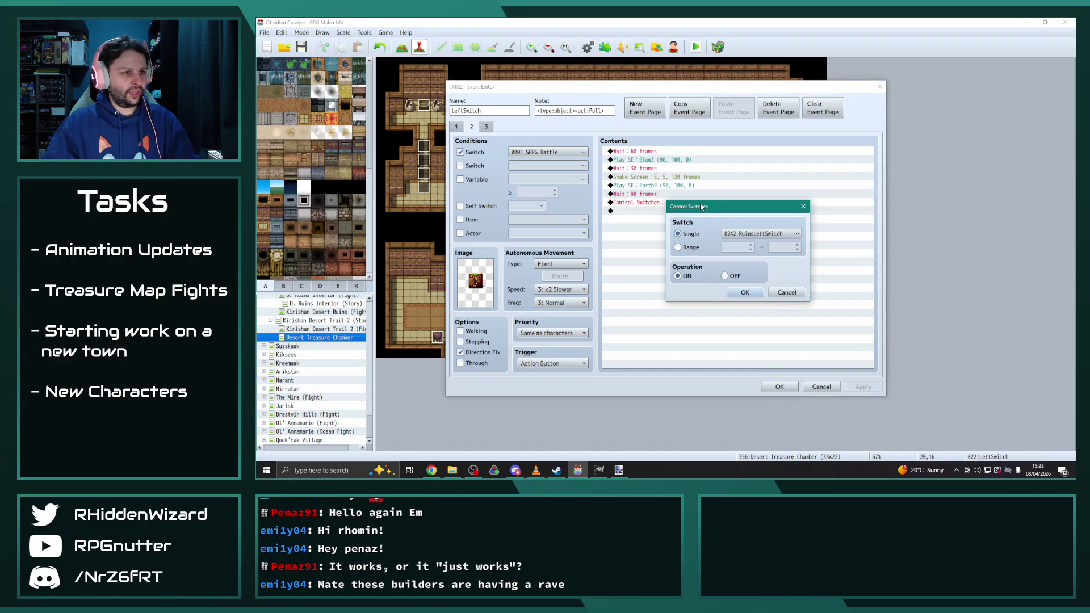
left_click(796, 233)
left_click(732, 352)
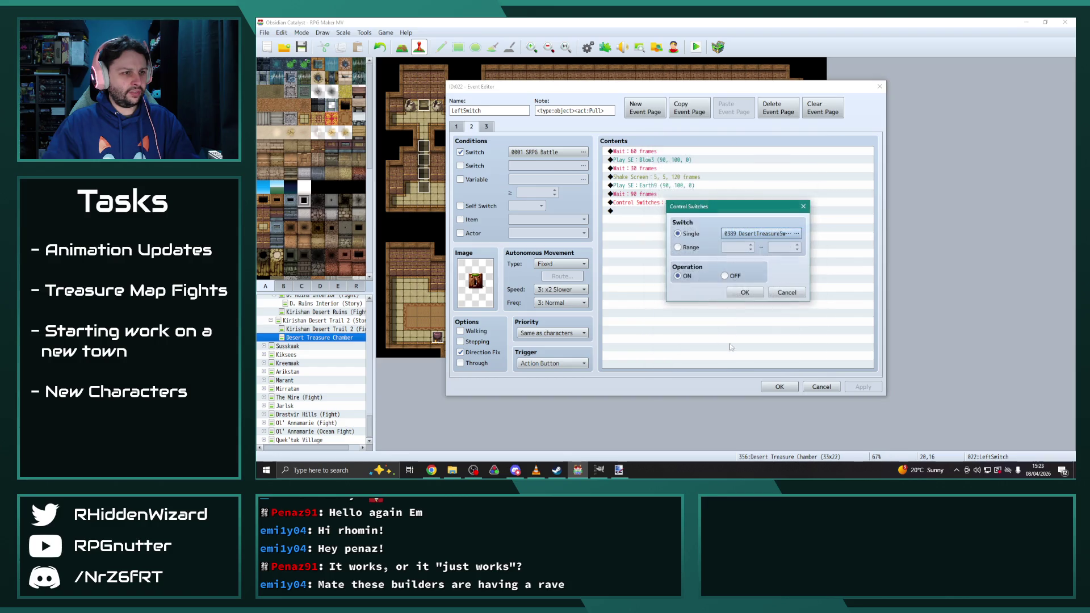
left_click(745, 292)
left_click(863, 389)
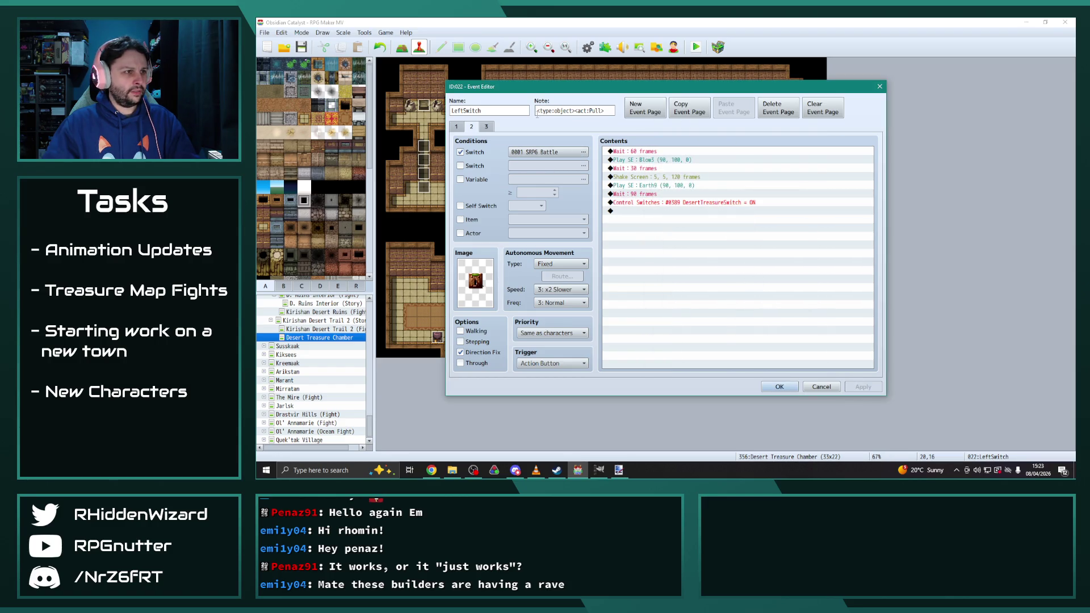
left_click(486, 127)
left_click(770, 117)
Step: Paste page 2 as page 3, give it the switch tile graphic, and set DesertTreasureSwitch OFF
left_click(690, 113)
left_click(717, 114)
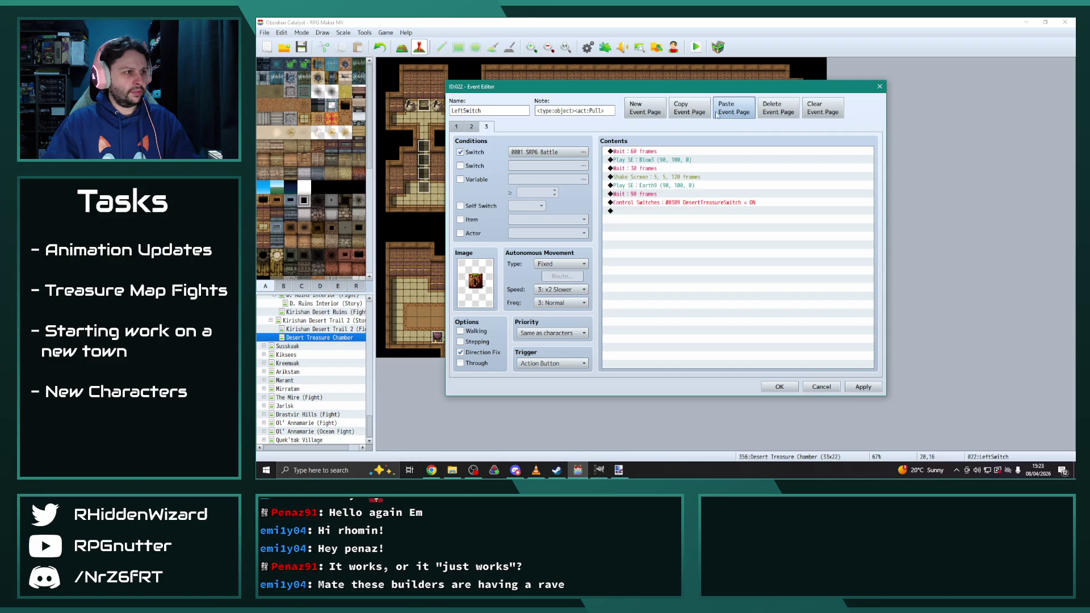
double_click(488, 282)
double_click(723, 208)
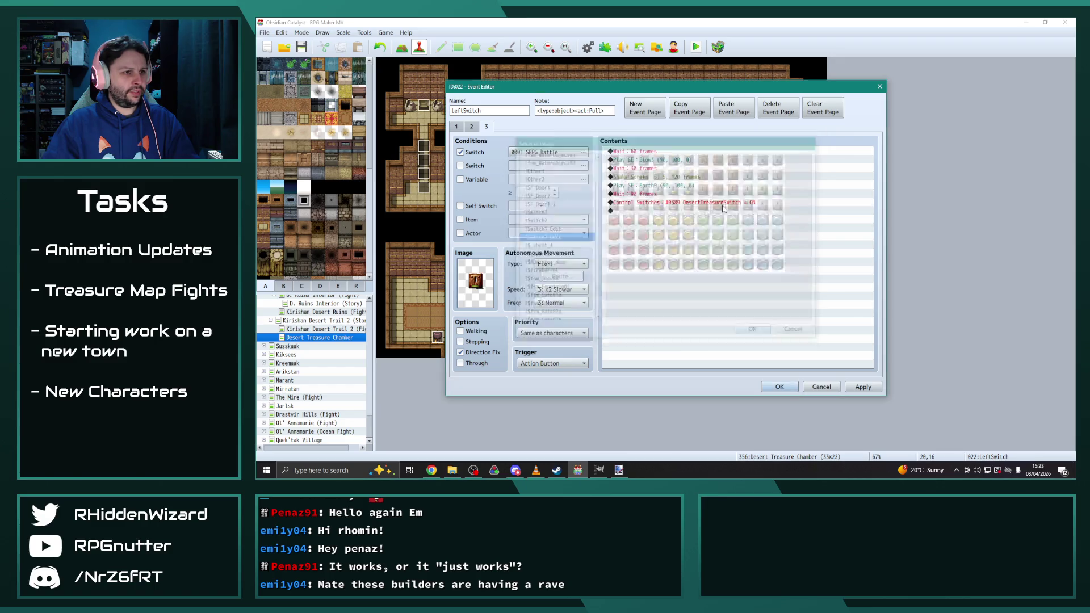
double_click(738, 203)
left_click(724, 276)
left_click(744, 293)
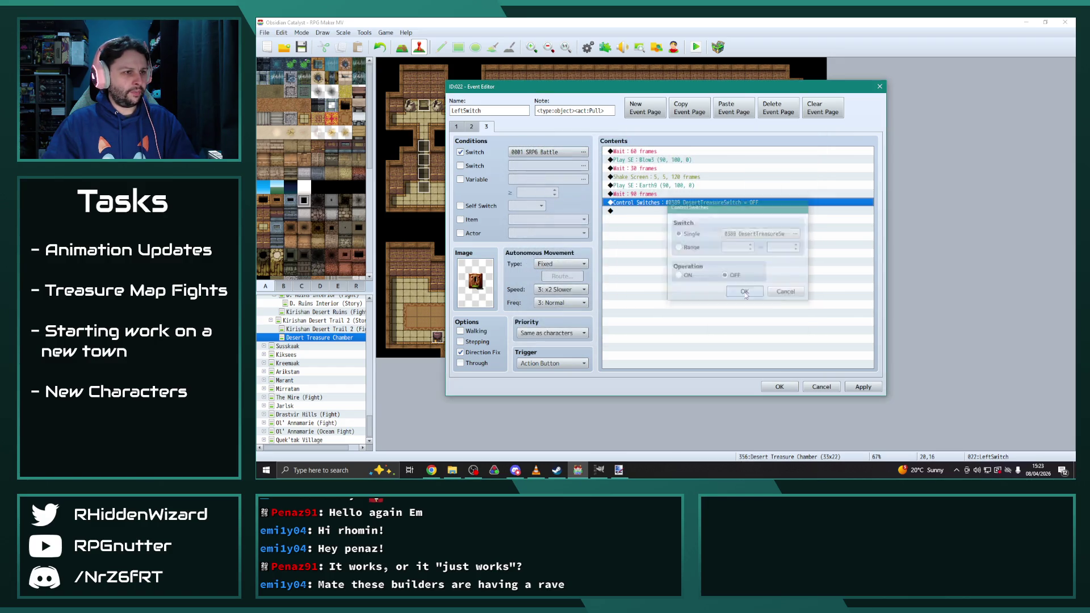
Step: Add switch 0389 DesertTreasureSwitch as page 3's second condition, comparing against page 2
left_click(486, 126)
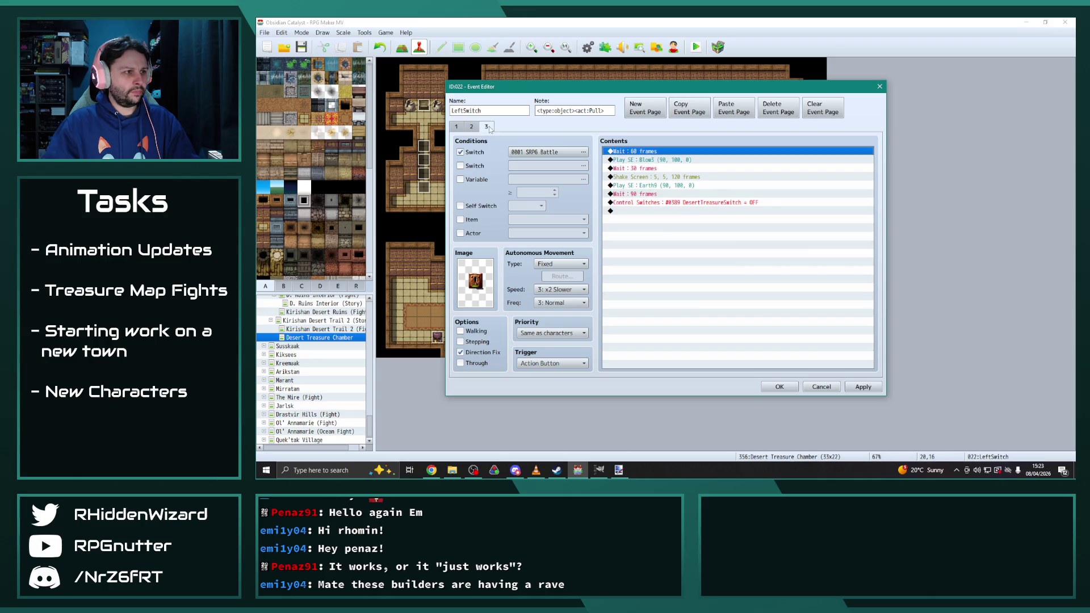
left_click(476, 127)
left_click(490, 127)
left_click(460, 165)
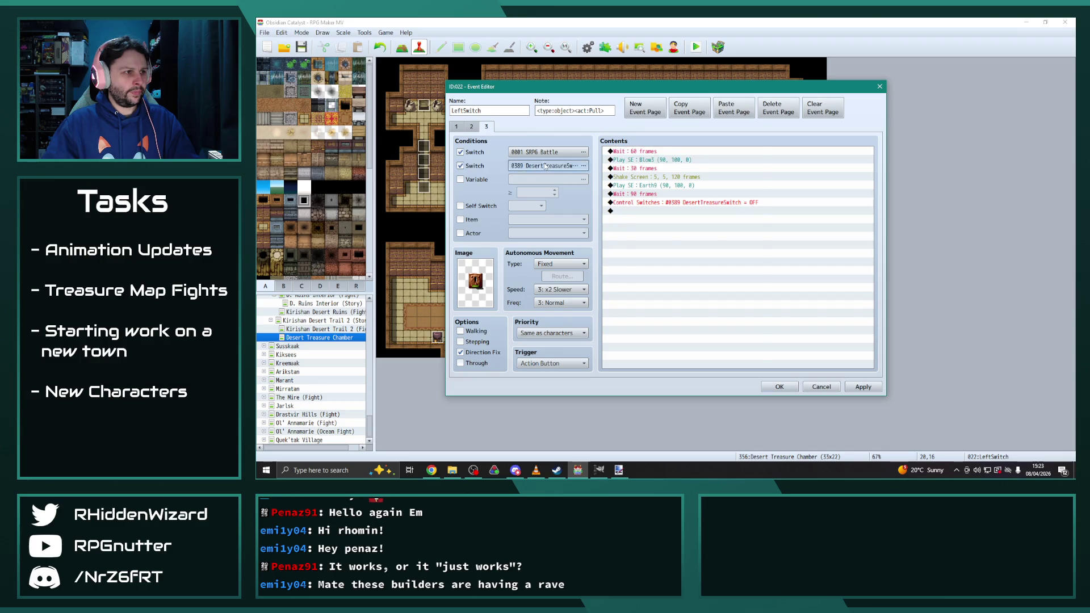
left_click(583, 165)
left_click(651, 346)
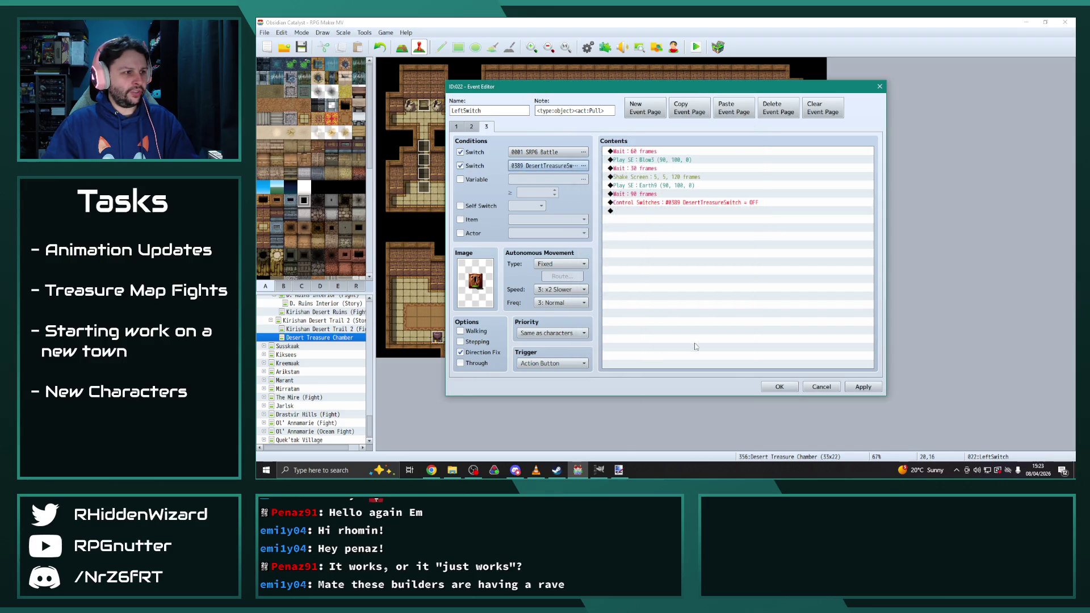
left_click(476, 128)
left_click(486, 127)
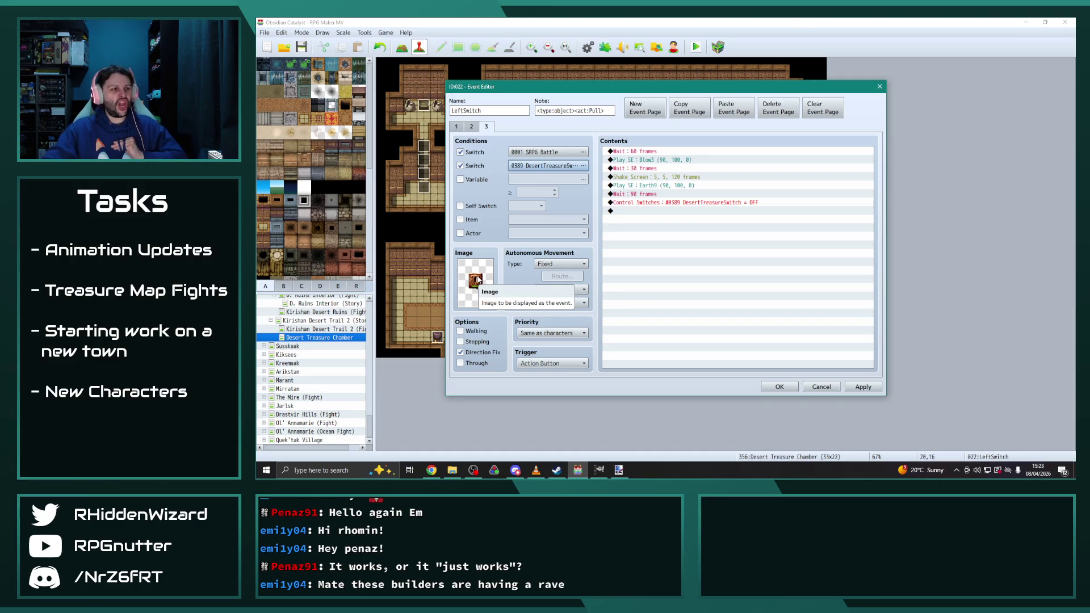
Step: Recheck page 2, close the event editor with OK, and move to Paint.NET
left_click(472, 127)
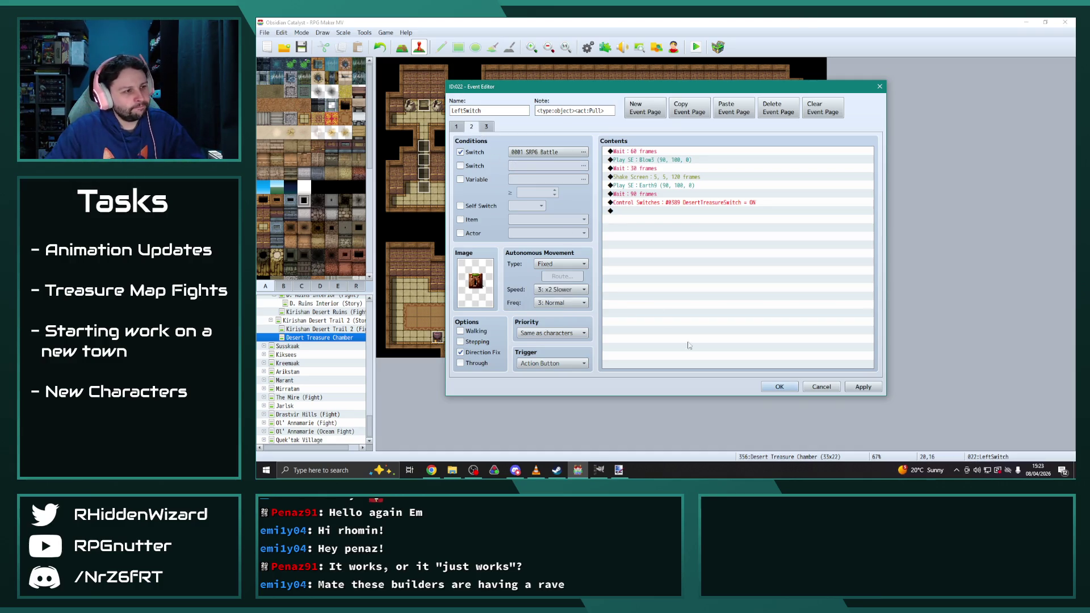
left_click(779, 387)
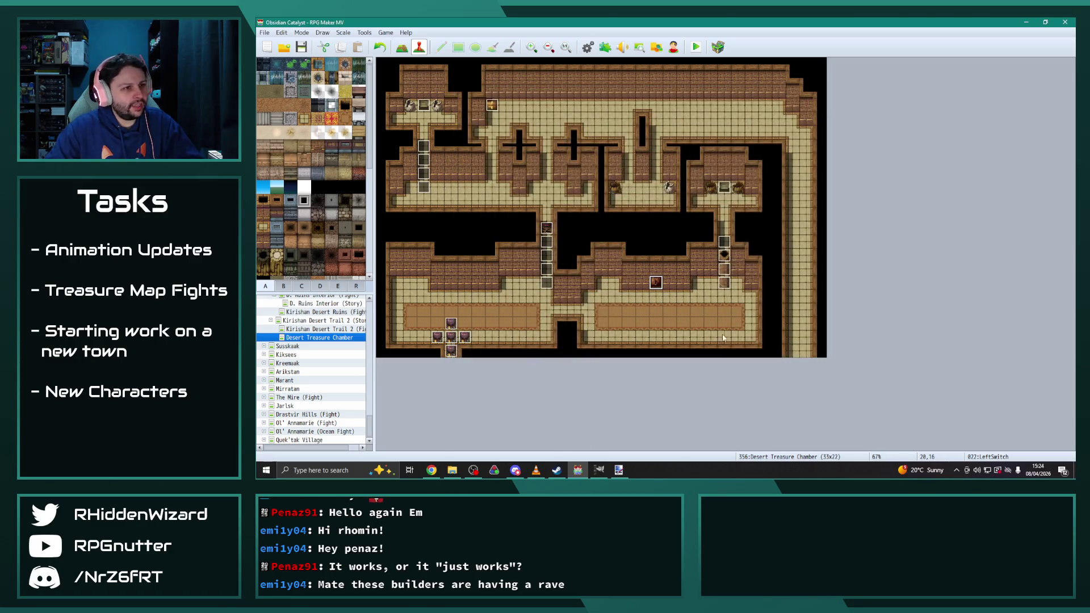
left_click(619, 469)
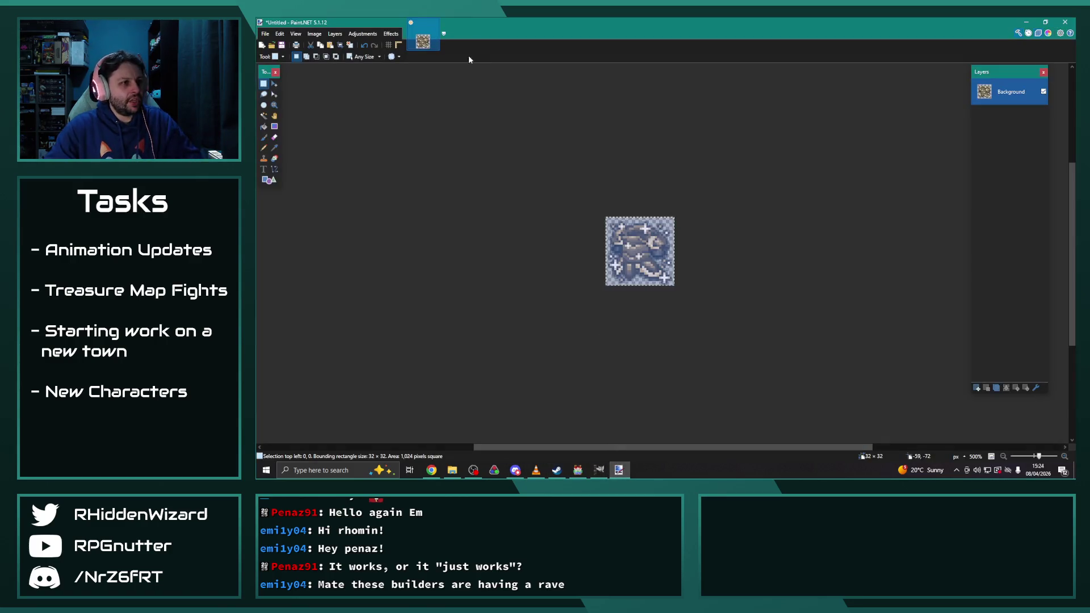
Step: Deselect the current tile and open !Switch2_Edit.png from the characters folder
left_click(517, 220)
left_click(267, 34)
left_click(279, 56)
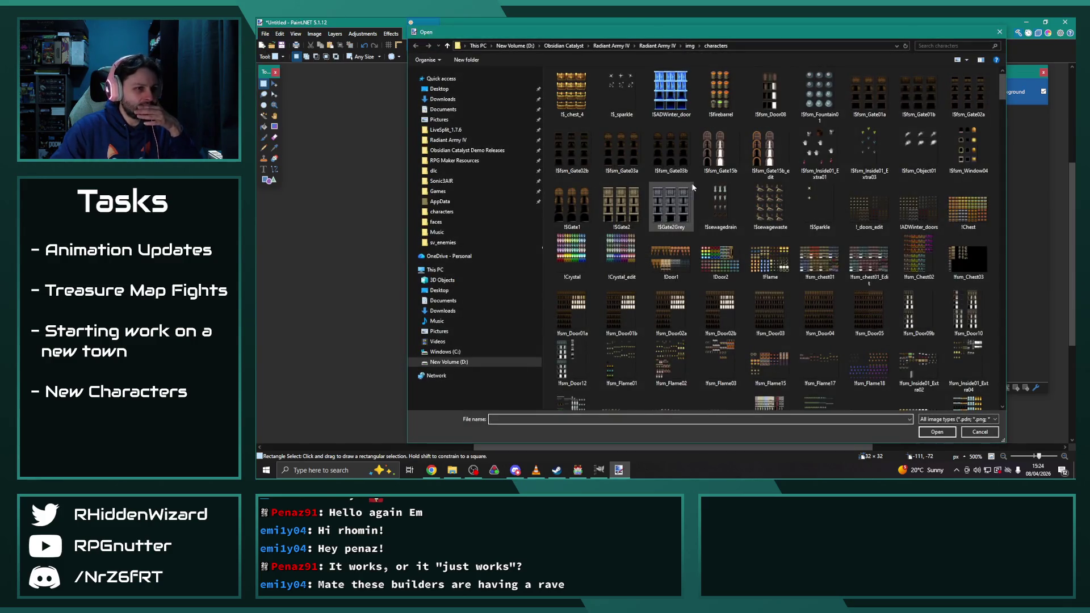
scroll(733, 280, "down", 10)
left_click_drag(749, 33, 665, 31)
scroll(707, 259, "up", 3)
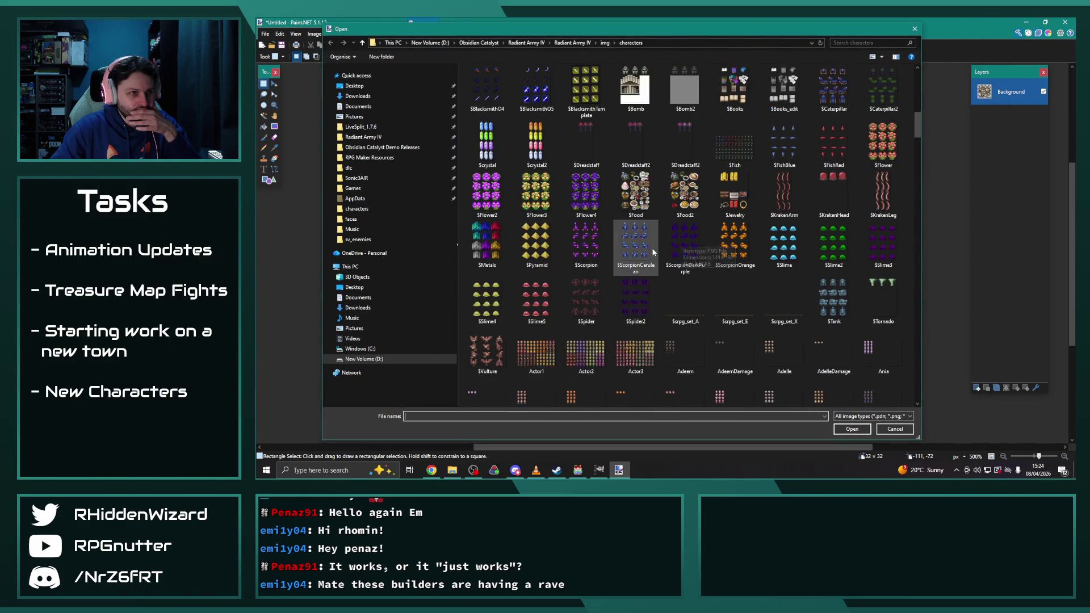
scroll(707, 258, "up", 3)
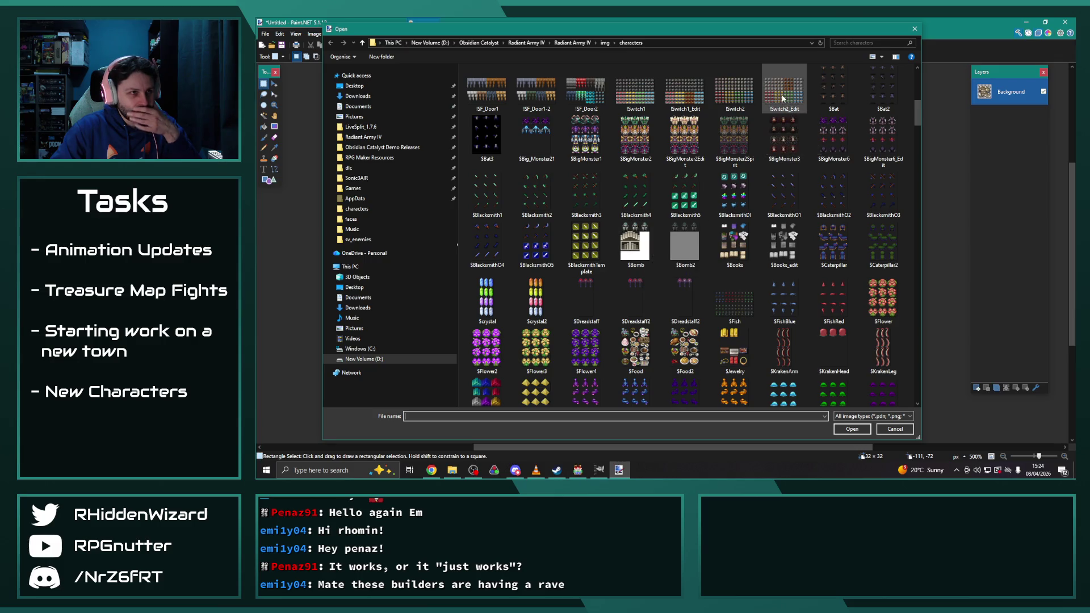
double_click(782, 94)
scroll(699, 298, "up", 6)
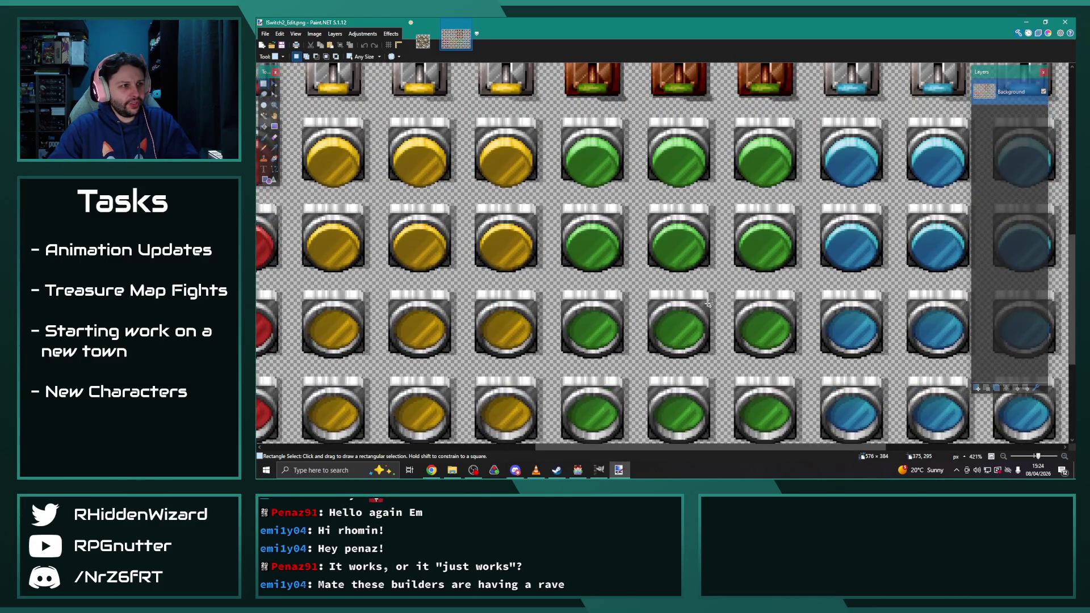
Step: Rectangle-select a strip across the green buttons' tops and zoom in closely
scroll(709, 303, "up", 1)
scroll(660, 291, "up", 3)
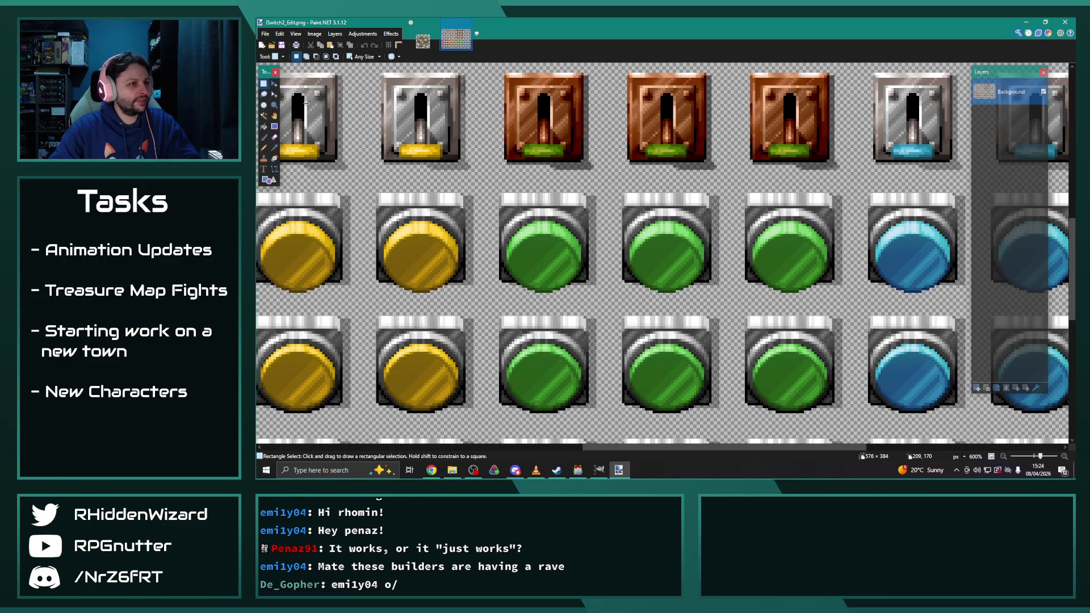
mouse_move(491, 183)
left_mouse_down()
mouse_move(860, 221)
mouse_move(799, 319)
mouse_move(778, 385)
mouse_move(781, 238)
mouse_move(712, 145)
mouse_move(773, 195)
left_mouse_up()
scroll(860, 223, "up", 4)
scroll(802, 323, "up", 3)
Step: Lasso the middle green button's top edge and left side into the selection
mouse_move(618, 154)
left_mouse_down()
mouse_move(532, 152)
mouse_move(545, 163)
mouse_move(512, 163)
left_mouse_up()
mouse_move(578, 178)
left_mouse_down()
mouse_move(506, 175)
mouse_move(558, 209)
mouse_move(513, 209)
mouse_move(520, 225)
mouse_move(543, 232)
mouse_move(518, 312)
mouse_move(531, 368)
mouse_move(548, 323)
mouse_move(578, 354)
mouse_move(795, 344)
mouse_move(776, 310)
mouse_move(765, 352)
mouse_move(738, 354)
mouse_move(753, 375)
left_mouse_up()
left_click_drag(766, 449, 719, 450)
mouse_move(763, 152)
left_mouse_down()
mouse_move(738, 341)
mouse_move(717, 366)
mouse_move(711, 310)
mouse_move(708, 346)
mouse_move(699, 328)
mouse_move(678, 352)
mouse_move(707, 255)
mouse_move(690, 158)
mouse_move(710, 151)
mouse_move(653, 164)
mouse_move(712, 159)
mouse_move(708, 209)
left_mouse_up()
left_click_drag(550, 153, 456, 151)
mouse_move(532, 161)
left_mouse_down()
mouse_move(465, 220)
mouse_move(458, 346)
mouse_move(450, 243)
mouse_move(460, 358)
mouse_move(444, 318)
mouse_move(448, 336)
left_mouse_up()
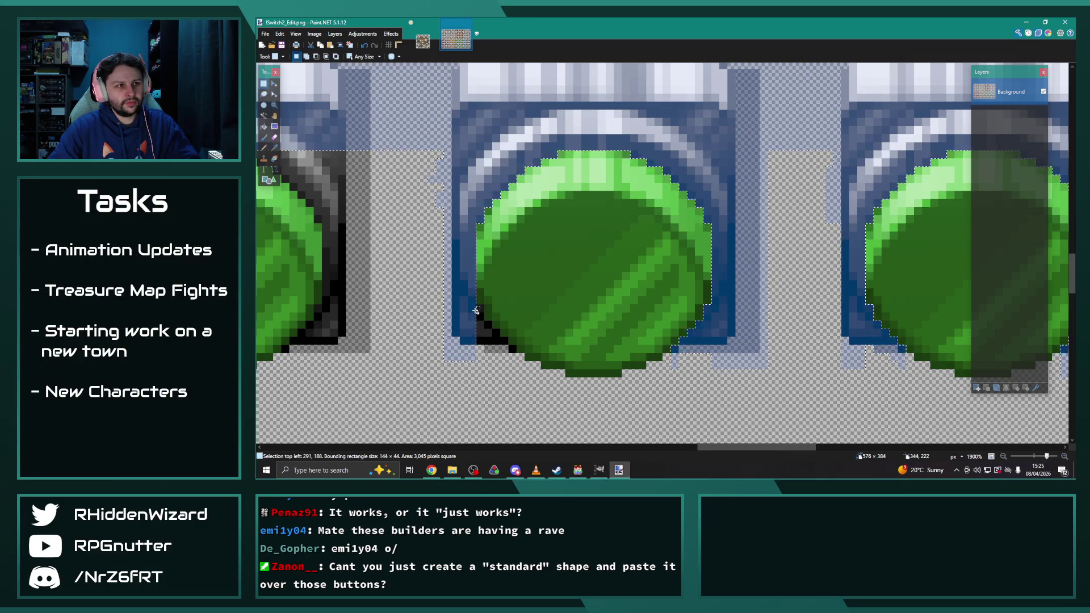
Step: Lasso the leftmost green button's top edges, lower-left corner and right side into the selection
mouse_move(497, 305)
left_mouse_down()
mouse_move(483, 318)
mouse_move(479, 309)
mouse_move(477, 346)
mouse_move(511, 347)
left_mouse_up()
left_click_drag(746, 448, 692, 448)
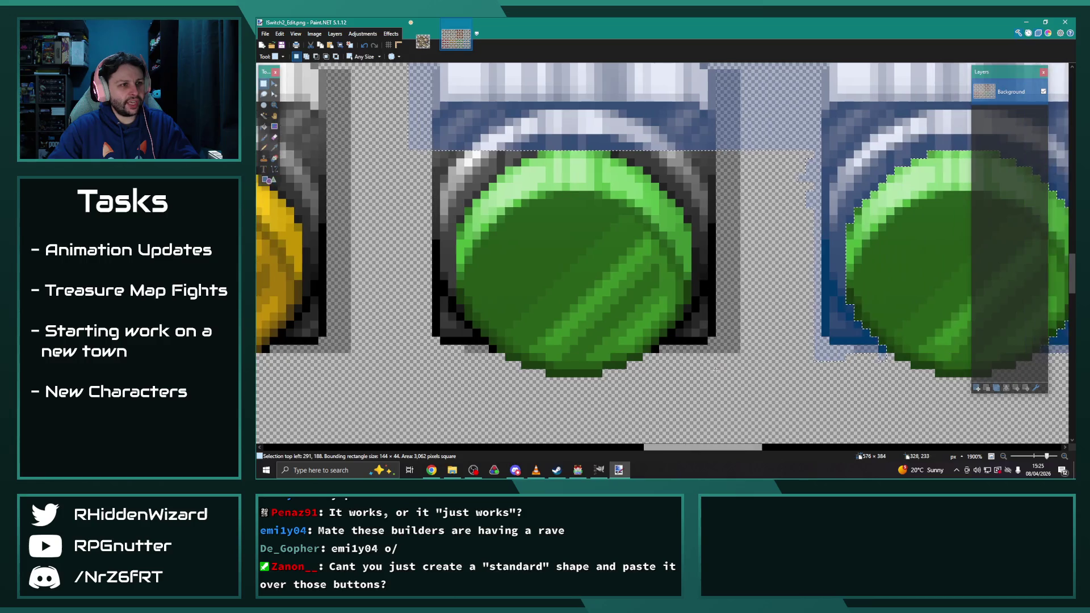
mouse_move(716, 150)
left_mouse_down()
mouse_move(711, 296)
mouse_move(694, 372)
left_mouse_up()
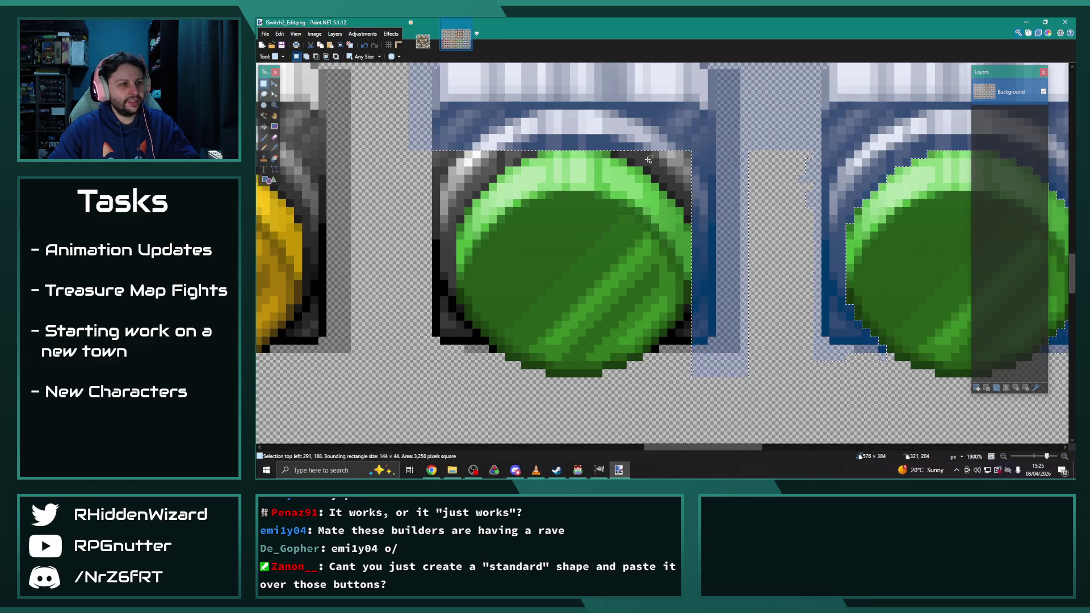
mouse_move(619, 153)
left_mouse_down()
mouse_move(696, 185)
mouse_move(684, 208)
left_mouse_up()
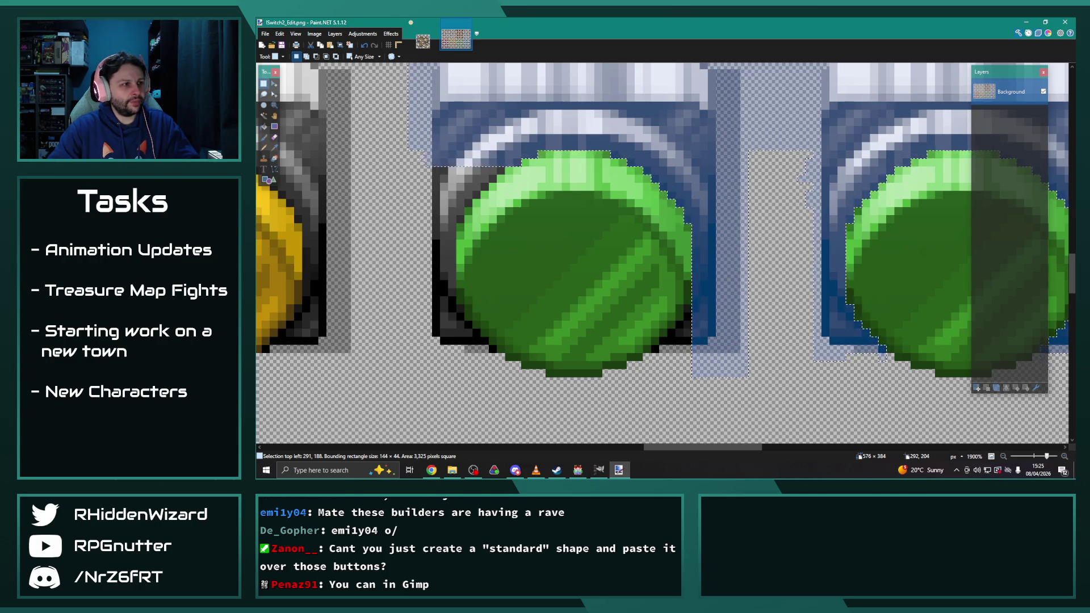
mouse_move(502, 170)
left_mouse_down()
mouse_move(423, 198)
mouse_move(439, 227)
mouse_move(438, 364)
left_mouse_up()
mouse_move(459, 307)
left_mouse_down()
mouse_move(474, 338)
mouse_move(478, 310)
mouse_move(492, 349)
left_mouse_up()
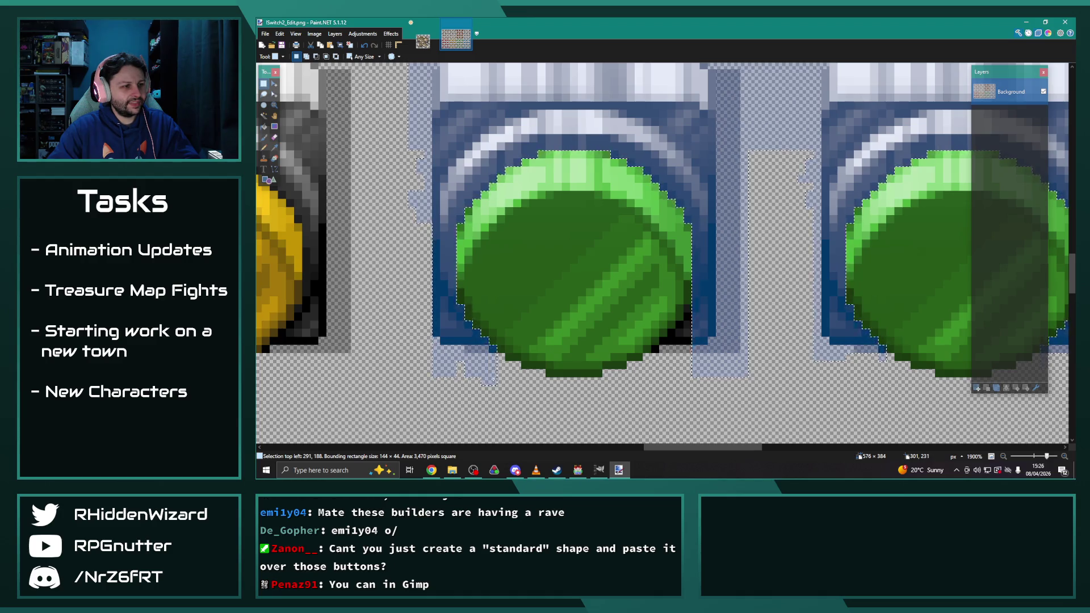
left_click_drag(686, 359, 683, 345)
left_click_drag(686, 287, 685, 282)
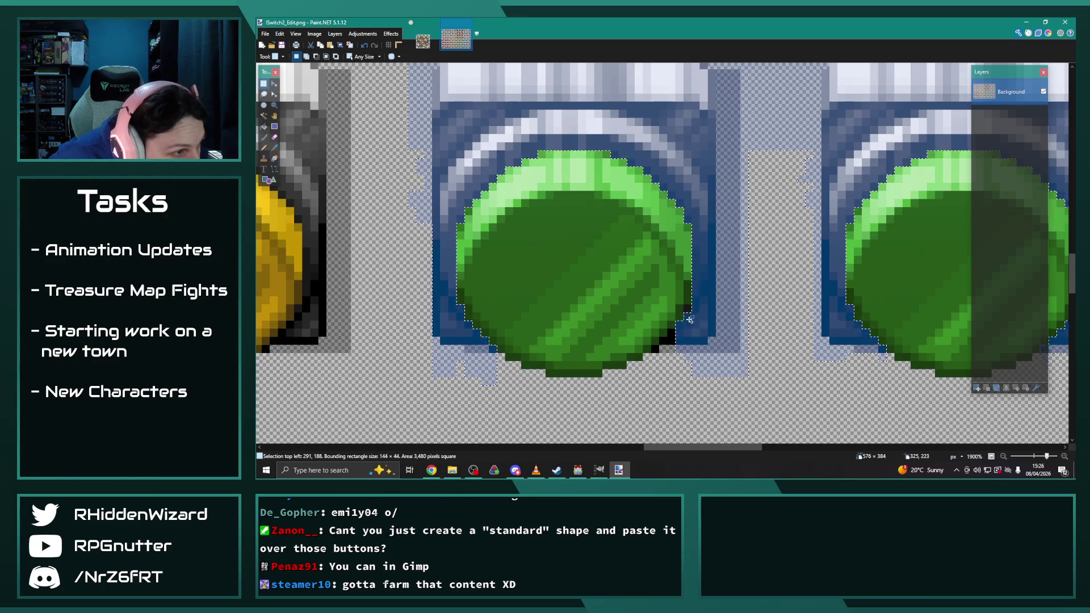
mouse_move(686, 317)
left_mouse_down()
mouse_move(670, 350)
mouse_move(656, 343)
mouse_move(670, 363)
left_mouse_up()
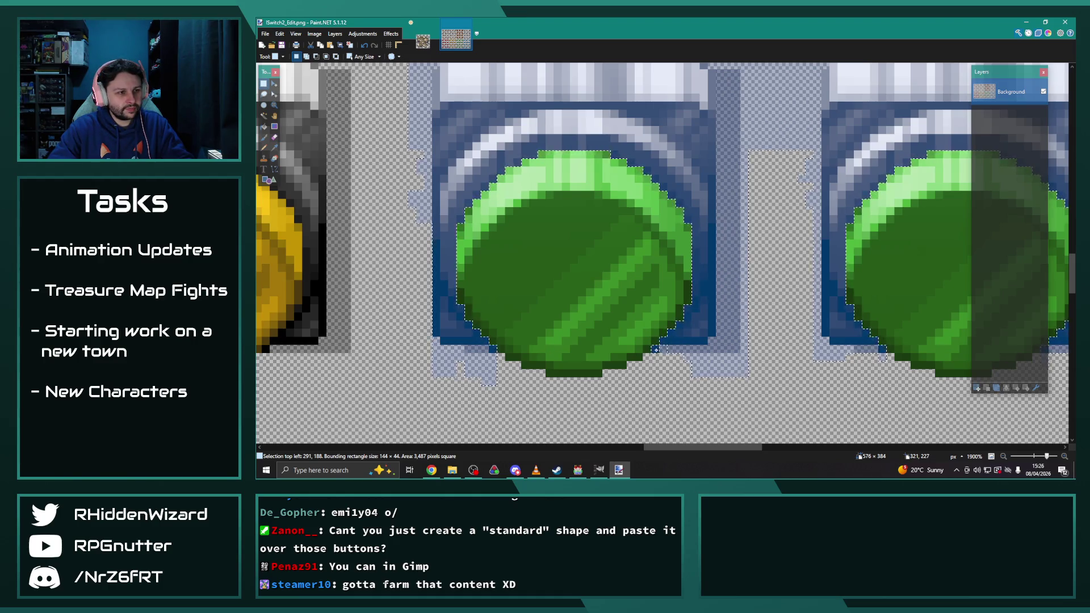
scroll(619, 333, "down", 3)
Step: Add the second row's green button tops and strips along the column's right, left and bottom edges
scroll(619, 333, "down", 2)
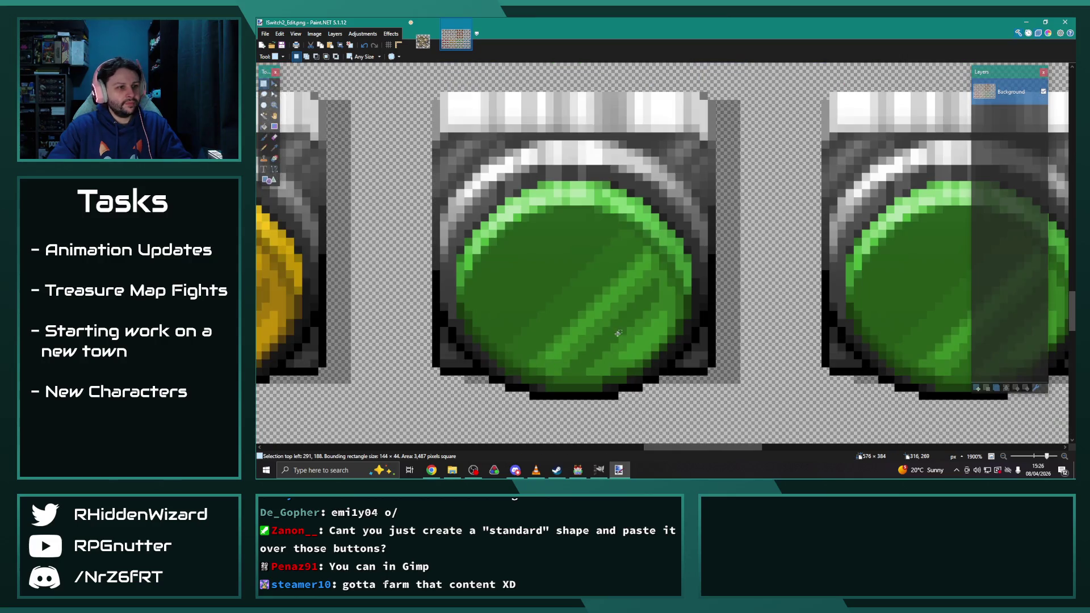
scroll(676, 293, "down", 3)
scroll(677, 291, "down", 1)
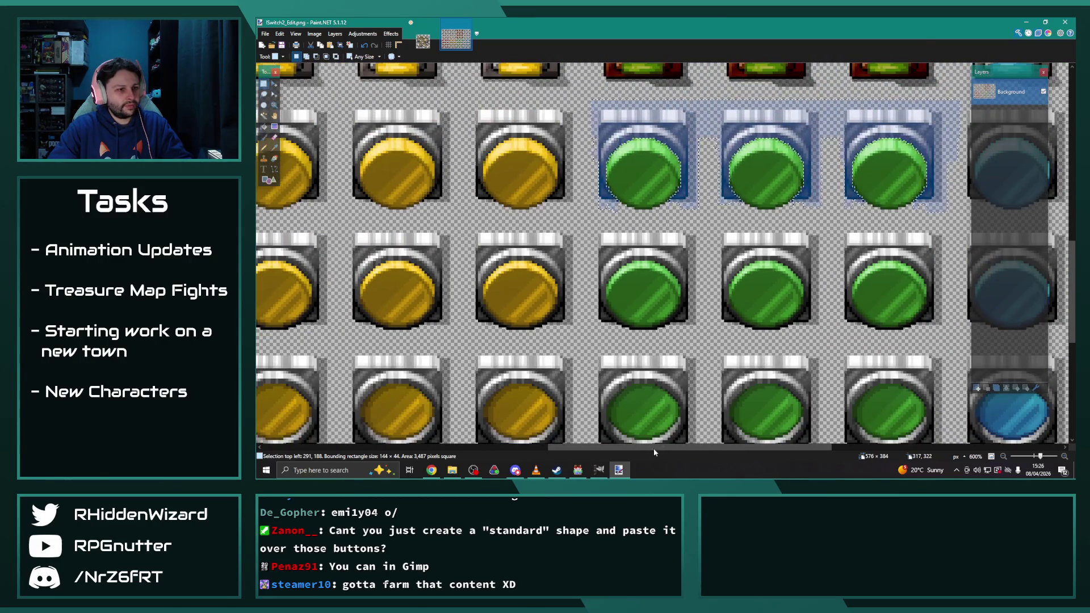
scroll(653, 447, "right", 2)
mouse_move(828, 224)
left_mouse_down()
mouse_move(797, 246)
mouse_move(482, 260)
left_mouse_up()
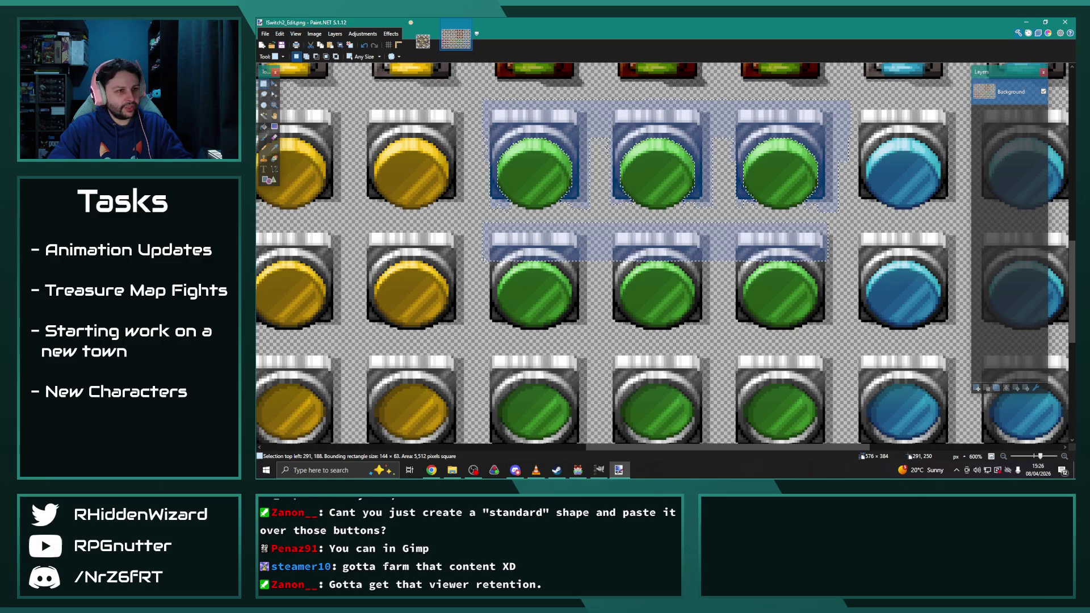
mouse_move(837, 226)
left_mouse_down()
mouse_move(827, 451)
mouse_move(821, 429)
left_mouse_up()
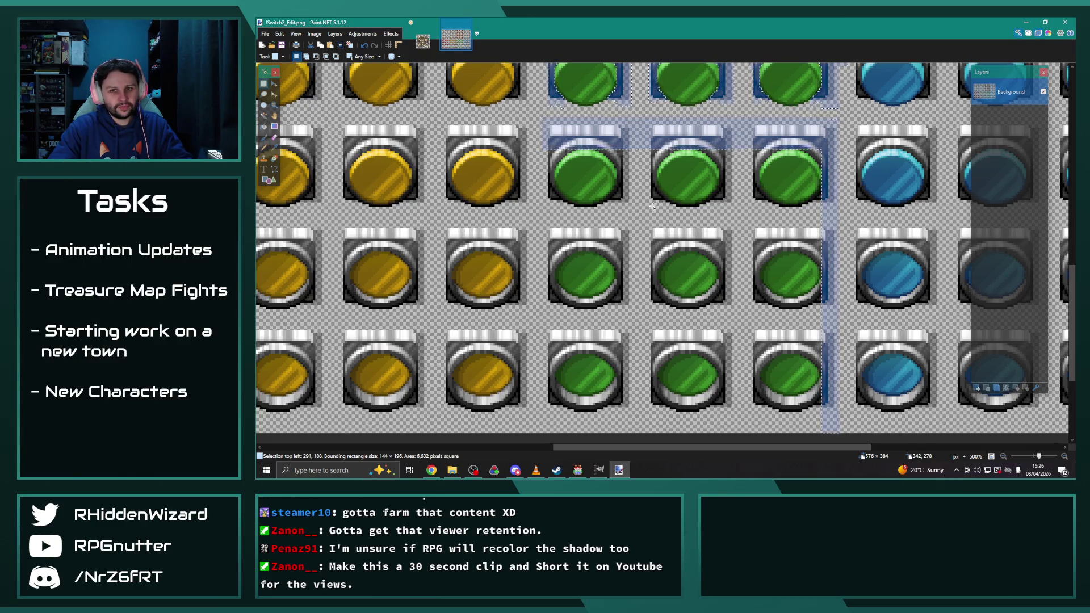
mouse_move(531, 145)
left_mouse_down()
mouse_move(561, 277)
mouse_move(554, 419)
left_mouse_up()
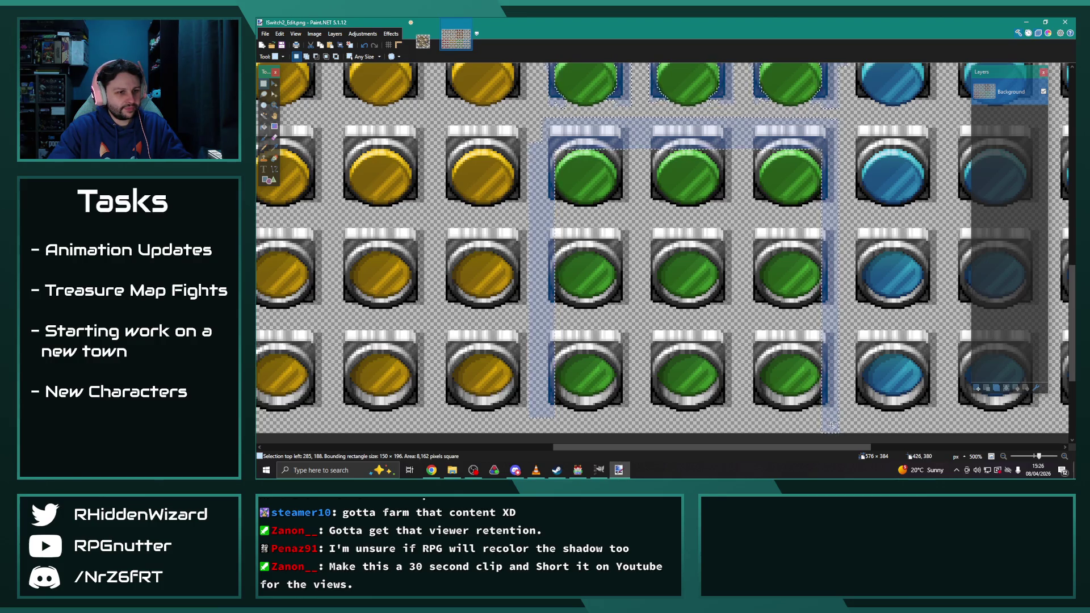
left_click_drag(842, 424, 534, 398)
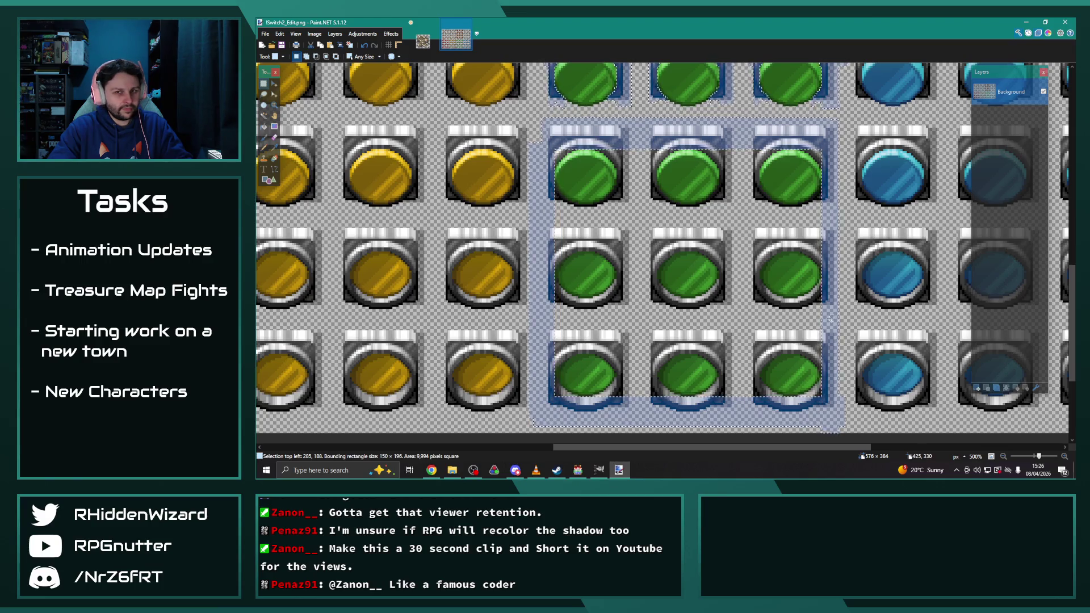
Step: Add the middle row of green buttons and fill leftover gaps with thin vertical strips
left_click_drag(830, 319, 545, 301)
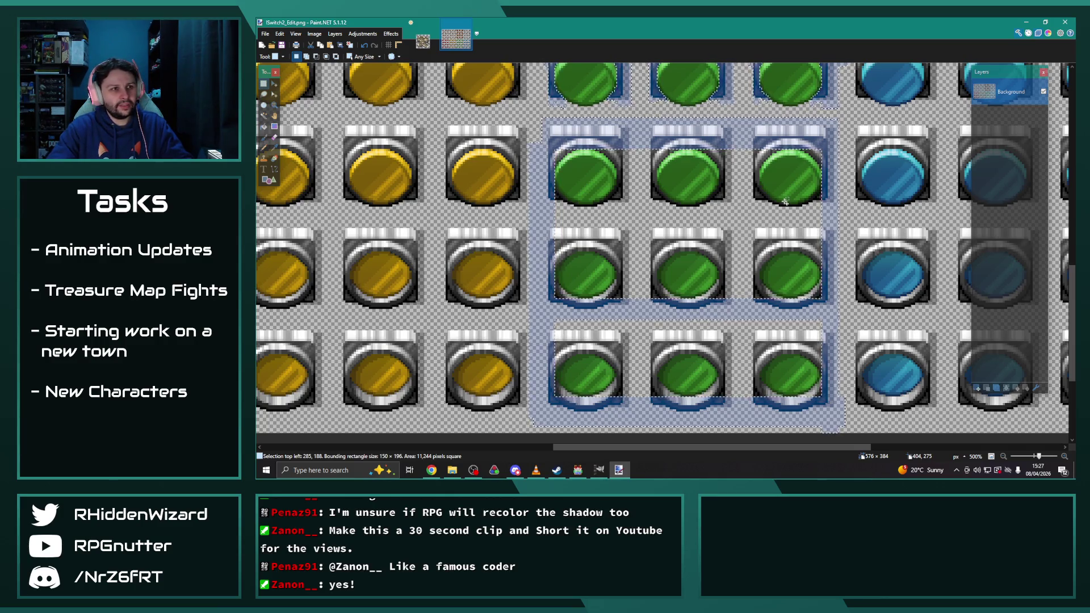
scroll(624, 203, "up", 2)
scroll(624, 203, "down", 4)
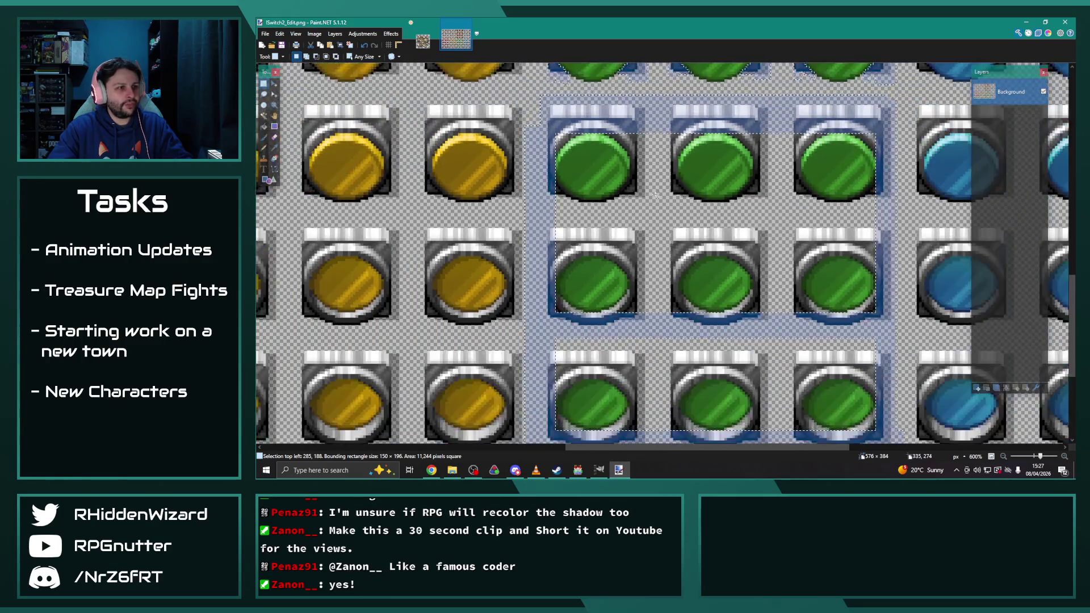
left_click_drag(646, 321, 637, 391)
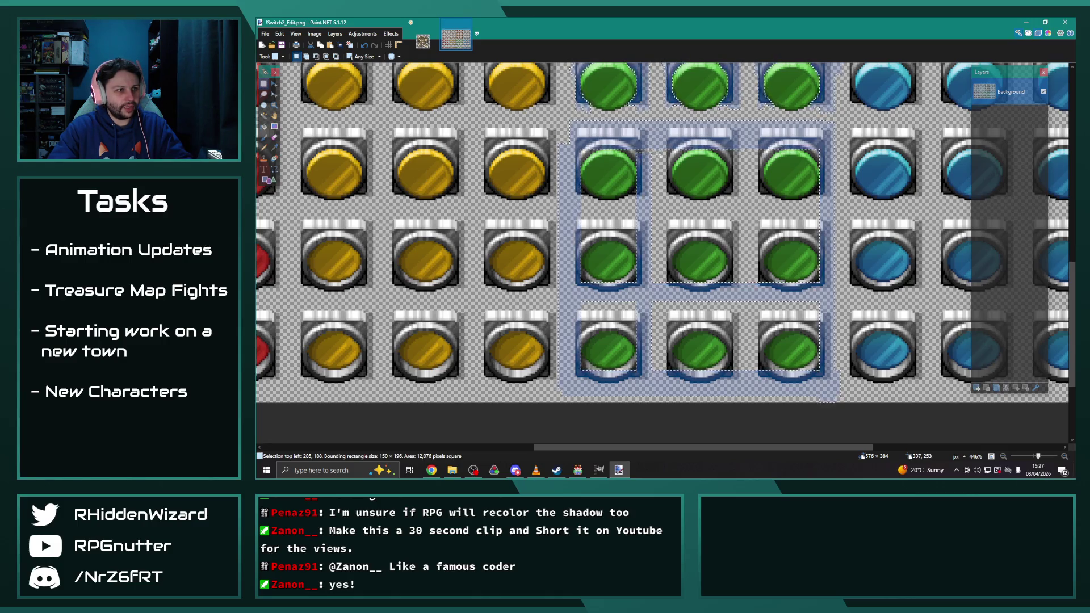
left_click_drag(660, 179, 671, 393)
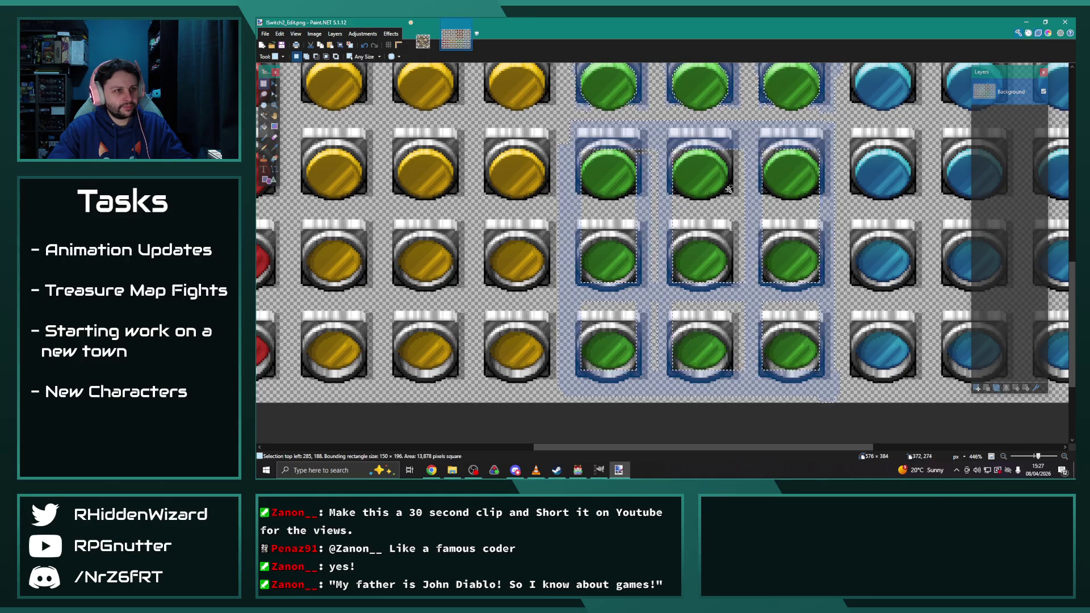
mouse_move(740, 370)
left_mouse_down()
mouse_move(728, 396)
mouse_move(729, 369)
left_mouse_up()
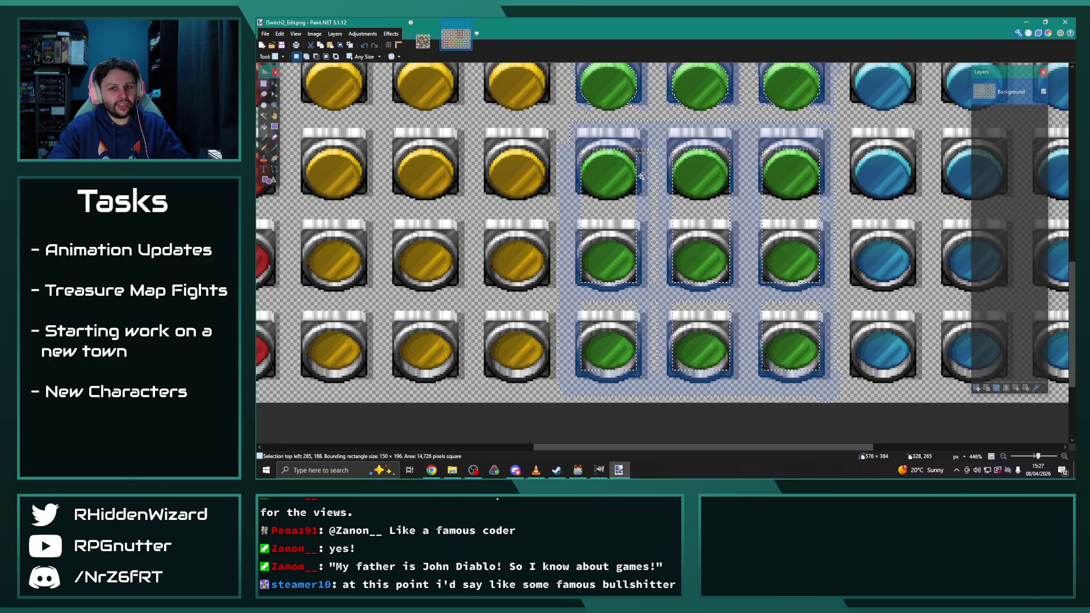
Step: Patch the selection at the button's top corners and along the face's lower-left edge
scroll(603, 205, "up", 1)
scroll(603, 205, "up", 4)
scroll(505, 168, "up", 3)
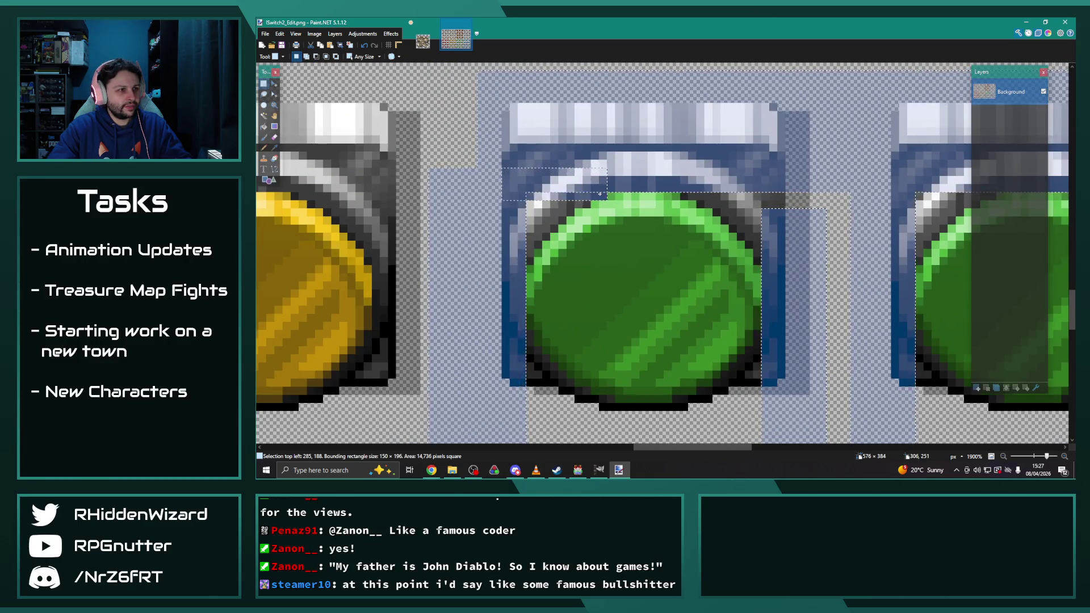
mouse_move(515, 196)
left_mouse_down()
mouse_move(514, 206)
mouse_move(556, 213)
mouse_move(537, 242)
left_mouse_up()
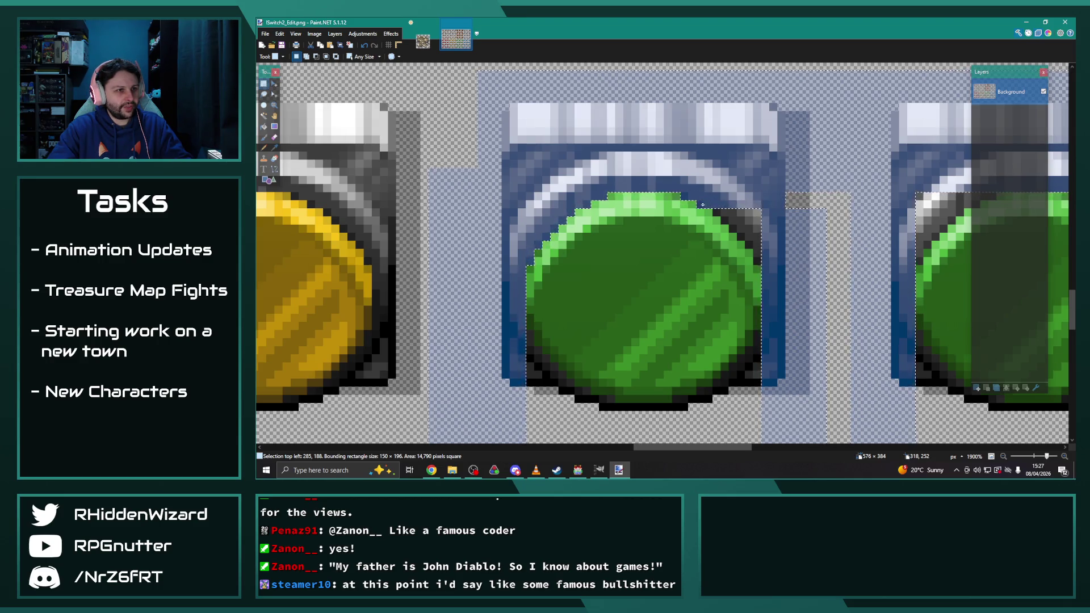
mouse_move(756, 259)
left_mouse_down()
mouse_move(754, 210)
mouse_move(749, 238)
left_mouse_up()
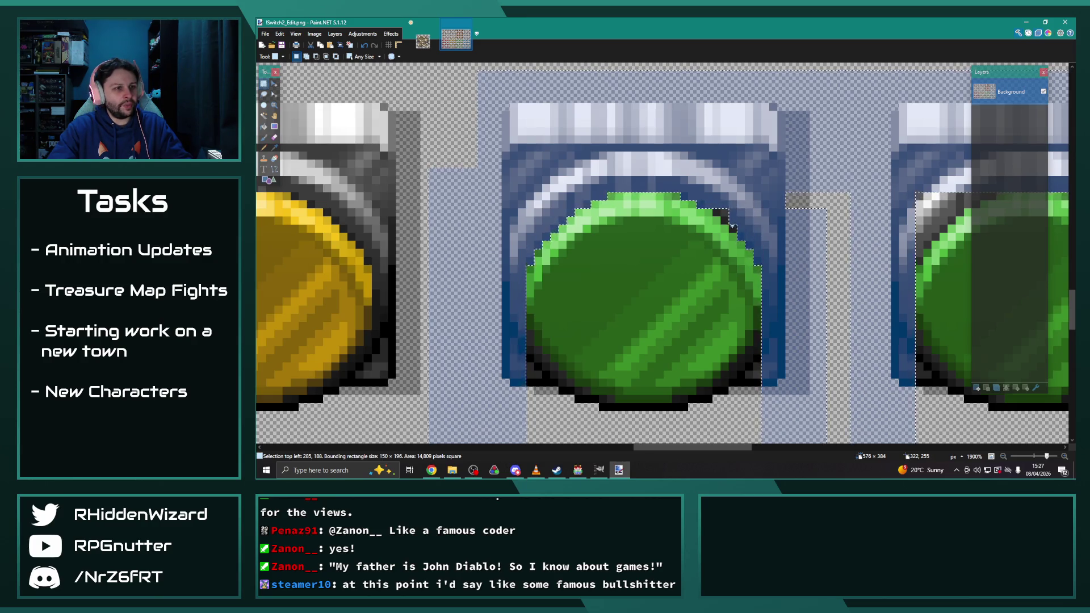
left_click_drag(721, 210, 716, 205)
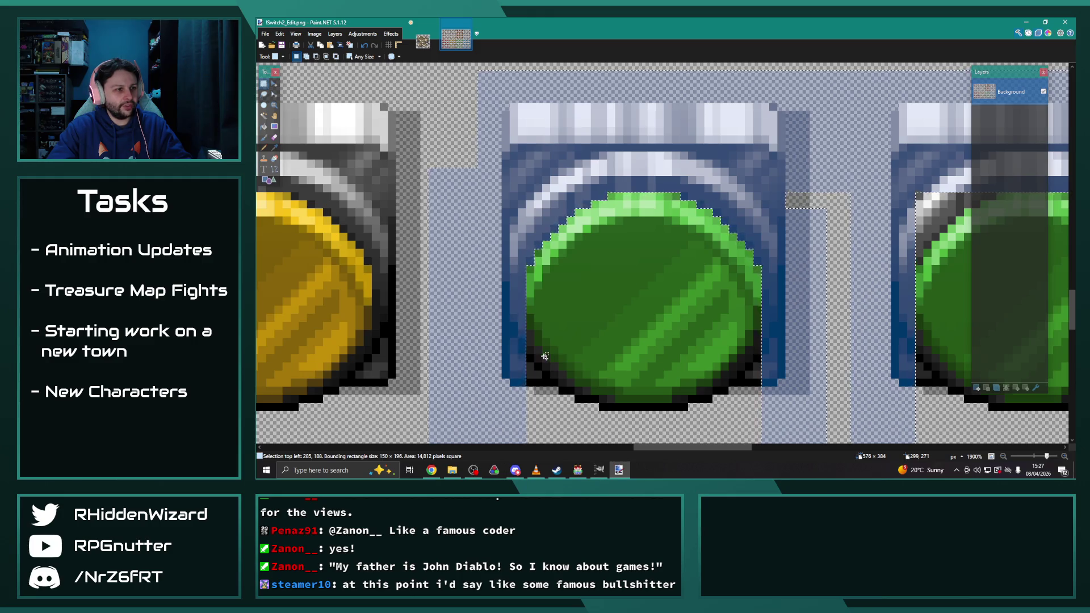
left_click_drag(545, 356, 523, 368)
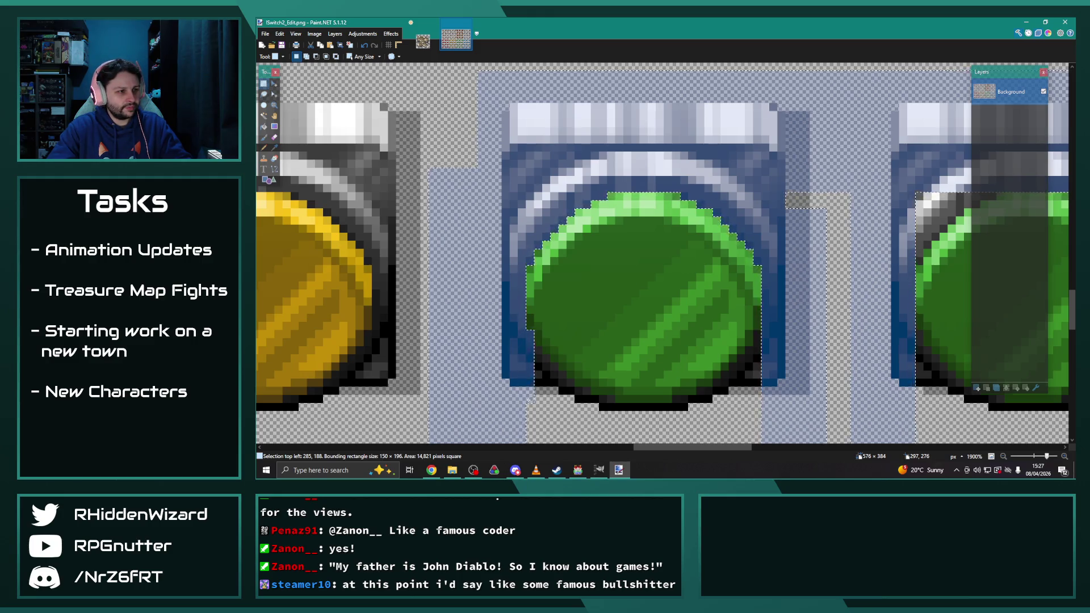
mouse_move(528, 401)
left_mouse_down()
mouse_move(558, 376)
mouse_move(554, 399)
left_mouse_up()
left_click_drag(550, 339, 564, 358)
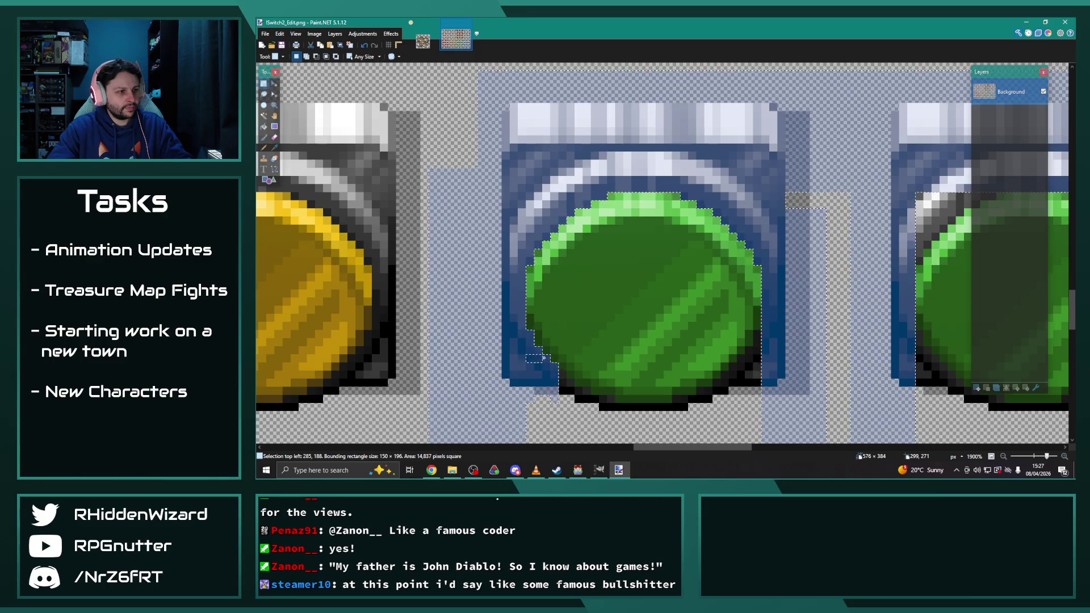
left_click_drag(563, 376, 568, 391)
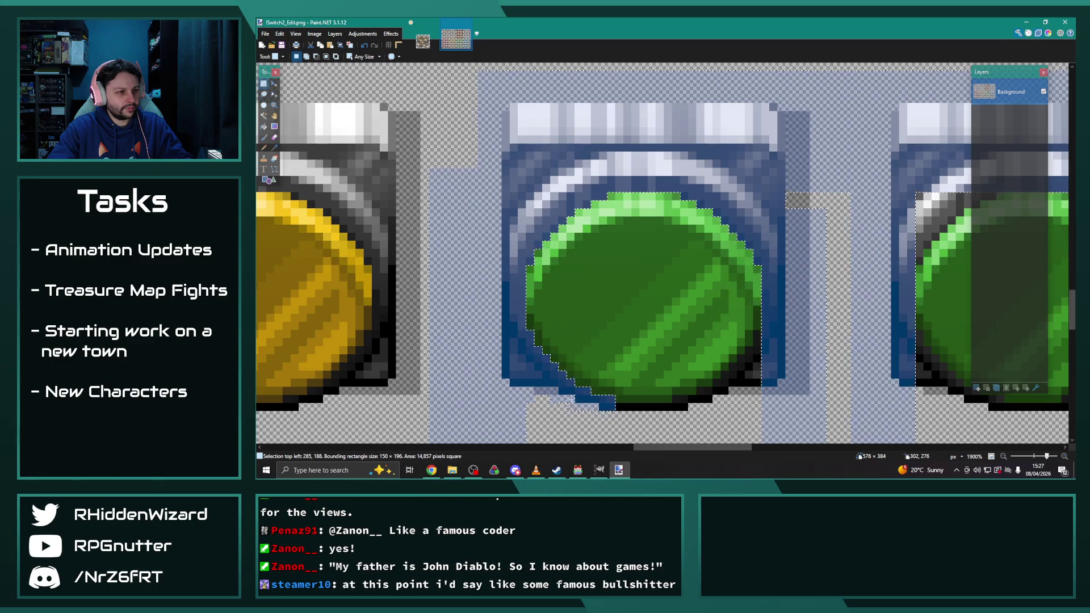
Step: Include the dark-blue strip and lower-right edge beneath the button, then tidy the top-right edge
mouse_move(684, 408)
left_mouse_down()
mouse_move(601, 406)
mouse_move(688, 412)
left_mouse_up()
mouse_move(761, 376)
left_mouse_down()
mouse_move(748, 398)
mouse_move(745, 363)
mouse_move(748, 384)
mouse_move(748, 364)
mouse_move(733, 369)
mouse_move(734, 389)
mouse_move(726, 378)
mouse_move(721, 392)
mouse_move(625, 404)
left_mouse_up()
left_click_drag(681, 449, 746, 442)
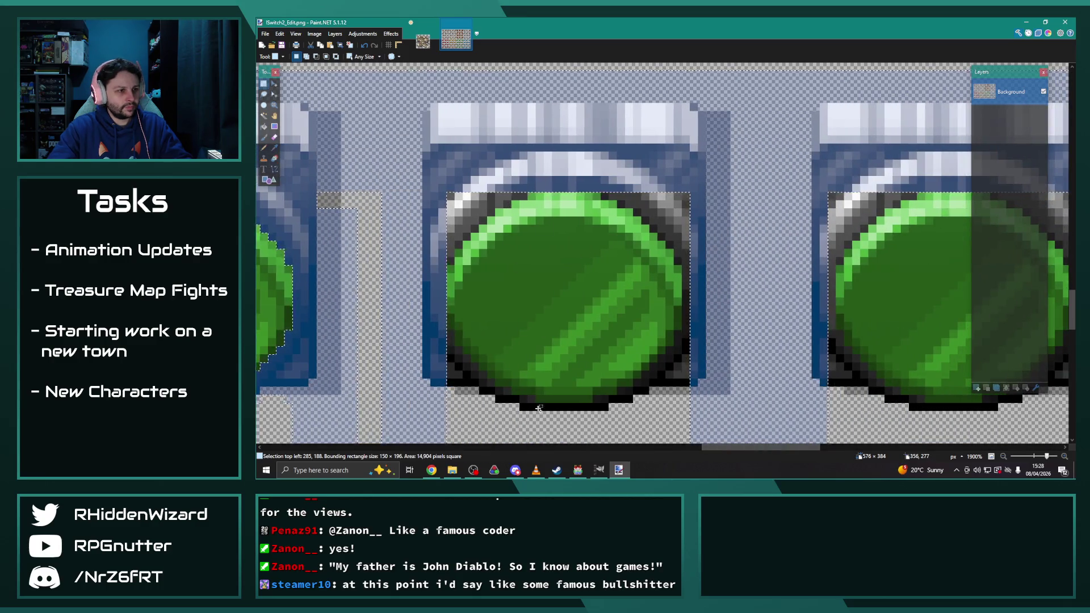
left_click_drag(631, 433, 522, 418)
mouse_move(657, 404)
left_mouse_down()
mouse_move(602, 435)
mouse_move(448, 425)
mouse_move(454, 404)
mouse_move(606, 401)
mouse_move(642, 373)
mouse_move(662, 376)
mouse_move(686, 334)
mouse_move(687, 189)
left_mouse_up()
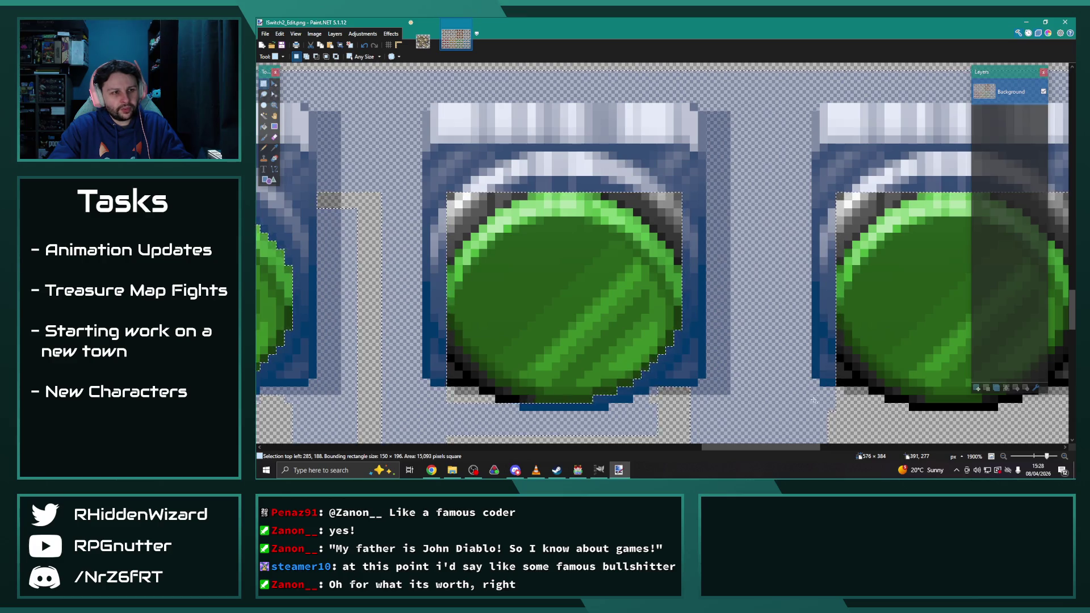
left_click_drag(683, 200, 685, 194)
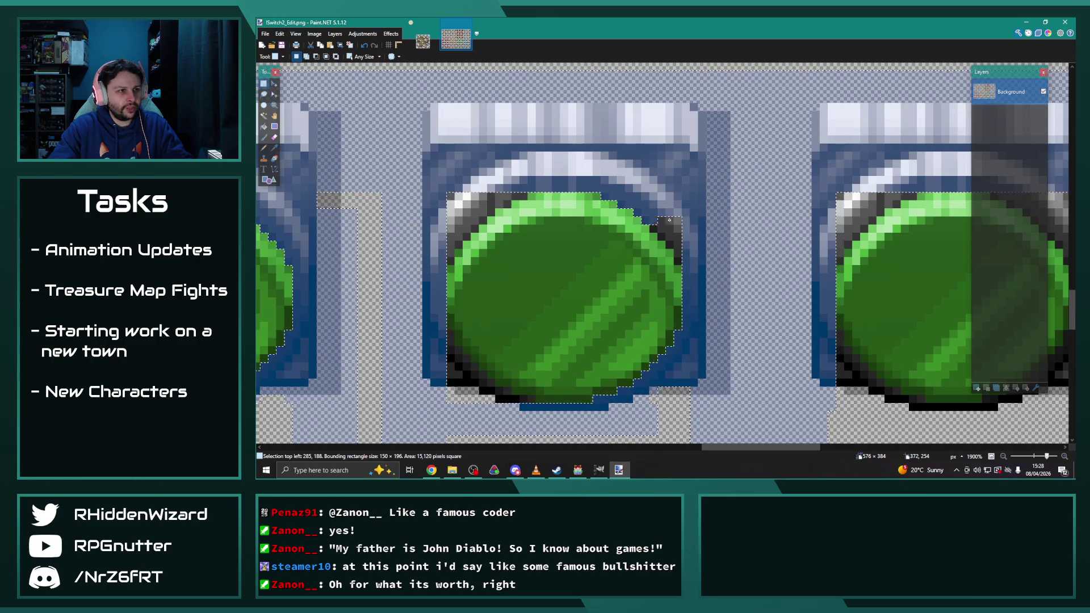
left_click_drag(662, 234, 685, 252)
Step: Adjust the top-left corner and lower-left edge, and add the next button's top-left edge
mouse_move(519, 197)
left_mouse_down()
mouse_move(441, 218)
mouse_move(446, 236)
left_mouse_up()
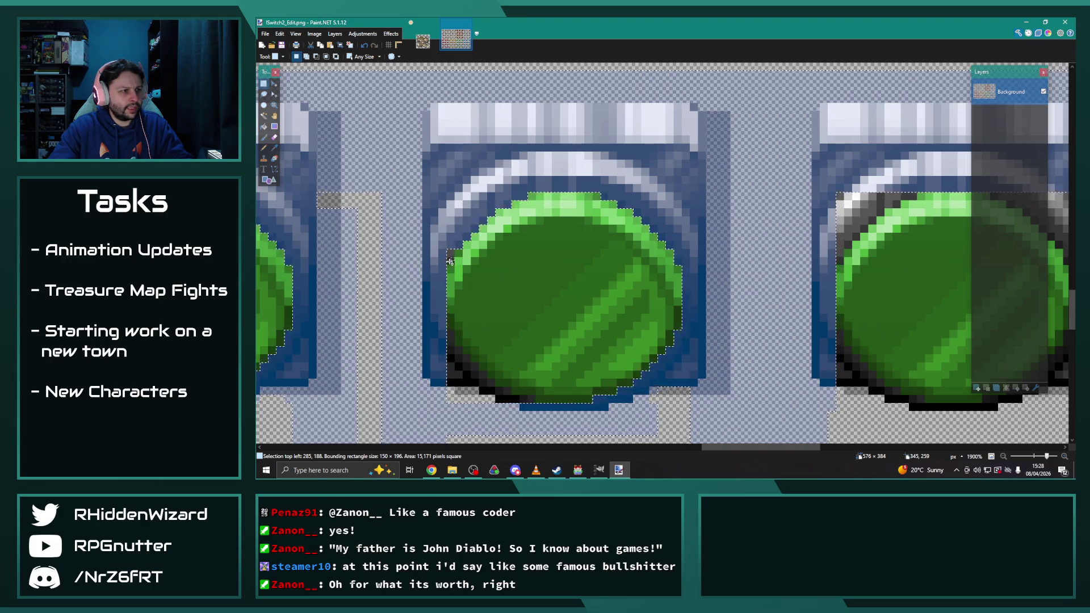
left_click_drag(439, 355, 460, 398)
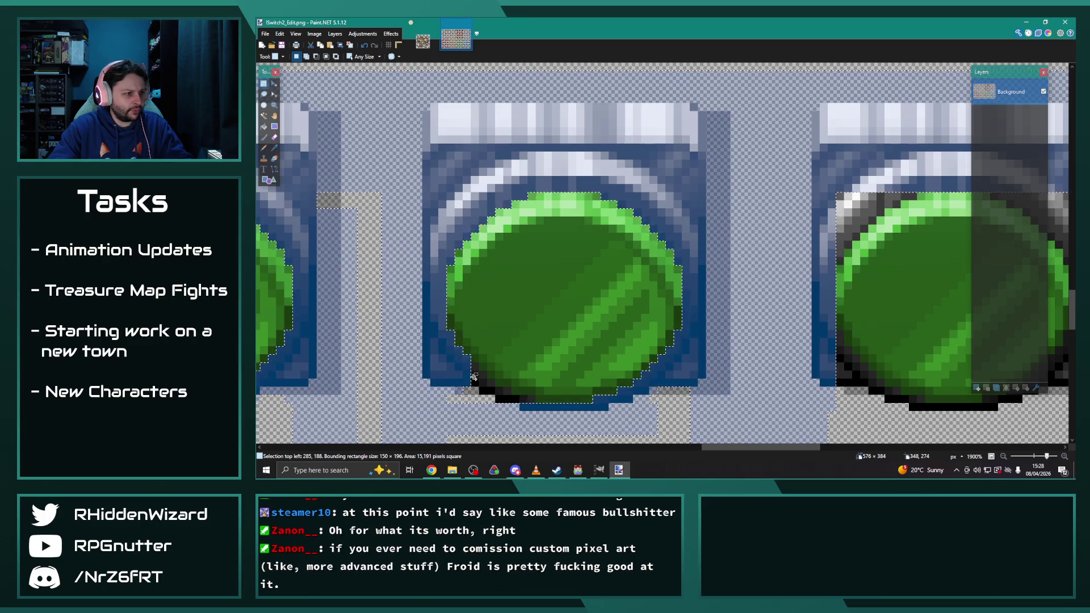
mouse_move(483, 374)
left_mouse_down()
mouse_move(481, 394)
mouse_move(471, 381)
mouse_move(540, 400)
left_mouse_up()
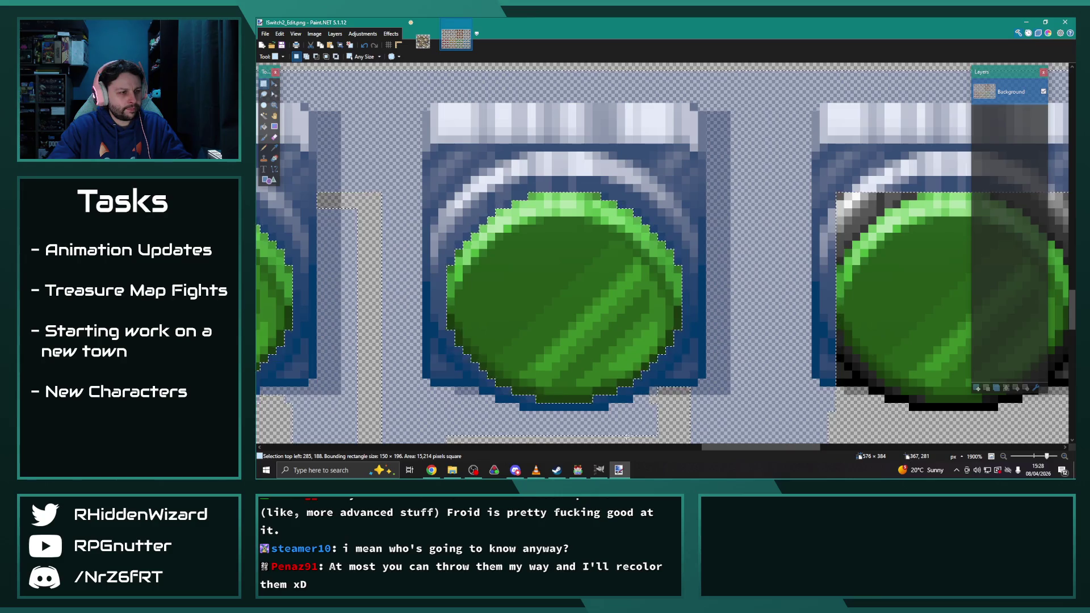
left_click_drag(753, 449, 805, 450)
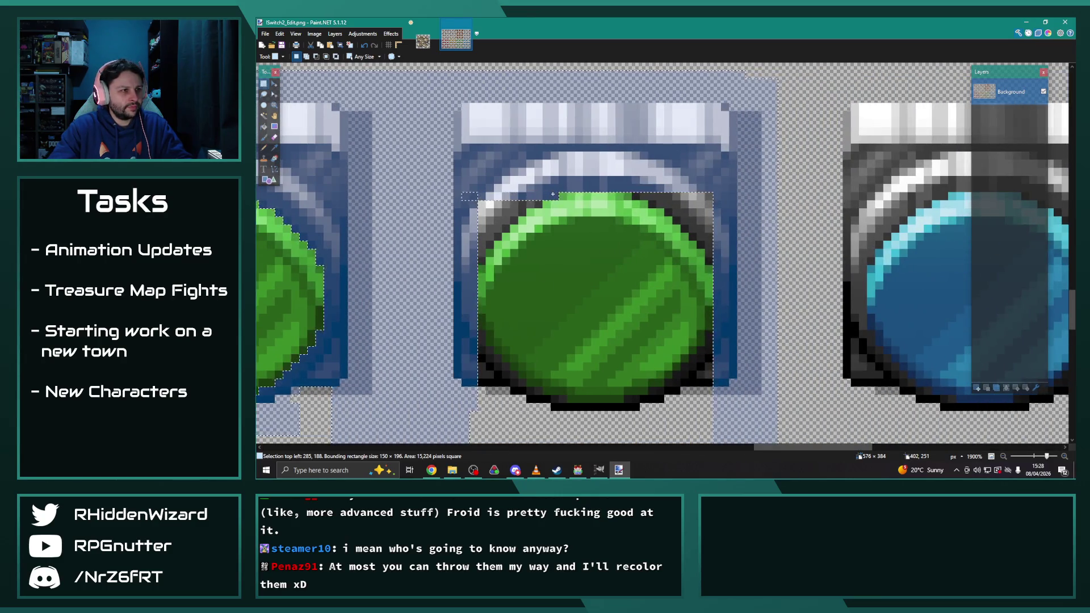
mouse_move(468, 193)
left_mouse_down()
mouse_move(502, 229)
mouse_move(489, 243)
left_mouse_up()
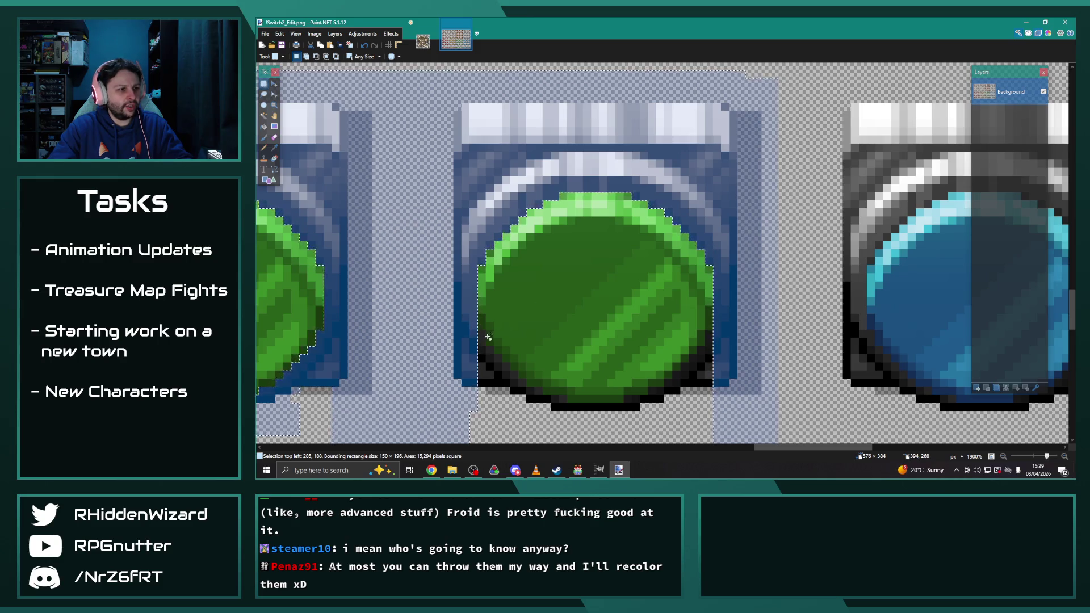
Step: Add missing pixels around the green circle's lower-left, bottom and bottom-right edges
left_click(490, 358)
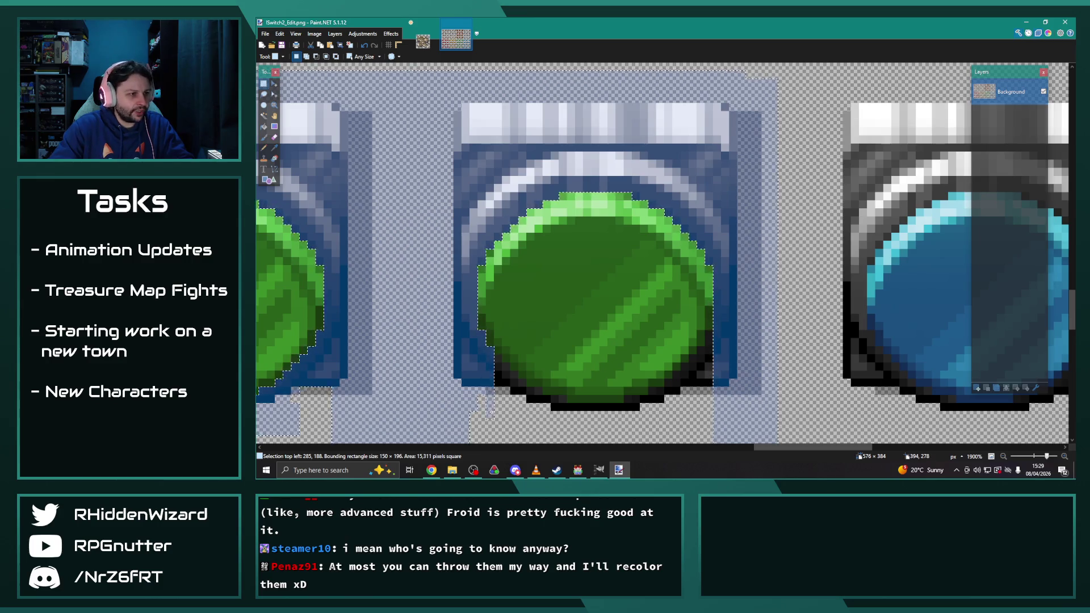
left_click(491, 404)
left_click(509, 374)
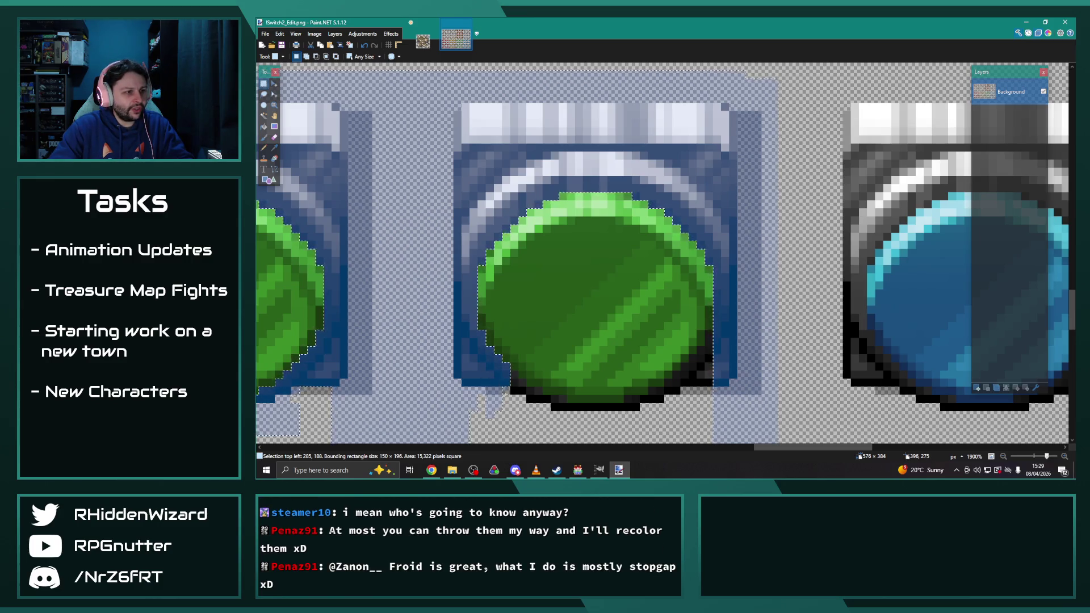
left_click(525, 378)
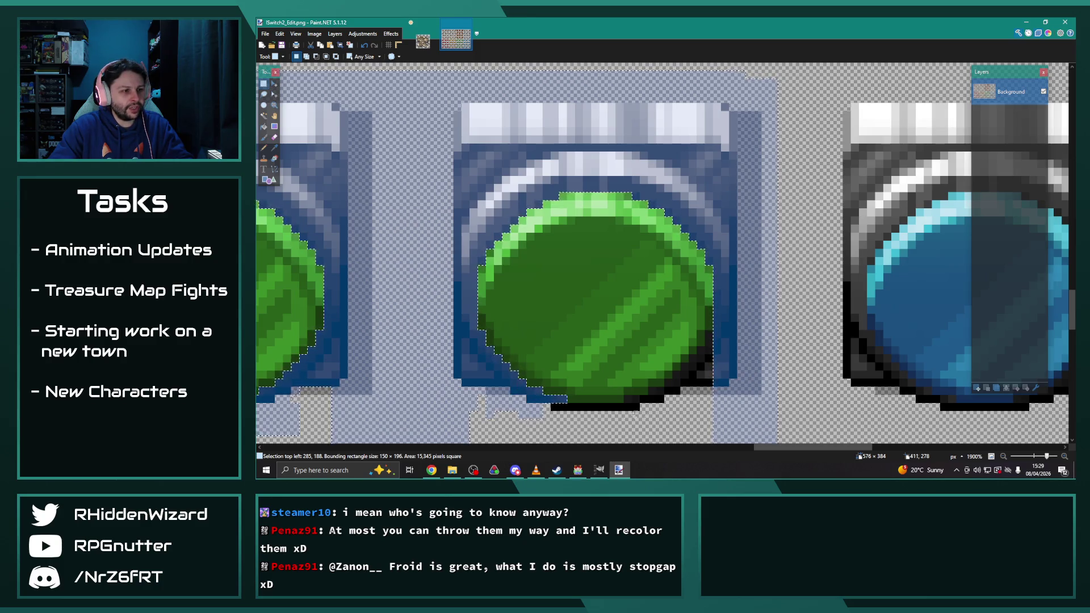
mouse_move(637, 407)
left_mouse_down()
mouse_move(548, 409)
mouse_move(505, 431)
mouse_move(465, 392)
left_mouse_up()
mouse_move(566, 414)
left_mouse_down()
mouse_move(653, 397)
mouse_move(717, 423)
left_mouse_up()
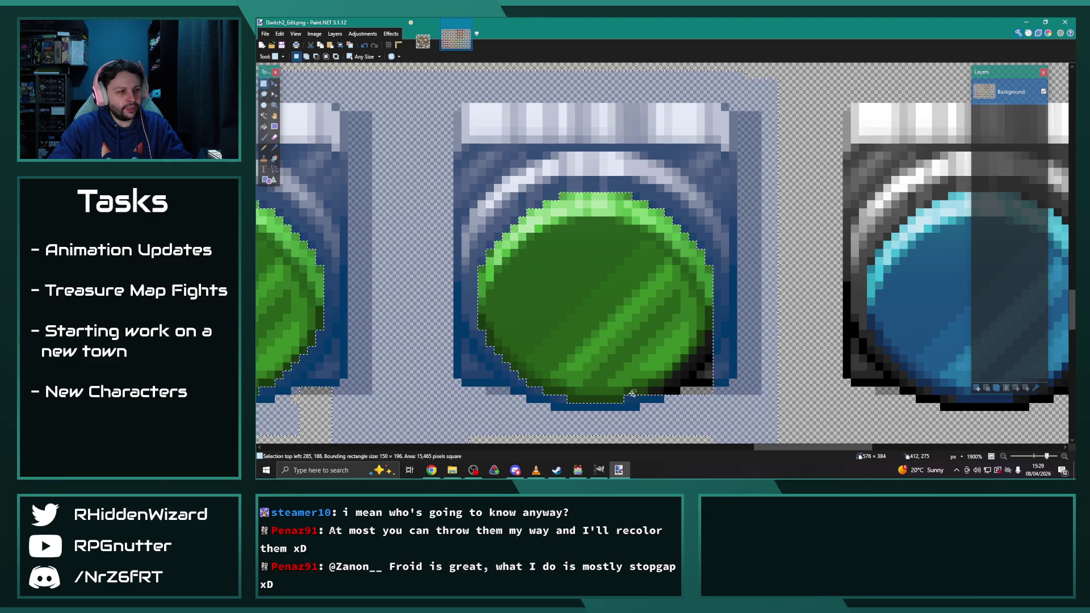
mouse_move(621, 392)
left_mouse_down()
mouse_move(718, 390)
mouse_move(681, 382)
mouse_move(707, 372)
mouse_move(689, 366)
mouse_move(711, 358)
mouse_move(707, 347)
left_mouse_up()
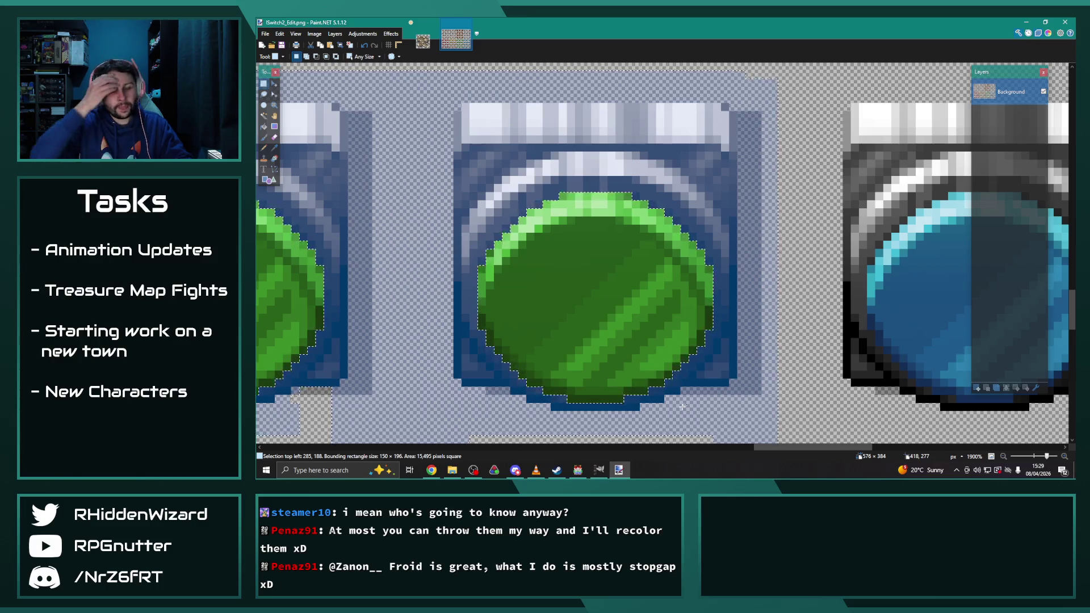
Step: Draw over the button's top bar and ring, notching the selection's top edge
scroll(583, 359, "down", 5)
scroll(584, 359, "down", 3)
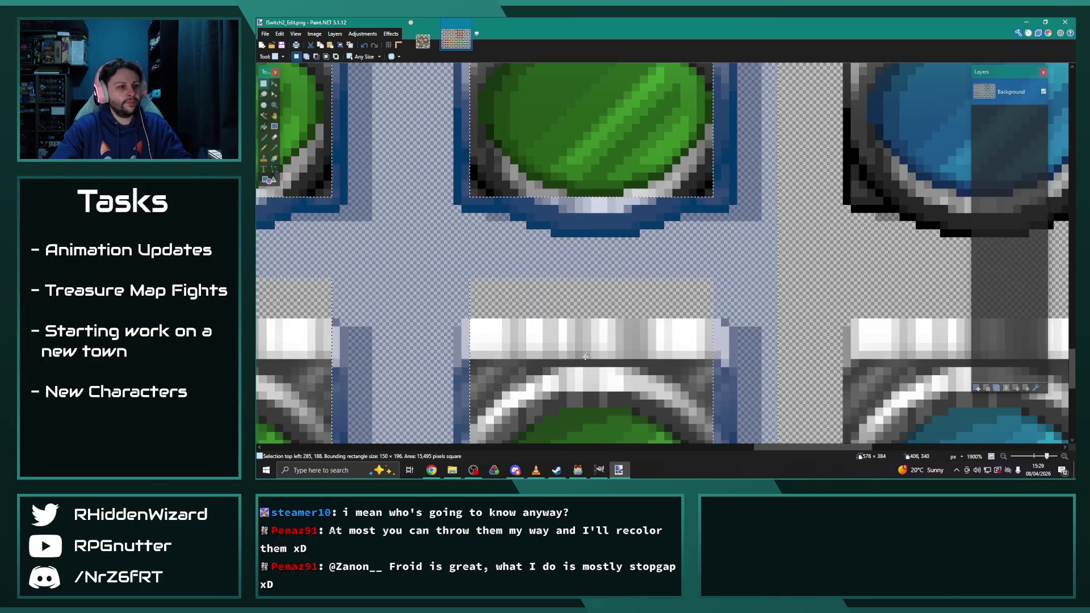
scroll(462, 166, "up", 1)
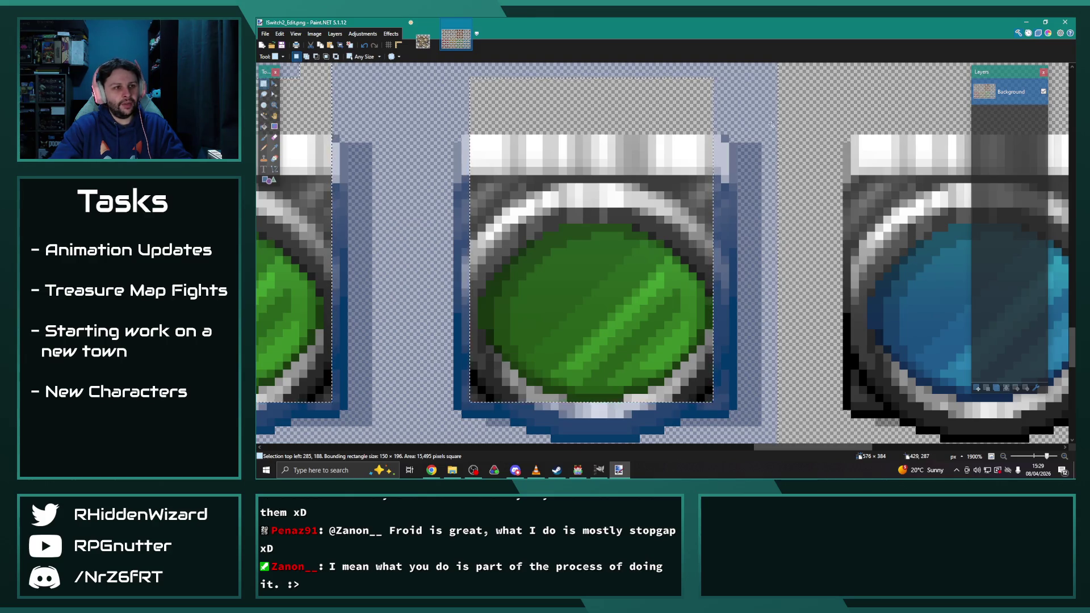
left_click_drag(754, 119, 591, 192)
left_click_drag(730, 135, 461, 224)
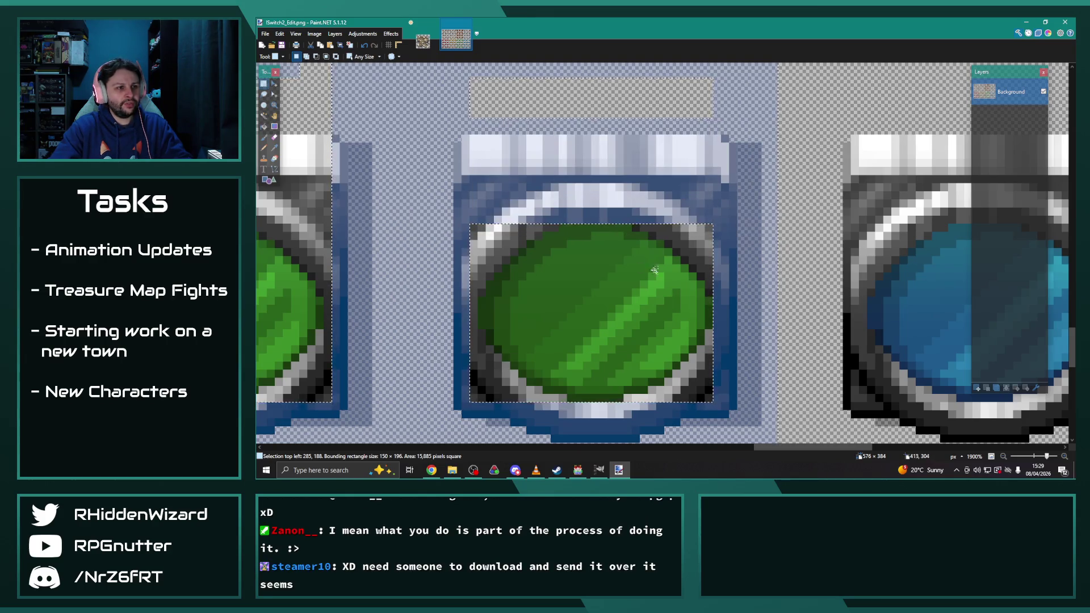
mouse_move(642, 225)
left_mouse_down()
mouse_move(717, 227)
mouse_move(670, 245)
mouse_move(701, 271)
mouse_move(712, 341)
mouse_move(702, 300)
mouse_move(676, 273)
mouse_move(673, 293)
mouse_move(556, 296)
mouse_move(521, 279)
mouse_move(482, 236)
left_mouse_up()
Step: Refine the top-left outline and cut the top portion out of the selection
scroll(715, 345, "down", 2)
left_click_drag(470, 137, 479, 127)
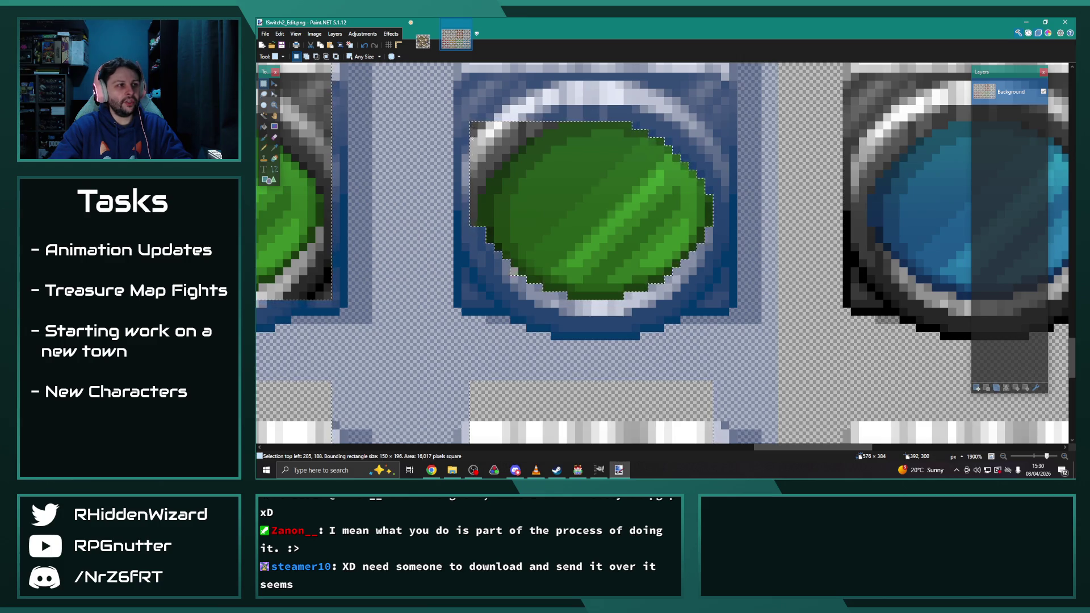
mouse_move(482, 182)
left_mouse_down()
mouse_move(499, 128)
mouse_move(550, 122)
mouse_move(480, 156)
mouse_move(480, 172)
left_mouse_up()
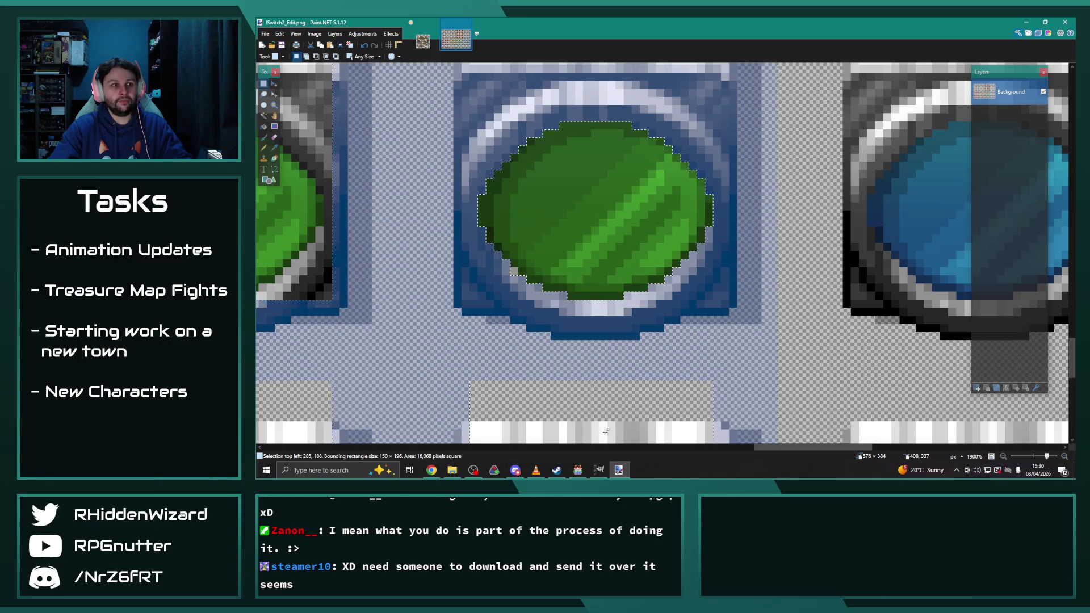
left_click_drag(792, 447, 732, 448)
mouse_move(484, 72)
left_mouse_down()
mouse_move(709, 67)
mouse_move(759, 171)
left_mouse_up()
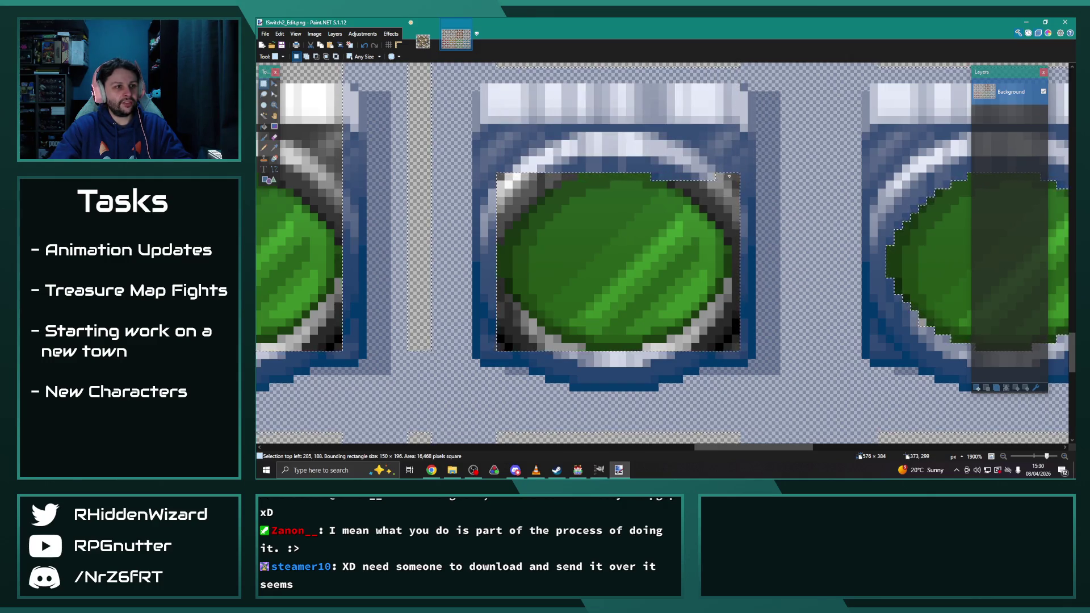
Step: Lasso-reshape the selection's top-right, lower-right, bottom-left and top-left edges to the green face
mouse_move(736, 185)
left_mouse_down()
mouse_move(702, 203)
mouse_move(739, 225)
mouse_move(733, 239)
left_mouse_up()
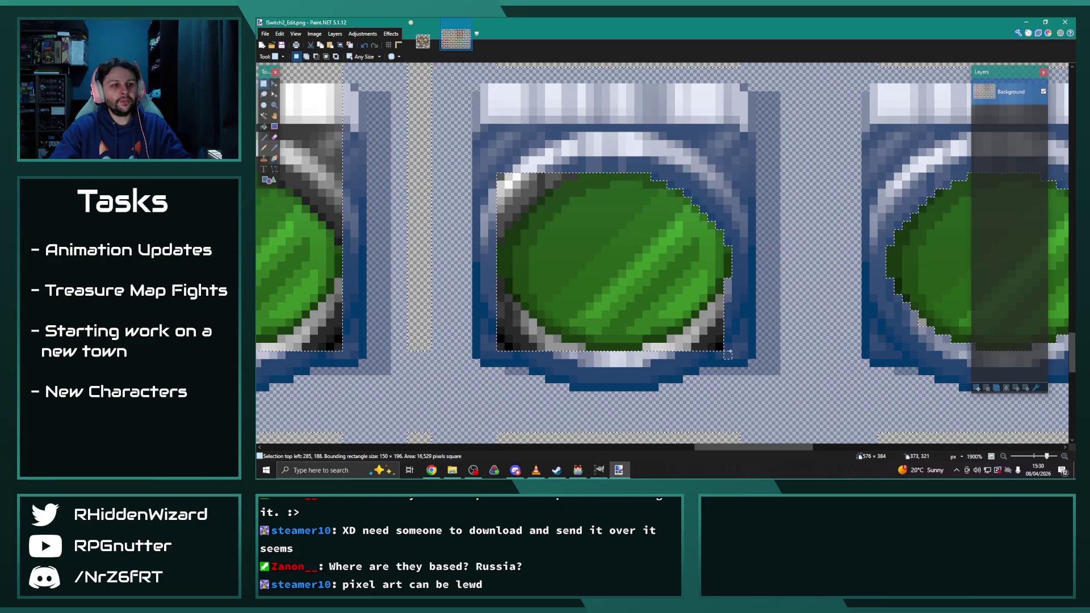
left_click_drag(720, 299, 712, 308)
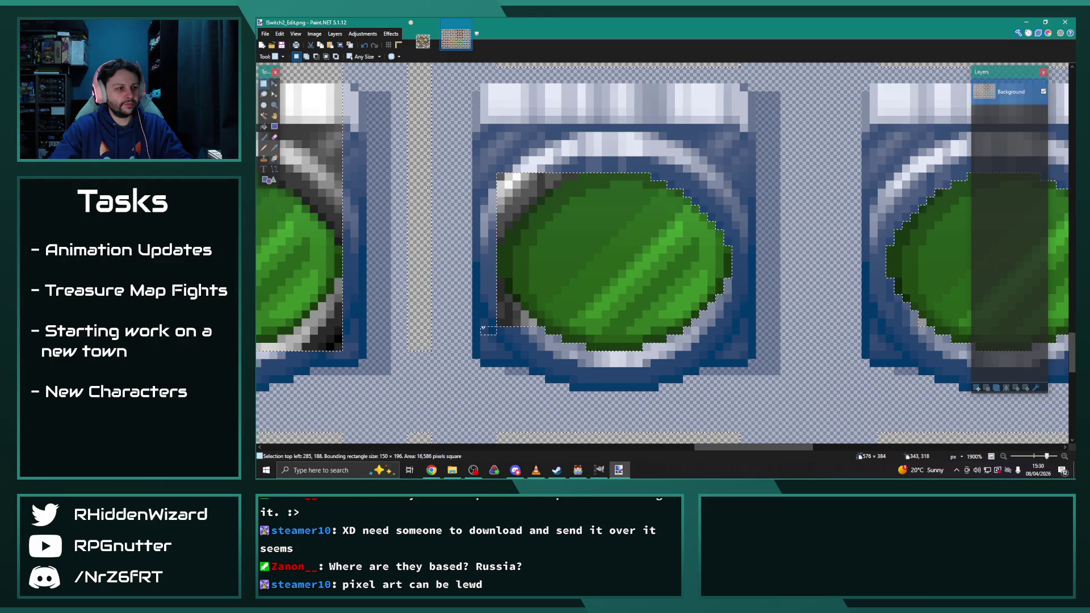
mouse_move(482, 328)
left_mouse_down()
mouse_move(516, 306)
mouse_move(506, 301)
left_mouse_up()
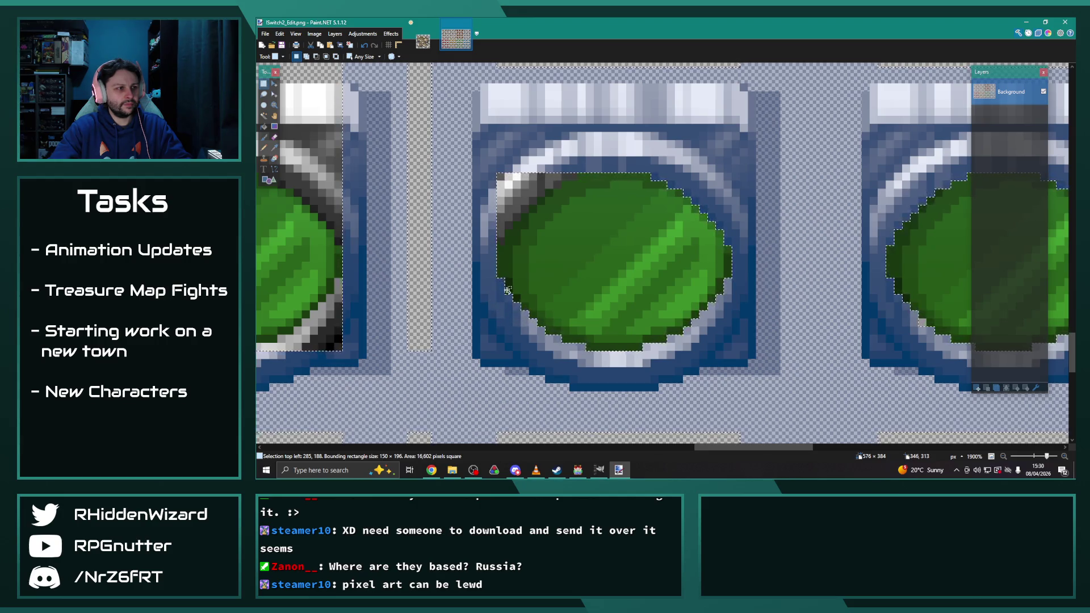
left_click_drag(494, 172, 481, 183)
mouse_move(481, 184)
left_mouse_down()
mouse_move(524, 210)
mouse_move(493, 215)
mouse_move(506, 227)
left_mouse_up()
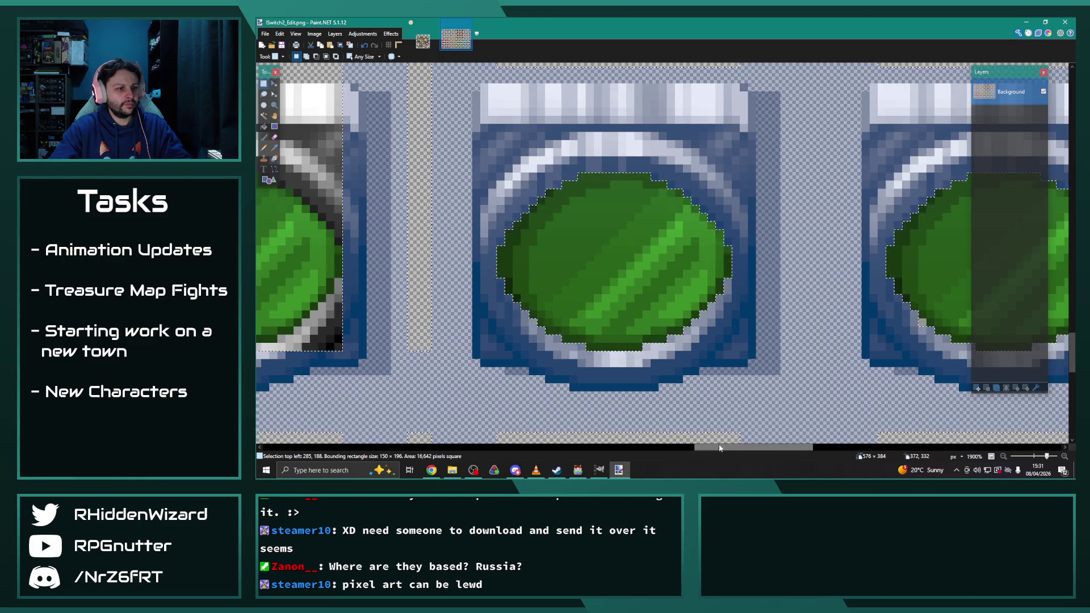
Step: Add a rectangle over the top of the button to the selection
scroll(608, 248, "left", 5)
left_click_drag(477, 68, 727, 168)
scroll(567, 199, "up", 3)
Step: Undo the extra top rectangle and step the selection's top-left corner to fit the green face
scroll(540, 204, "down", 3)
key("ctrl+z")
left_click_drag(482, 170, 556, 185)
left_click_drag(482, 171, 525, 201)
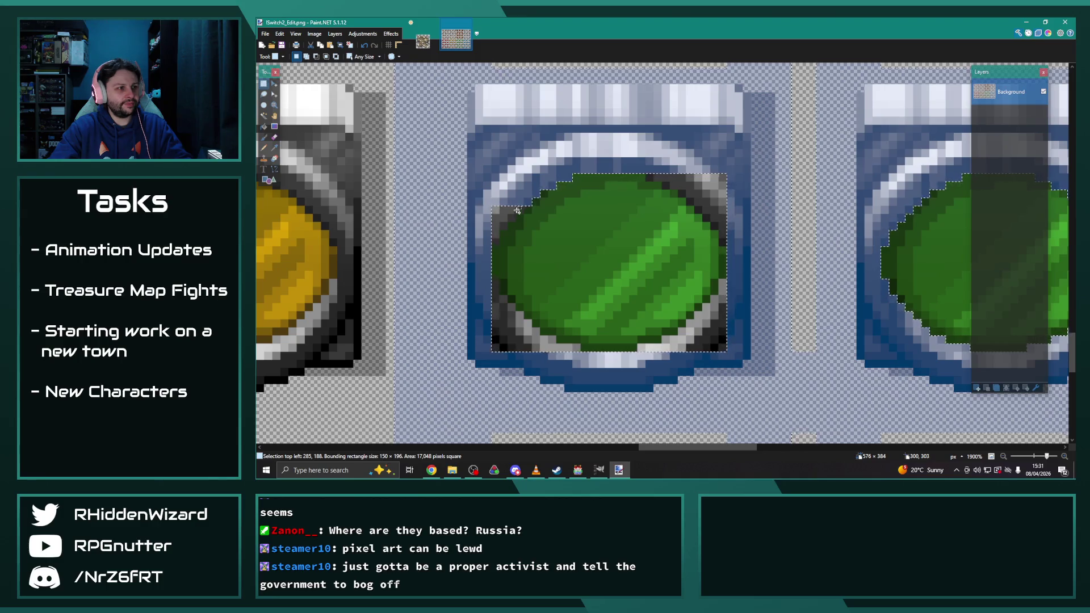
mouse_move(477, 199)
left_mouse_down()
mouse_move(502, 226)
mouse_move(497, 238)
left_mouse_up()
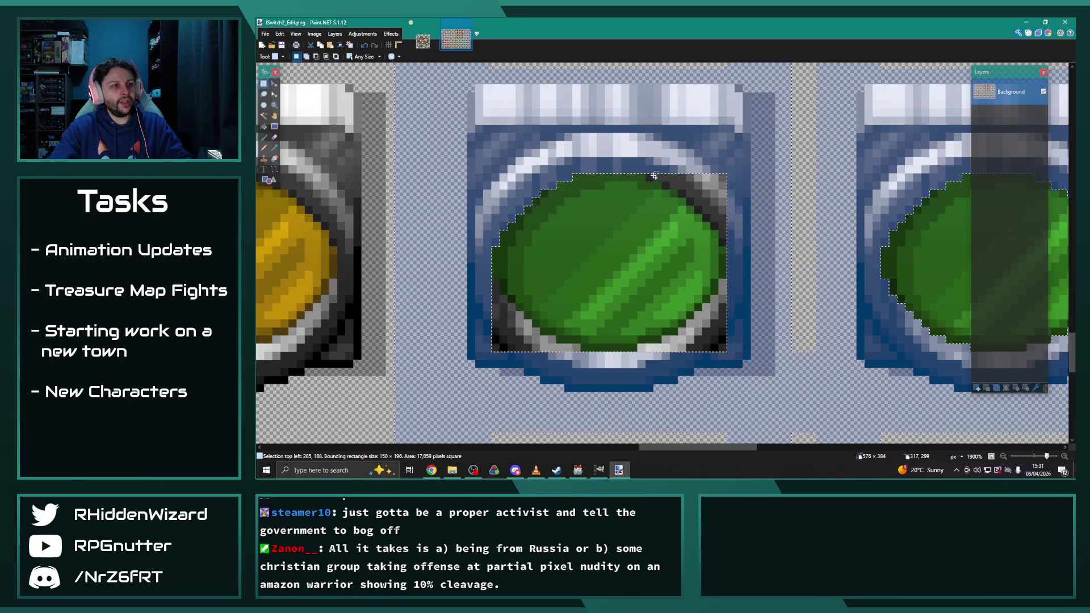
Step: Step the top-right, lower-left and lower-right corners around the green face, then undo the last change
mouse_move(730, 175)
left_mouse_down()
mouse_move(686, 194)
mouse_move(736, 199)
left_mouse_up()
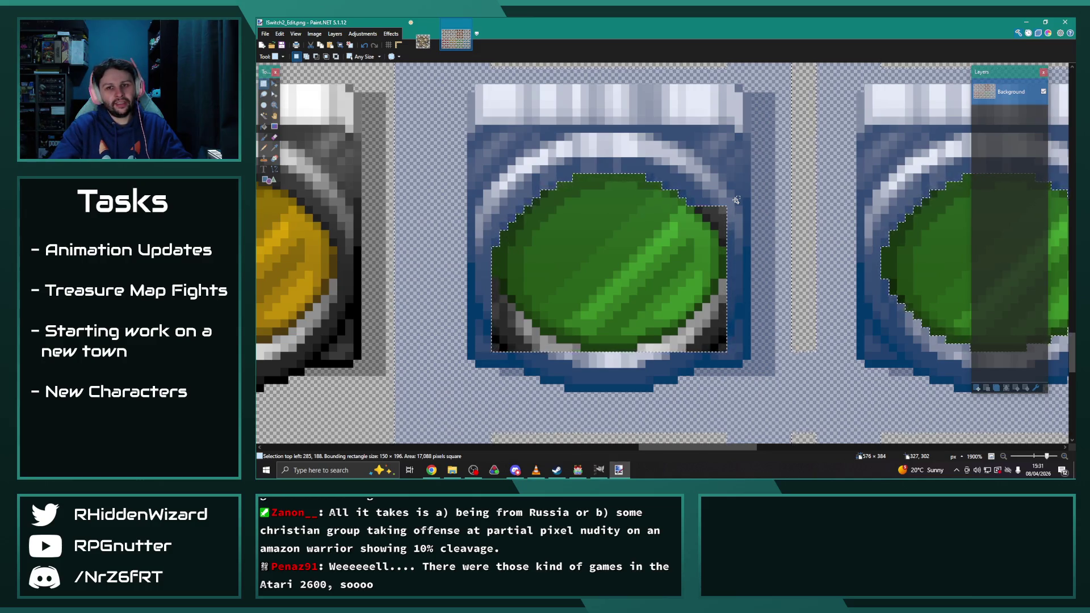
left_click_drag(685, 200, 723, 235)
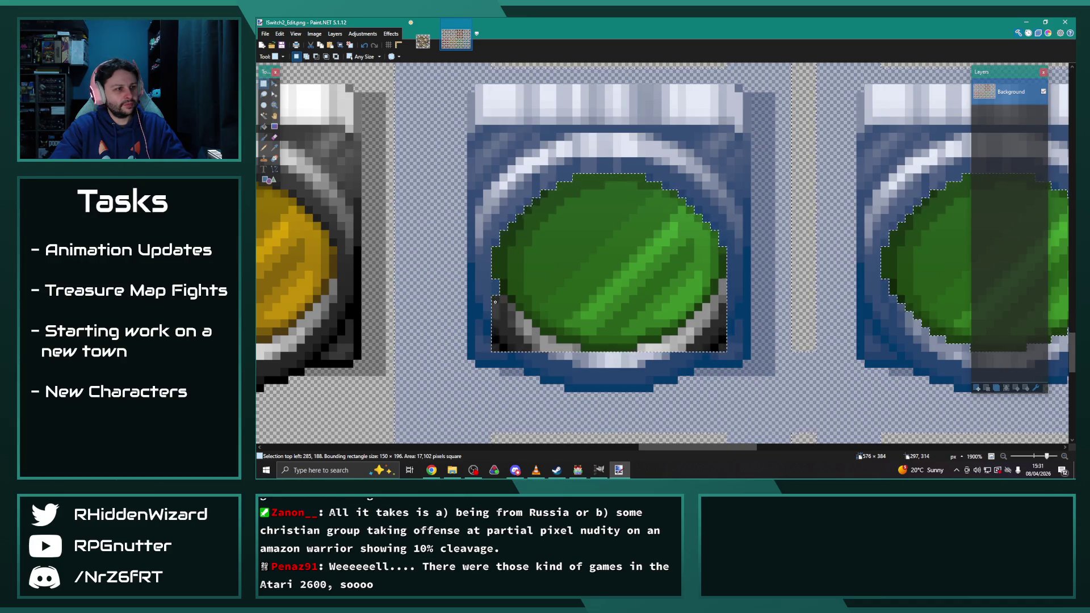
mouse_move(503, 301)
left_mouse_down()
mouse_move(520, 337)
mouse_move(551, 345)
left_mouse_up()
mouse_move(727, 293)
left_mouse_down()
mouse_move(715, 344)
mouse_move(690, 355)
mouse_move(640, 347)
mouse_move(659, 348)
left_mouse_up()
mouse_move(671, 447)
left_mouse_down()
mouse_move(732, 447)
mouse_move(664, 447)
left_mouse_up()
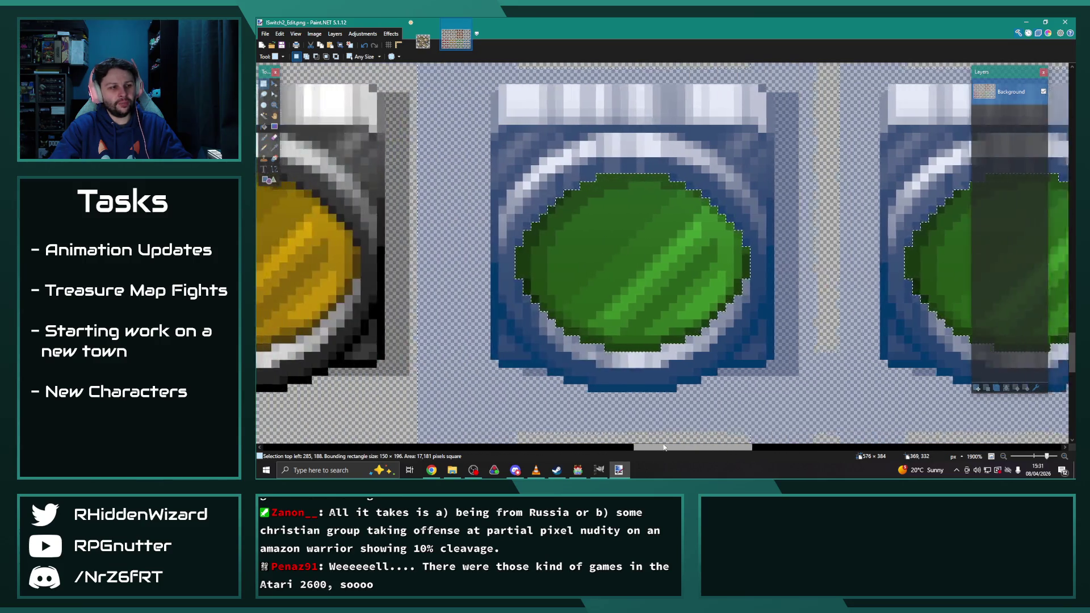
key("ctrl+z")
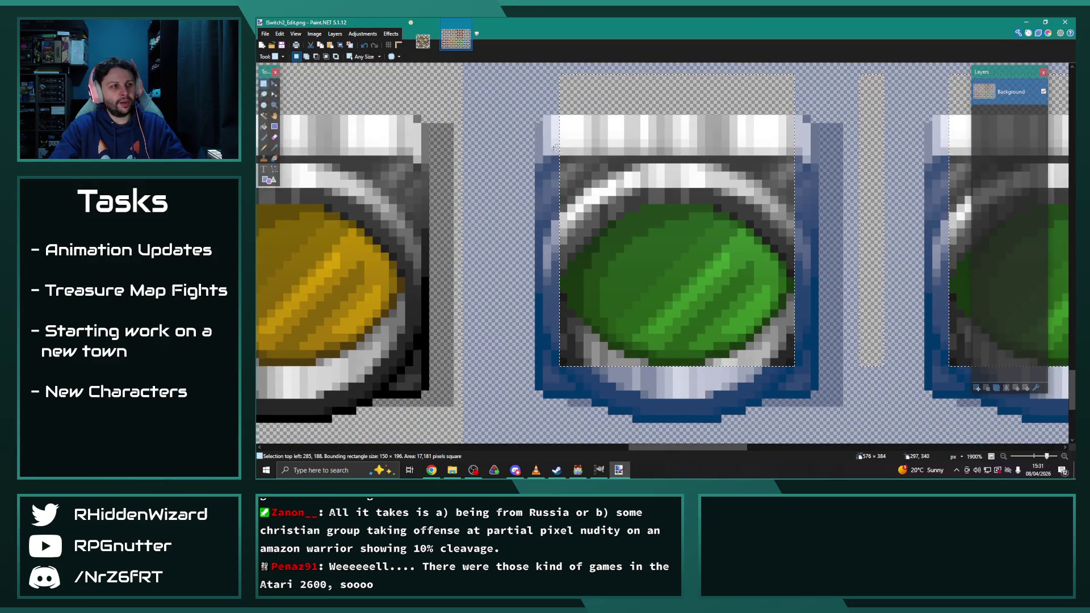
Step: Cut the top off the next frame's rectangular selection and trim its edges to the green face outline
left_click_drag(512, 85, 814, 200)
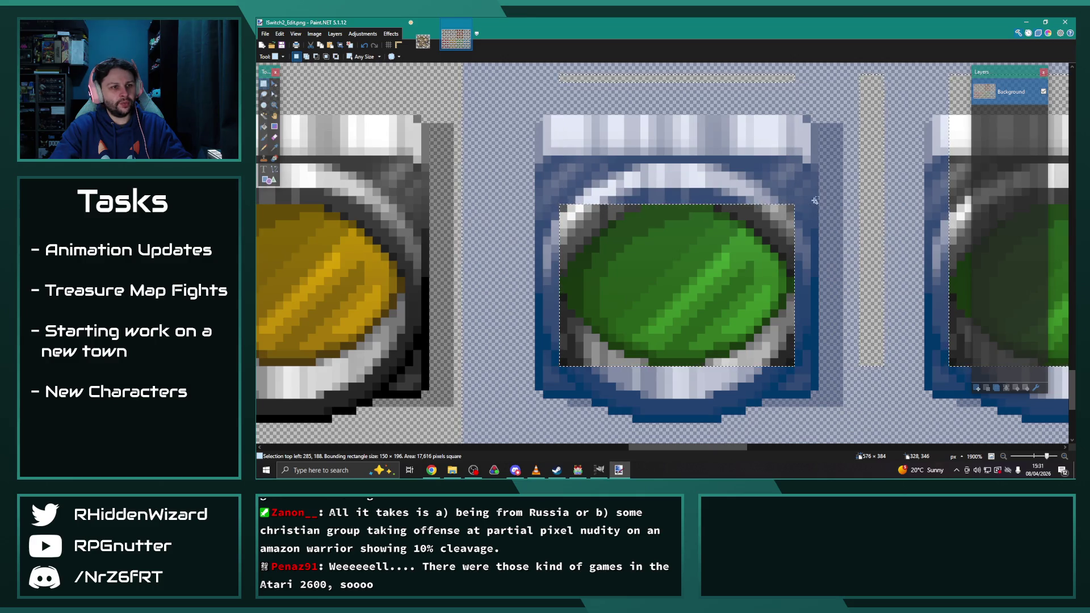
left_click_drag(717, 201, 765, 208)
mouse_move(641, 202)
left_mouse_down()
mouse_move(625, 214)
mouse_move(557, 213)
mouse_move(600, 237)
mouse_move(575, 281)
mouse_move(564, 379)
mouse_move(579, 305)
mouse_move(595, 368)
mouse_move(603, 343)
mouse_move(664, 381)
left_mouse_up()
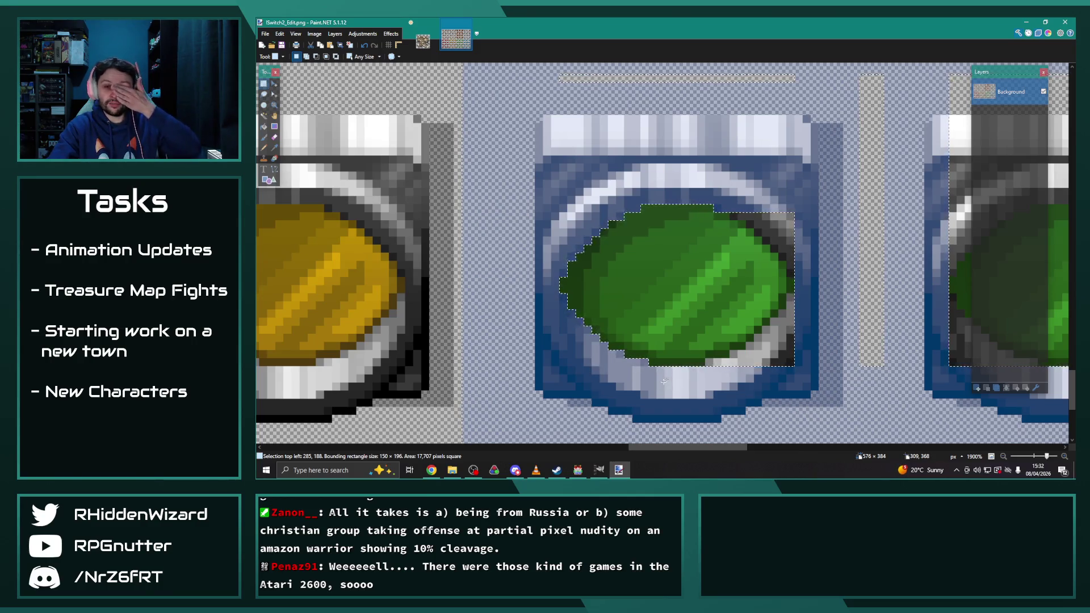
left_click_drag(686, 452, 712, 452)
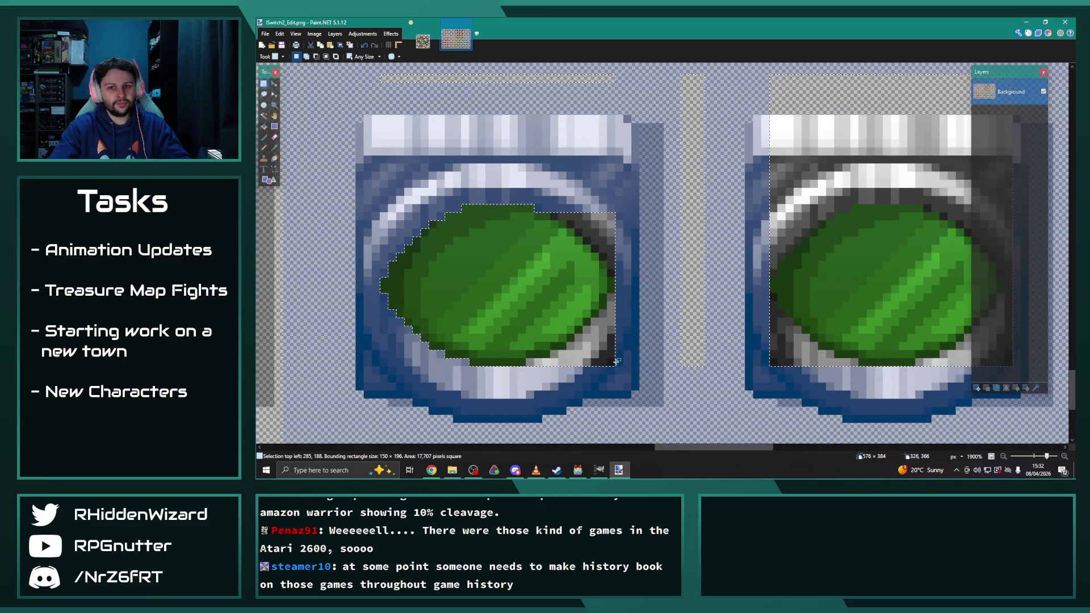
mouse_move(613, 359)
left_mouse_down()
mouse_move(586, 363)
mouse_move(574, 345)
mouse_move(604, 346)
mouse_move(620, 330)
mouse_move(611, 238)
mouse_move(585, 218)
mouse_move(574, 227)
left_mouse_up()
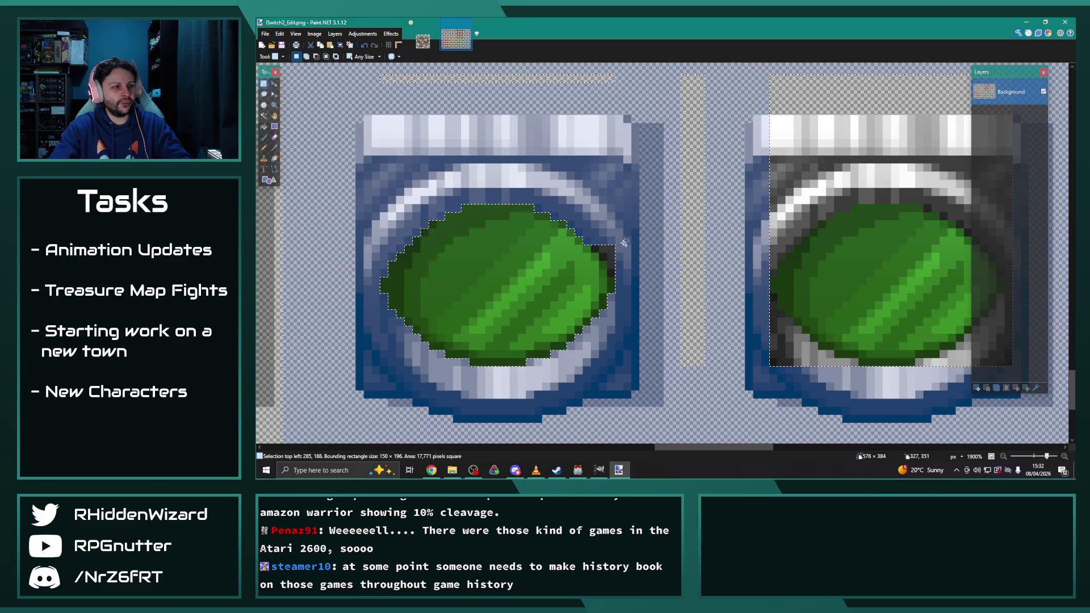
mouse_move(602, 248)
left_mouse_down()
mouse_move(607, 292)
mouse_move(612, 264)
left_mouse_up()
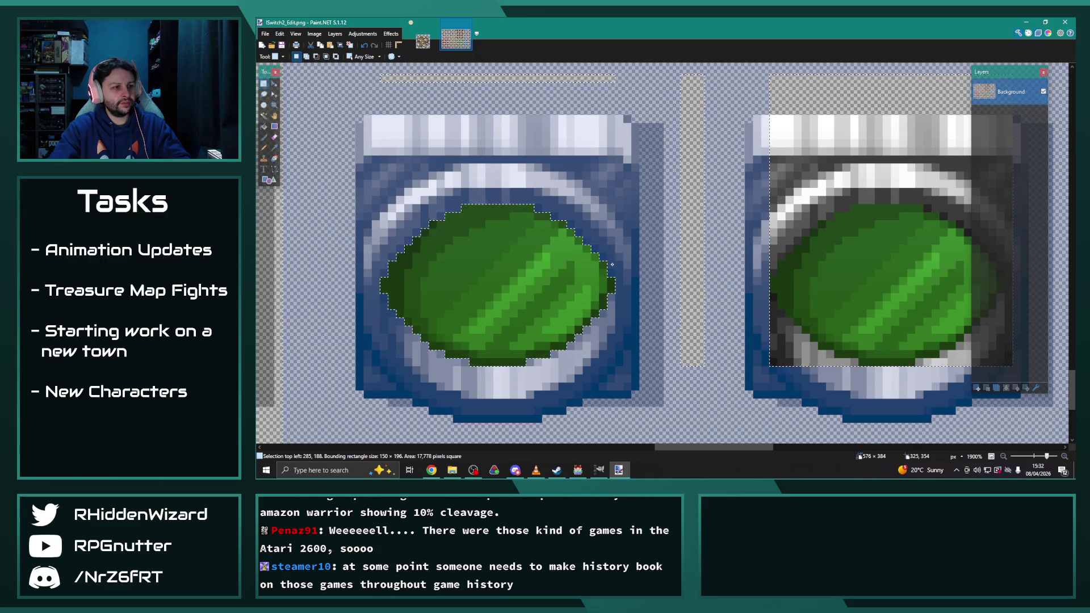
Step: Lasso-subtract the top and left side, then step the right and lower-right edges around the green face
scroll(675, 266, "right", 5)
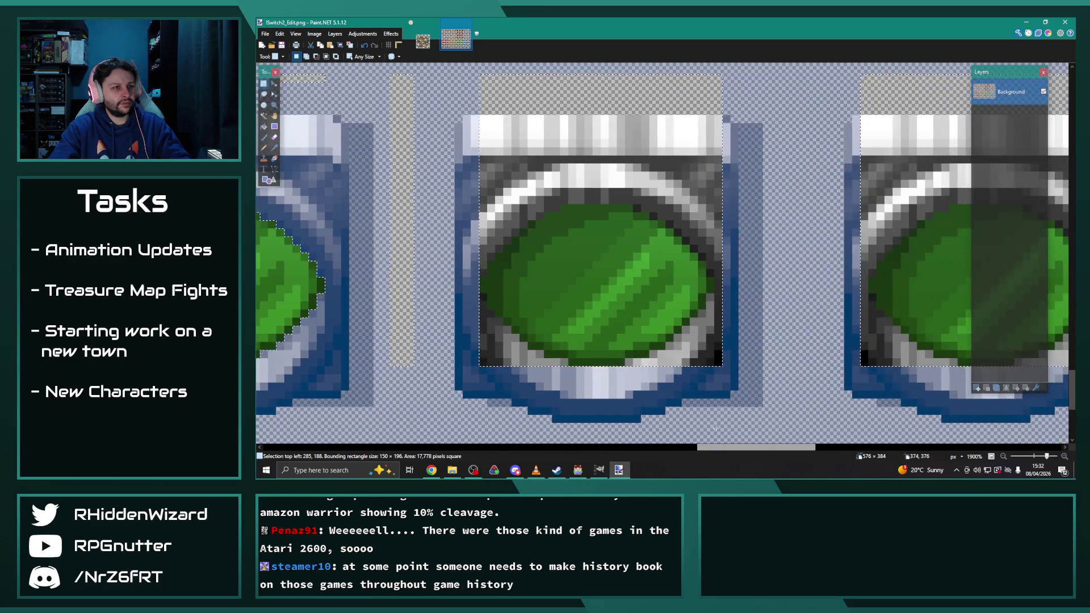
mouse_move(725, 202)
left_mouse_down()
mouse_move(451, 204)
mouse_move(449, 88)
mouse_move(460, 204)
mouse_move(511, 223)
mouse_move(484, 264)
left_mouse_up()
left_click_drag(653, 214, 726, 208)
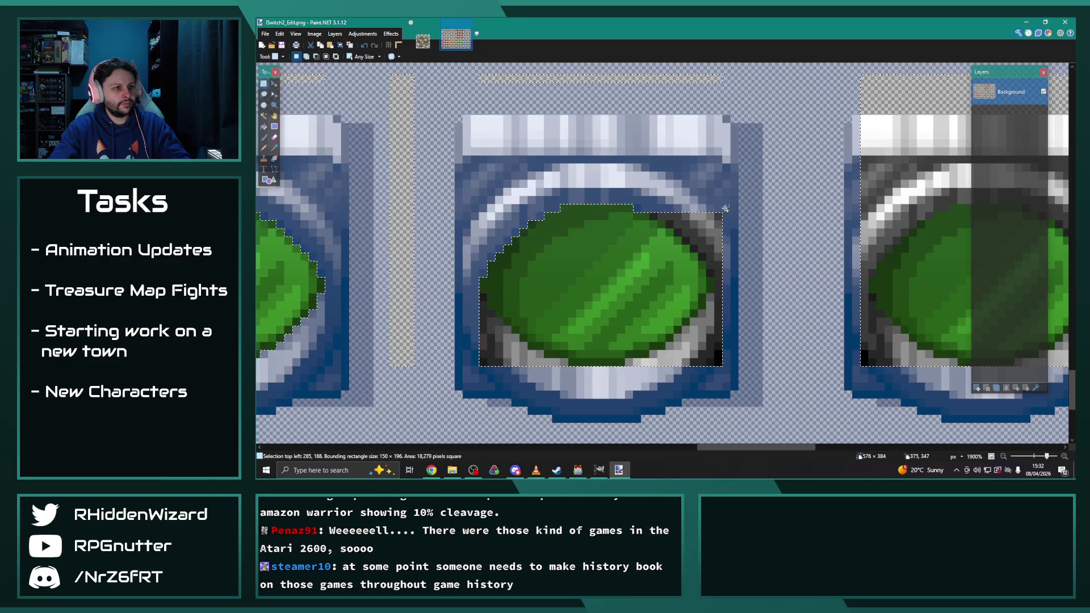
mouse_move(656, 217)
left_mouse_down()
mouse_move(710, 232)
mouse_move(680, 227)
mouse_move(736, 226)
mouse_move(725, 262)
mouse_move(727, 376)
left_mouse_up()
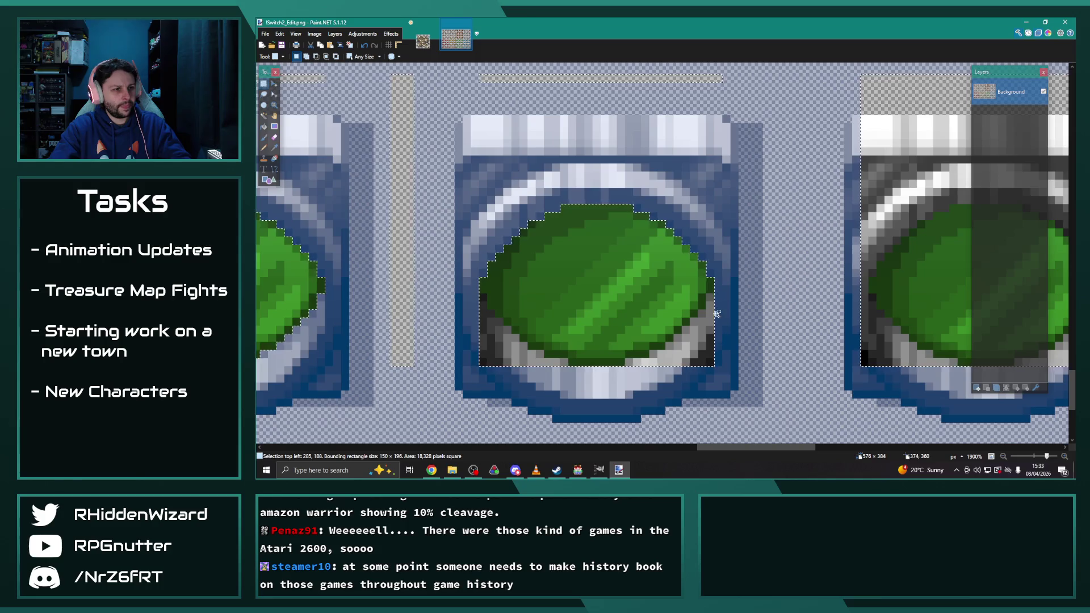
left_click_drag(710, 301, 711, 370)
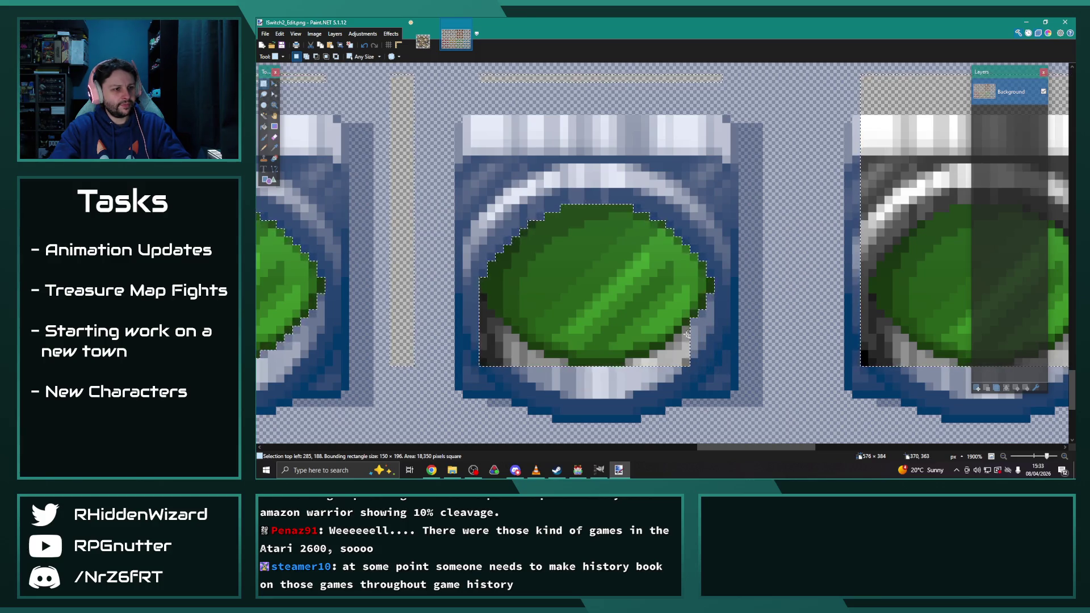
mouse_move(680, 339)
left_mouse_down()
mouse_move(653, 362)
mouse_move(503, 364)
mouse_move(484, 344)
mouse_move(497, 340)
mouse_move(489, 318)
mouse_move(508, 352)
mouse_move(518, 340)
mouse_move(557, 364)
left_mouse_up()
left_click_drag(722, 448, 766, 448)
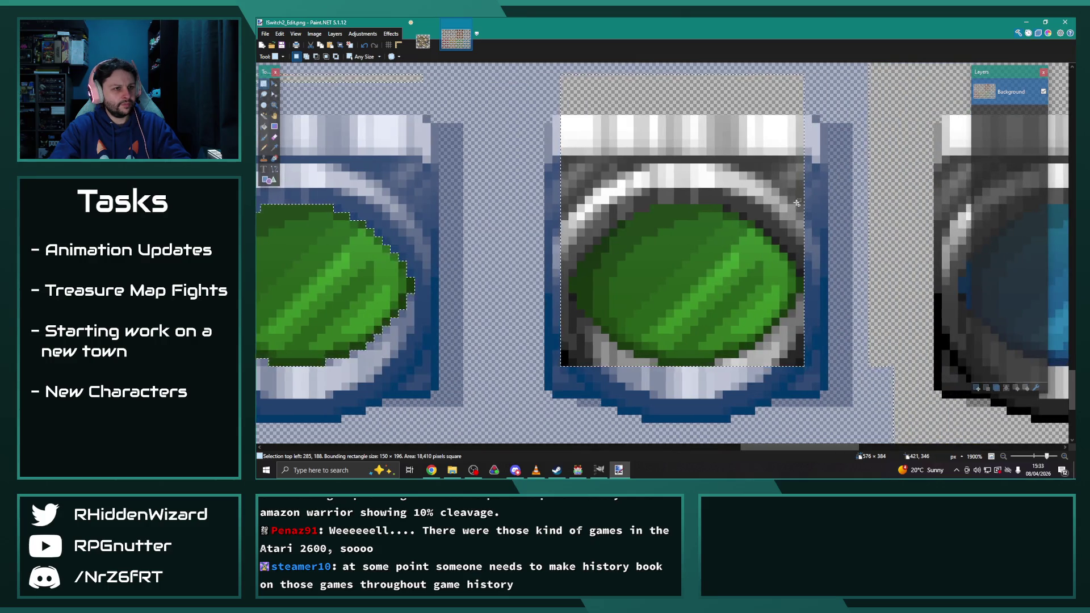